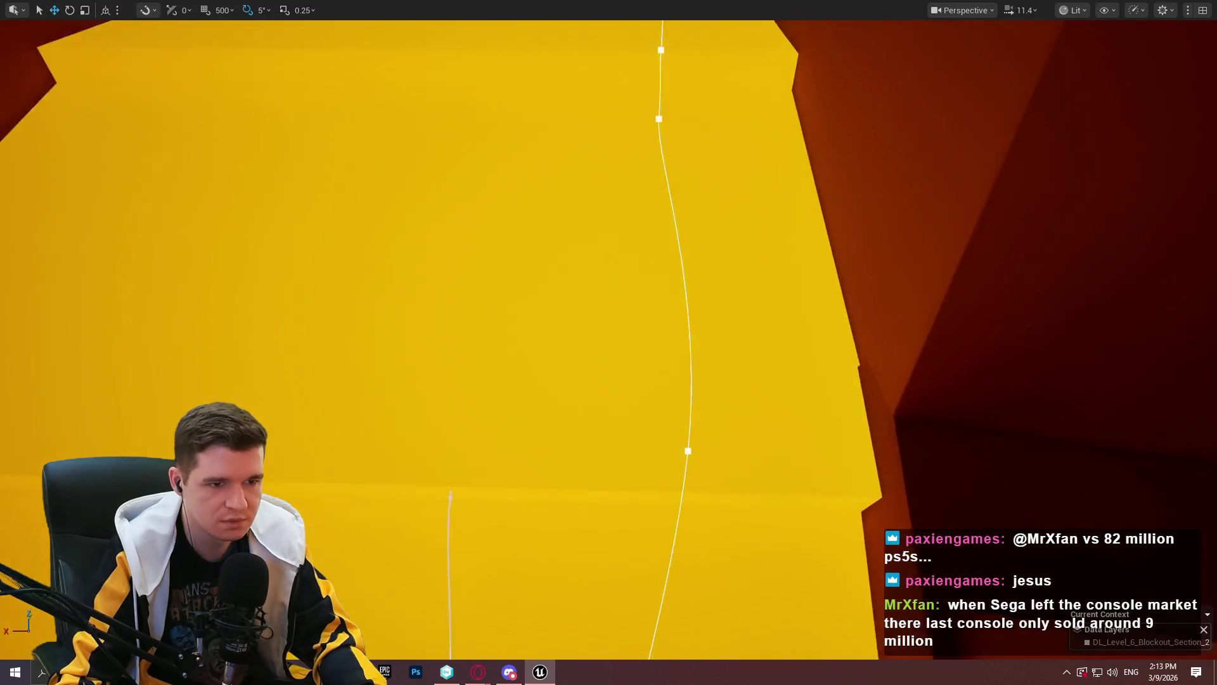
Zoom in and use Play From Here on the dark red cube beside the yellow floor
{"action": "scroll", "coordinate": [712, 359], "scroll_direction": "up", "scroll_amount": 2}
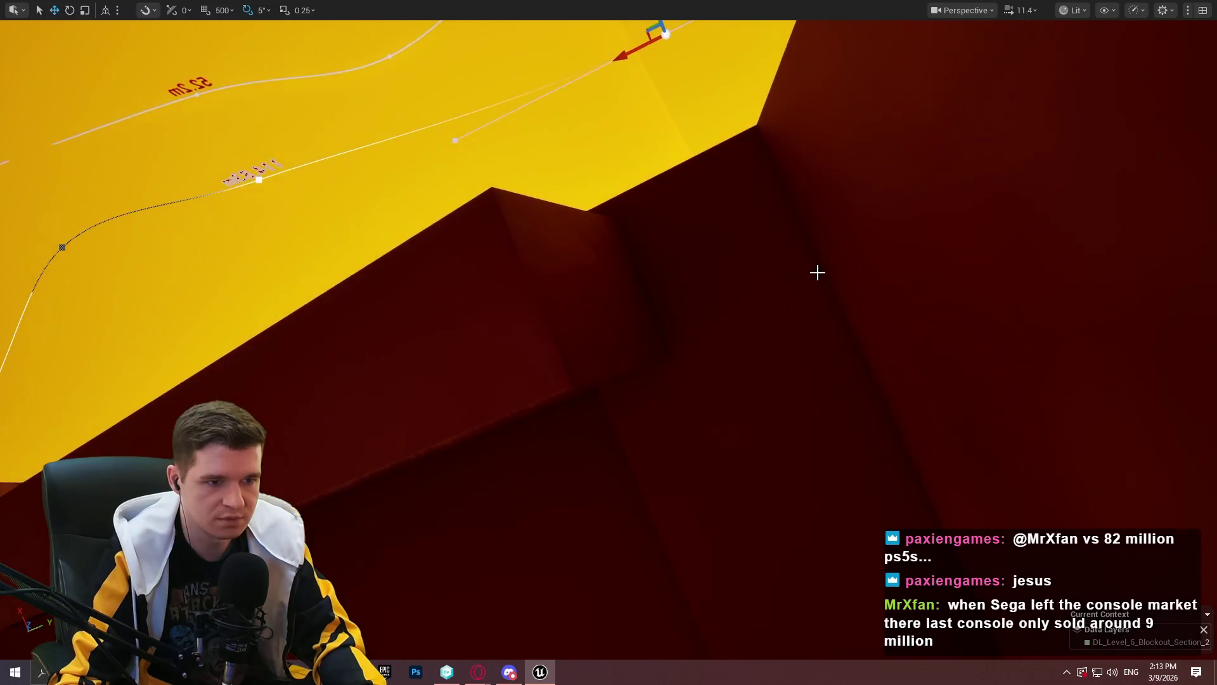
{"action": "right_click", "coordinate": [750, 273]}
{"action": "left_click", "coordinate": [825, 646]}
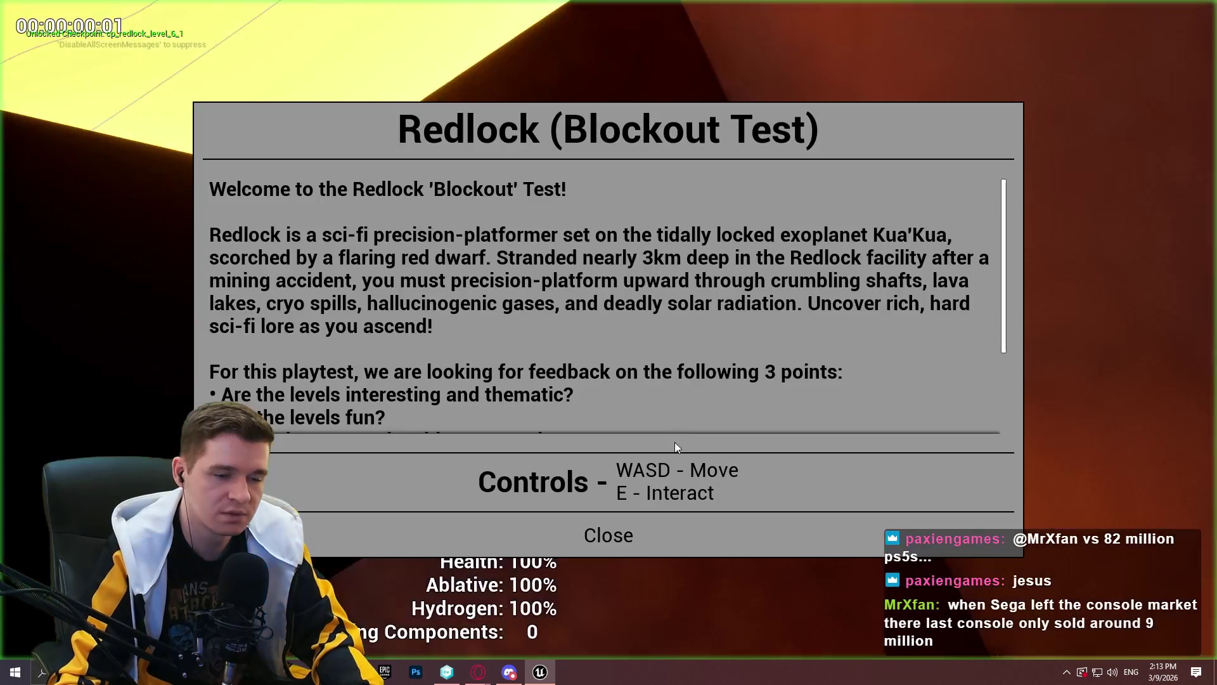
Close the Redlock welcome dialog, play the blockout section, then stop Play In Editor
{"action": "left_click", "coordinate": [613, 536]}
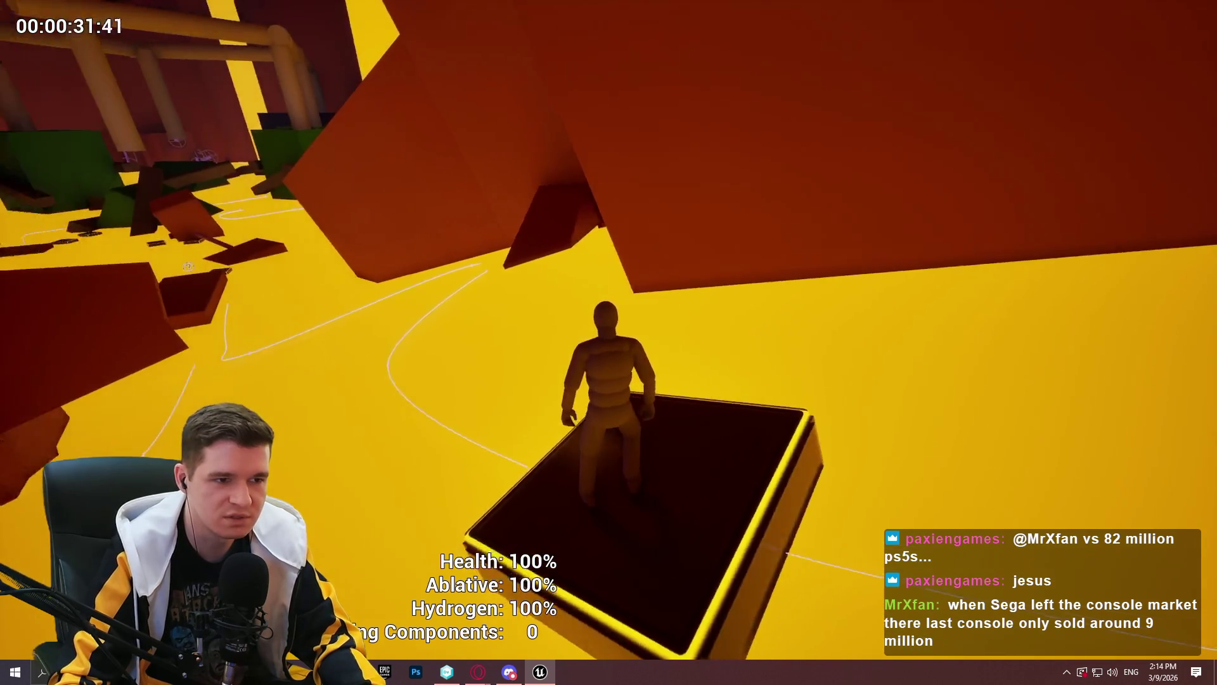
{"action": "key", "text": "Escape"}
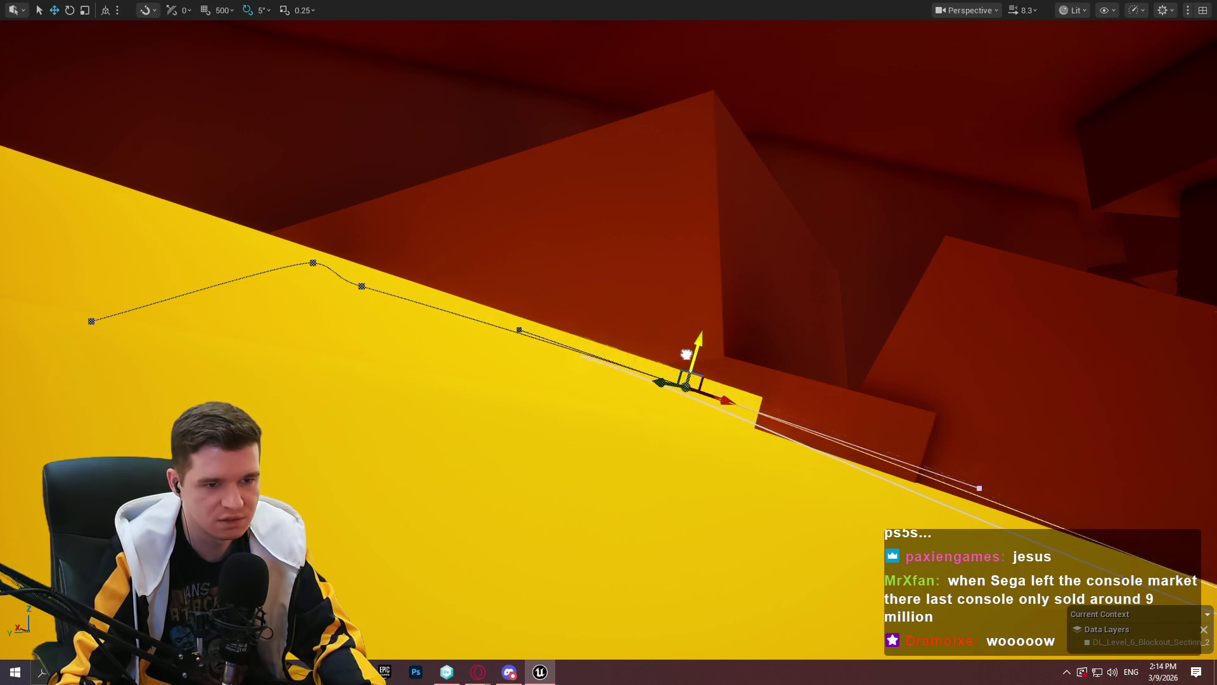
Fly toward the clock gauges, play from Cube265, and dismiss the welcome message
{"action": "left_click_drag", "start_coordinate": [694, 344], "coordinate": [633, 374]}
{"action": "left_click_drag", "start_coordinate": [501, 375], "coordinate": [502, 376]}
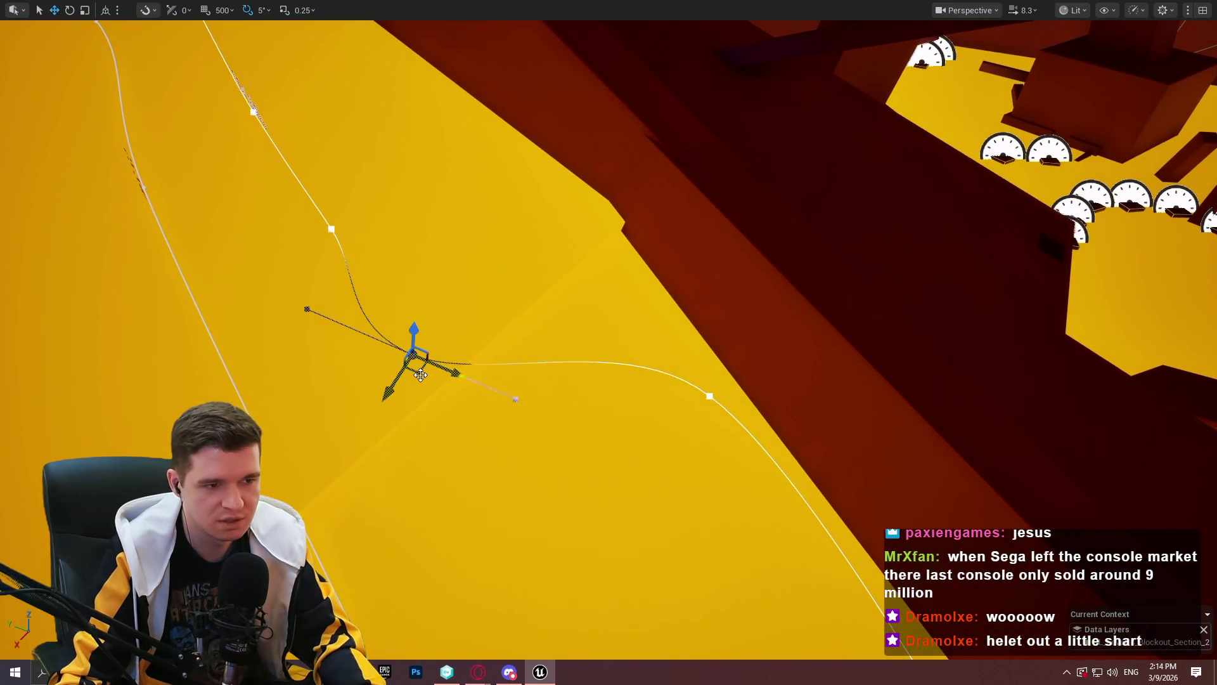
{"action": "left_click_drag", "start_coordinate": [476, 392], "coordinate": [526, 408]}
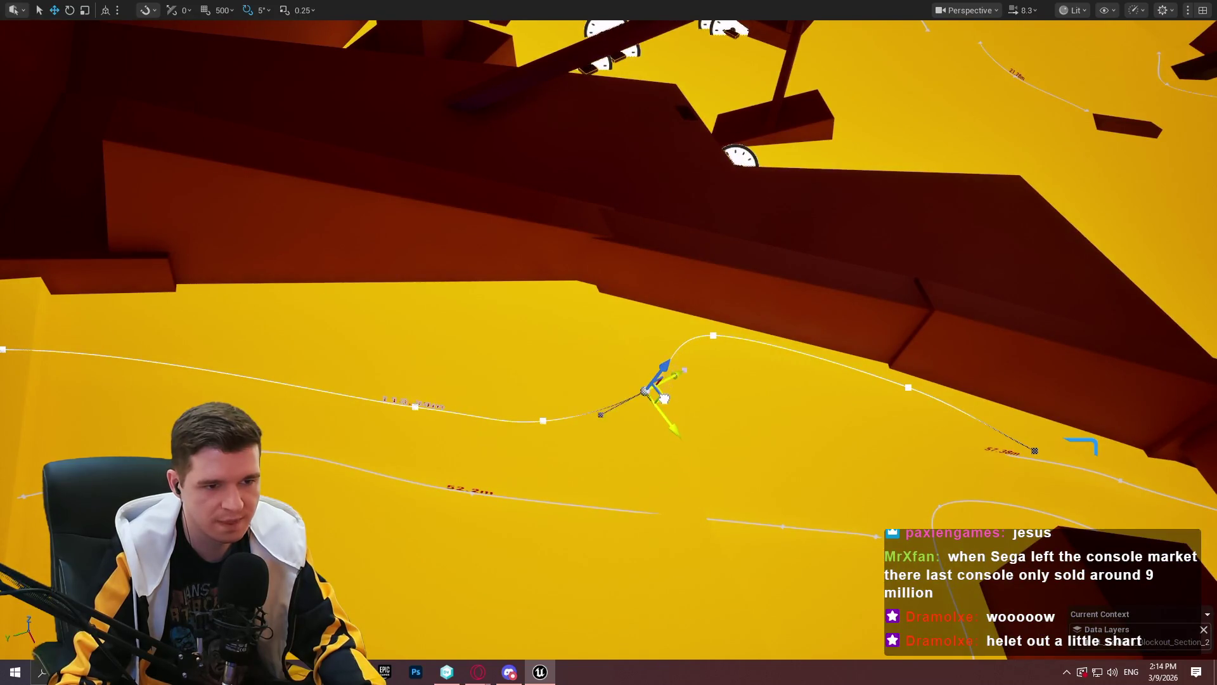
{"action": "left_click_drag", "start_coordinate": [541, 379], "coordinate": [541, 379]}
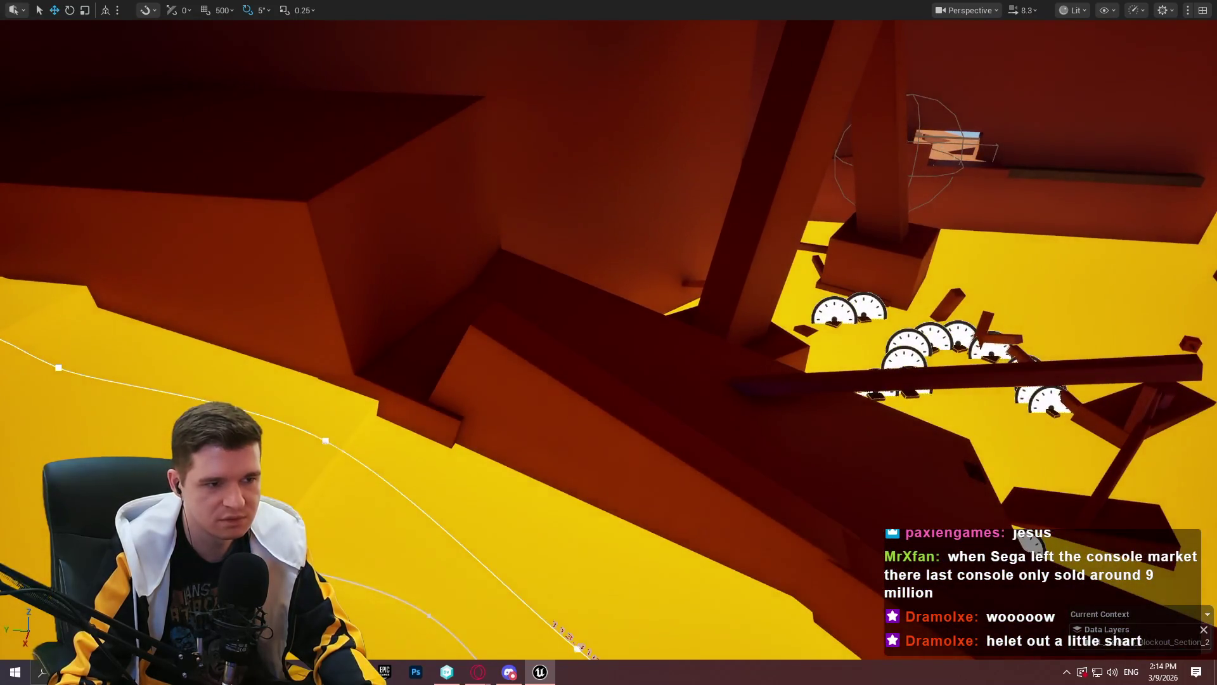
{"action": "right_click", "coordinate": [465, 413]}
{"action": "left_click", "coordinate": [506, 646]}
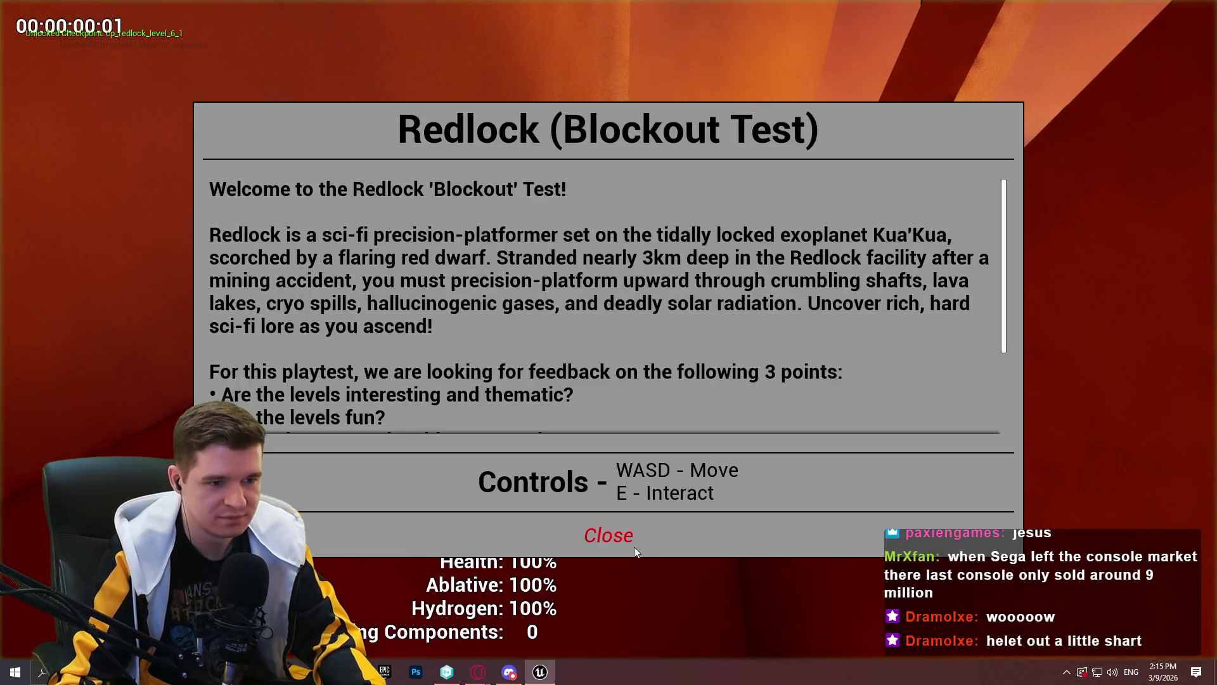
{"action": "left_click", "coordinate": [628, 529]}
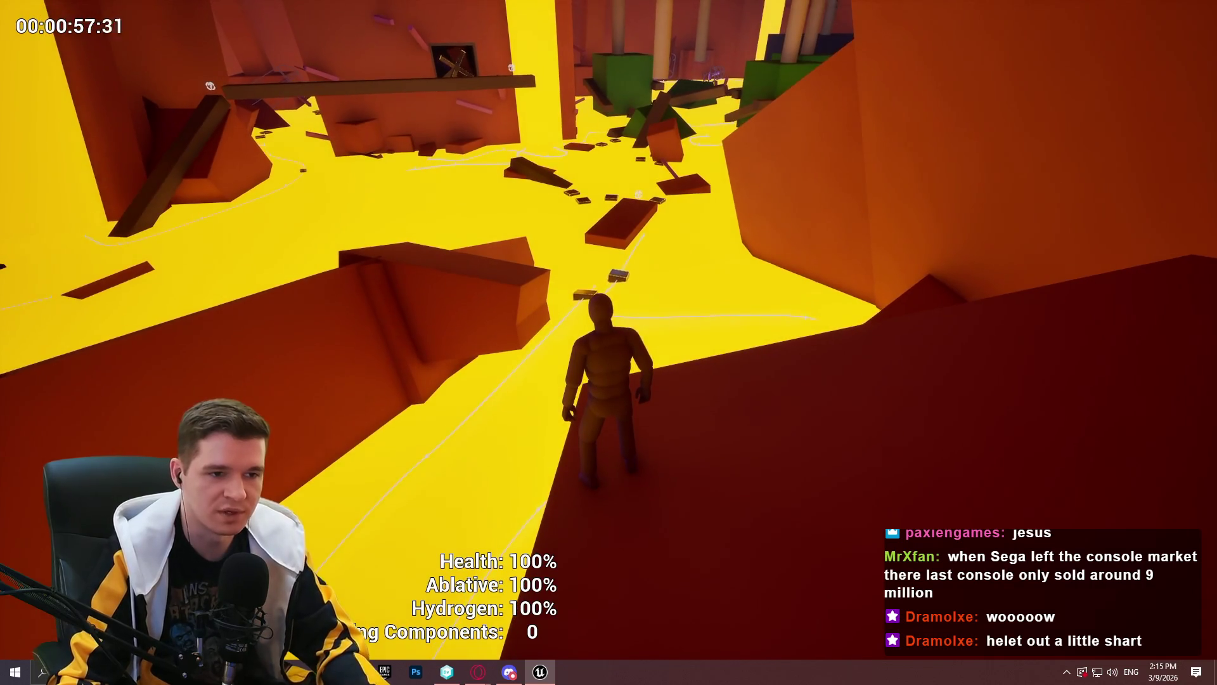
Play the section starting at Cube265, then end the session back in the editor
{"action": "key", "text": "Escape"}
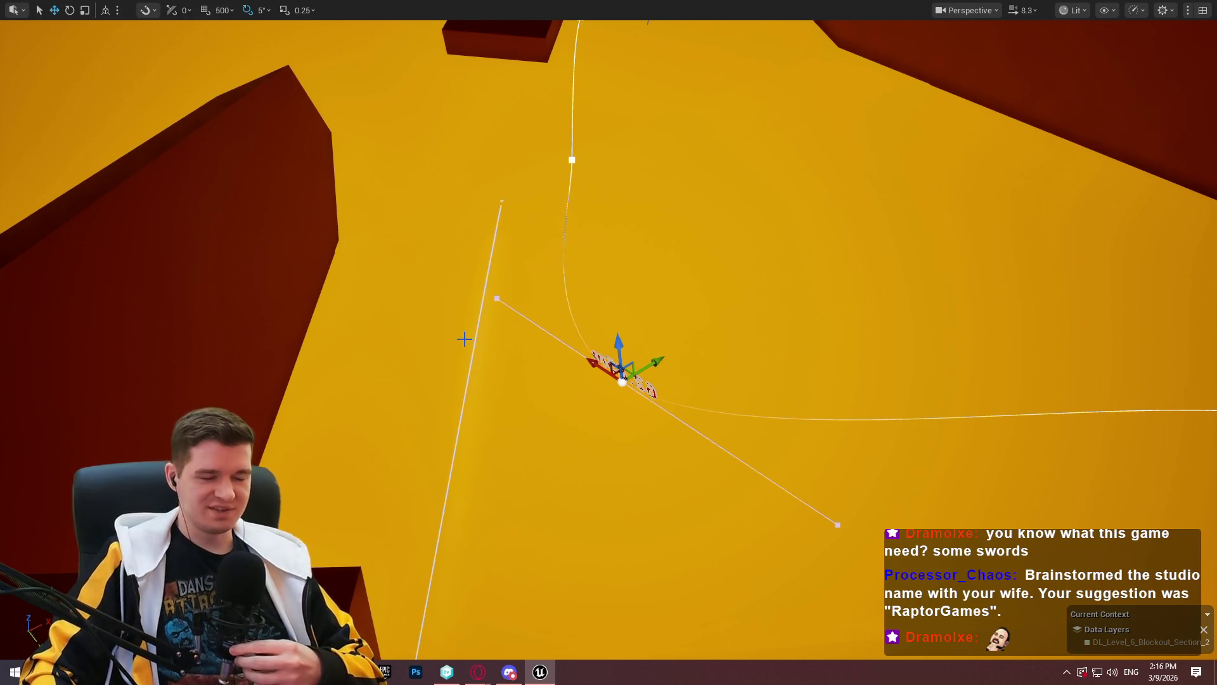
Fly to another area, play from the outlined dark block Cube265, and dismiss the welcome screen
{"action": "mouse_move", "coordinate": [608, 342]}
{"action": "left_mouse_down"}
{"action": "mouse_move", "coordinate": [571, 317]}
{"action": "mouse_move", "coordinate": [621, 355]}
{"action": "mouse_move", "coordinate": [596, 330]}
{"action": "left_mouse_up"}
{"action": "scroll", "coordinate": [596, 330], "scroll_direction": "down", "scroll_amount": 2}
{"action": "mouse_move", "coordinate": [436, 373]}
{"action": "left_mouse_down"}
{"action": "mouse_move", "coordinate": [419, 361]}
{"action": "mouse_move", "coordinate": [436, 373]}
{"action": "left_mouse_up"}
{"action": "right_click", "coordinate": [647, 526]}
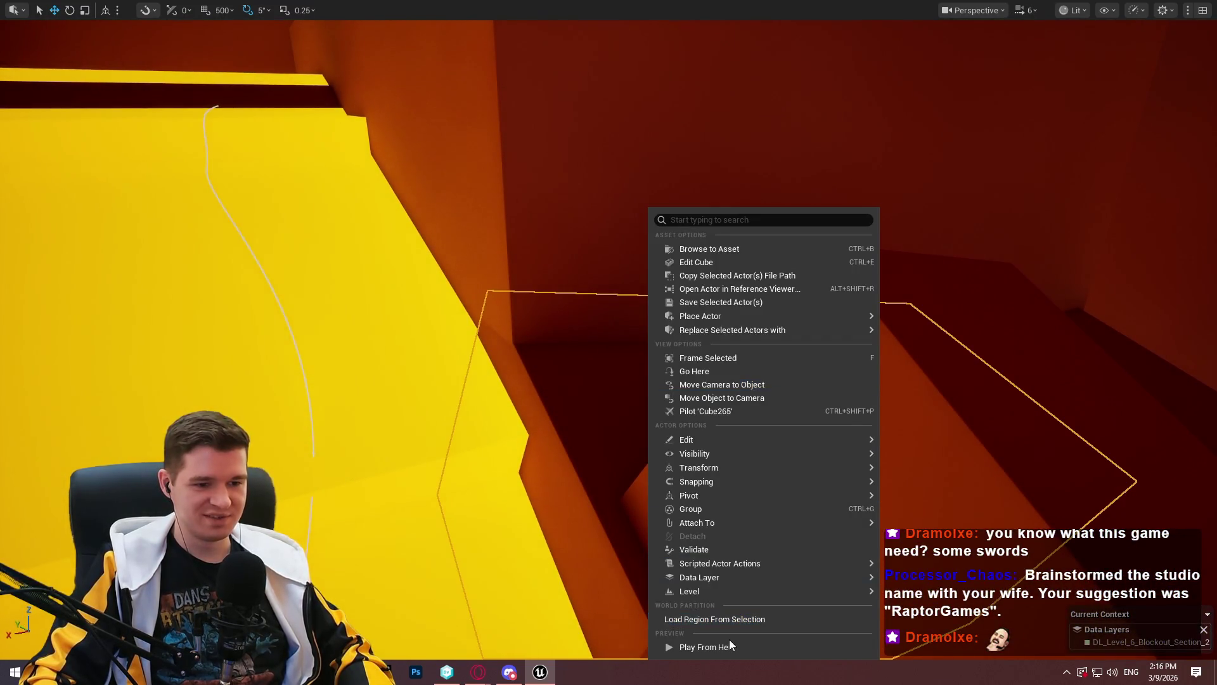
{"action": "left_click", "coordinate": [729, 639]}
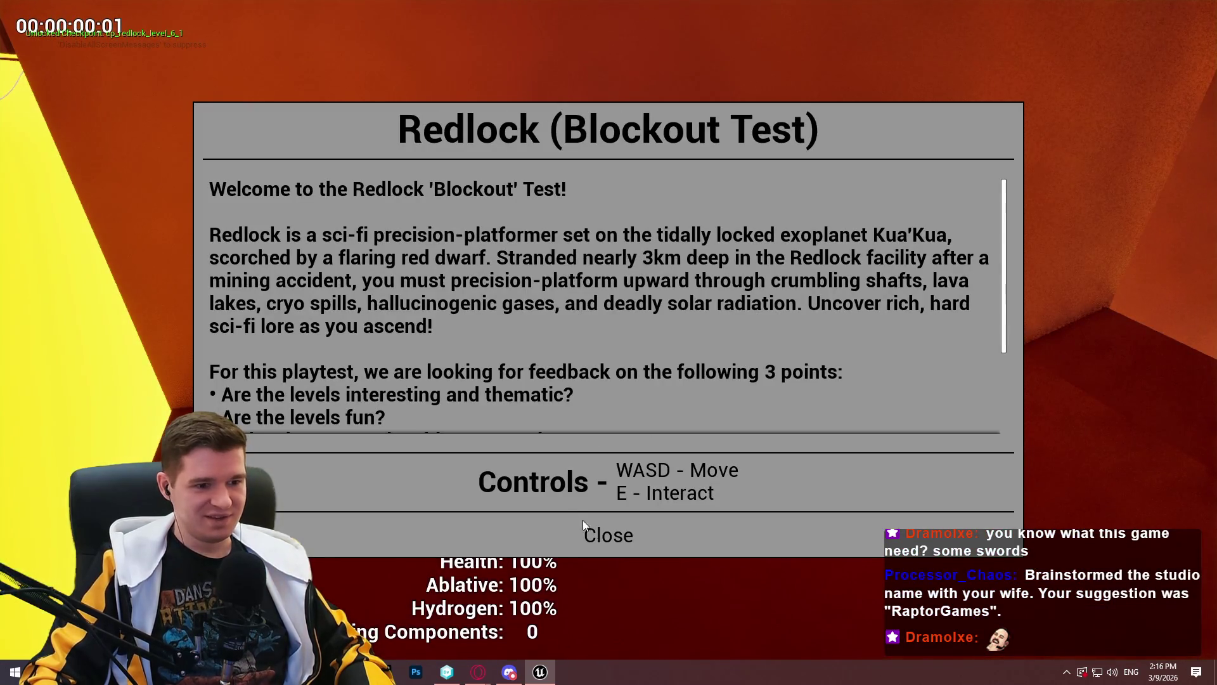
{"action": "left_click", "coordinate": [618, 534]}
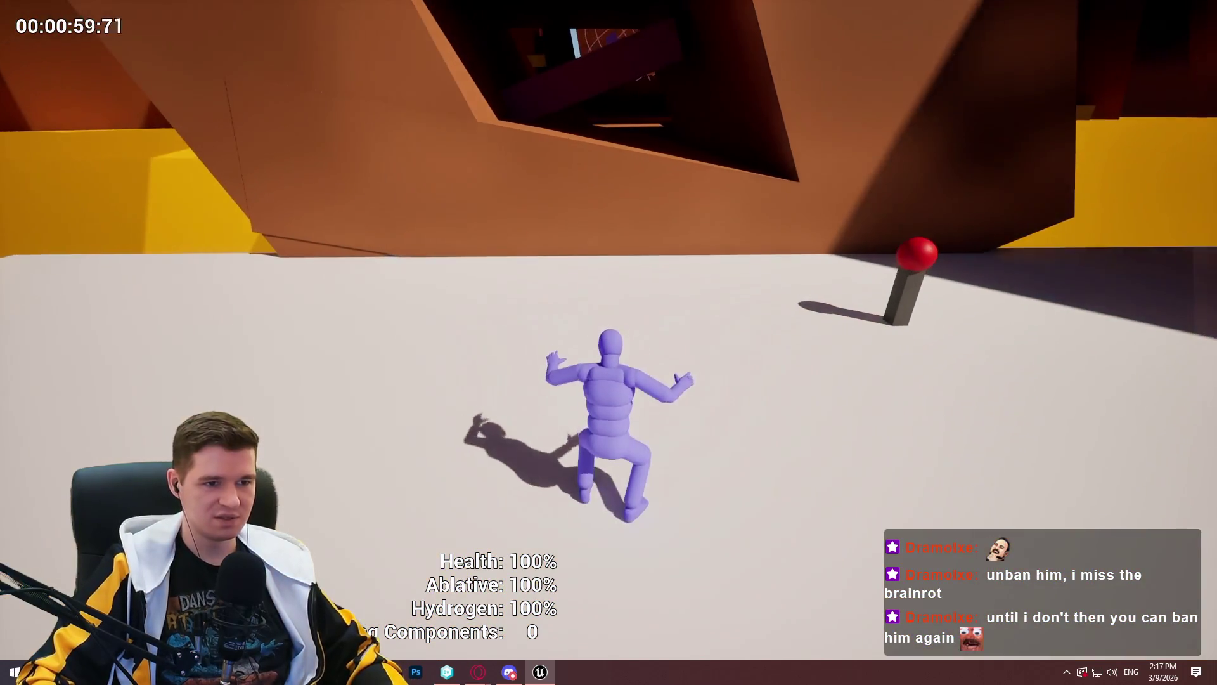
Play through the section from Cube265, then end Play In Editor
{"action": "key", "text": "Escape"}
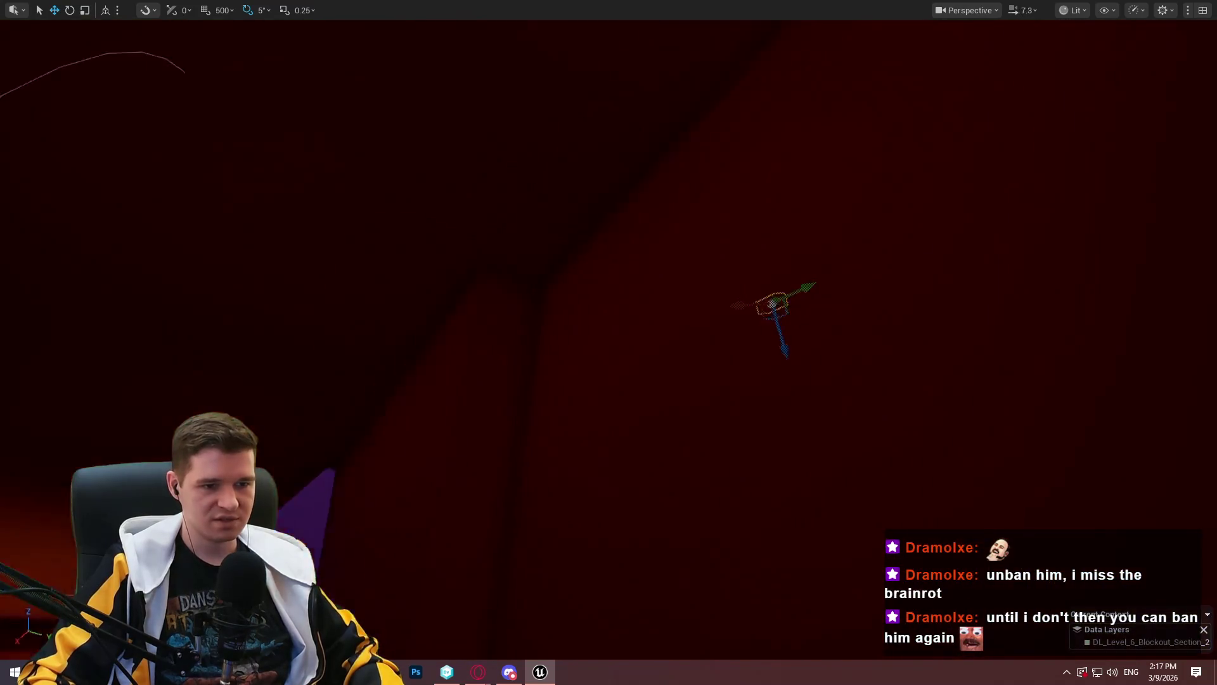
Lower BP_MovingPlatform_Spline6's MetersPerSecond from 4.0 to 3.0 in the Details panel
{"action": "scroll", "coordinate": [609, 343], "scroll_direction": "up", "scroll_amount": 3}
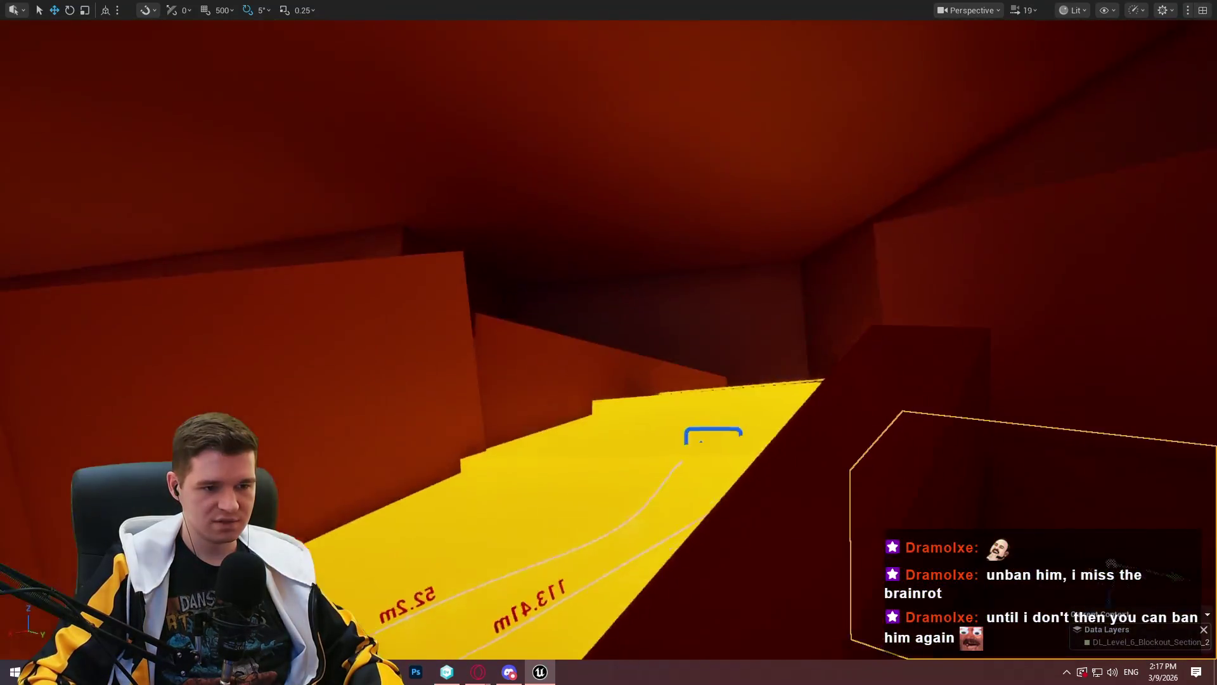
{"action": "scroll", "coordinate": [609, 342], "scroll_direction": "down", "scroll_amount": 2}
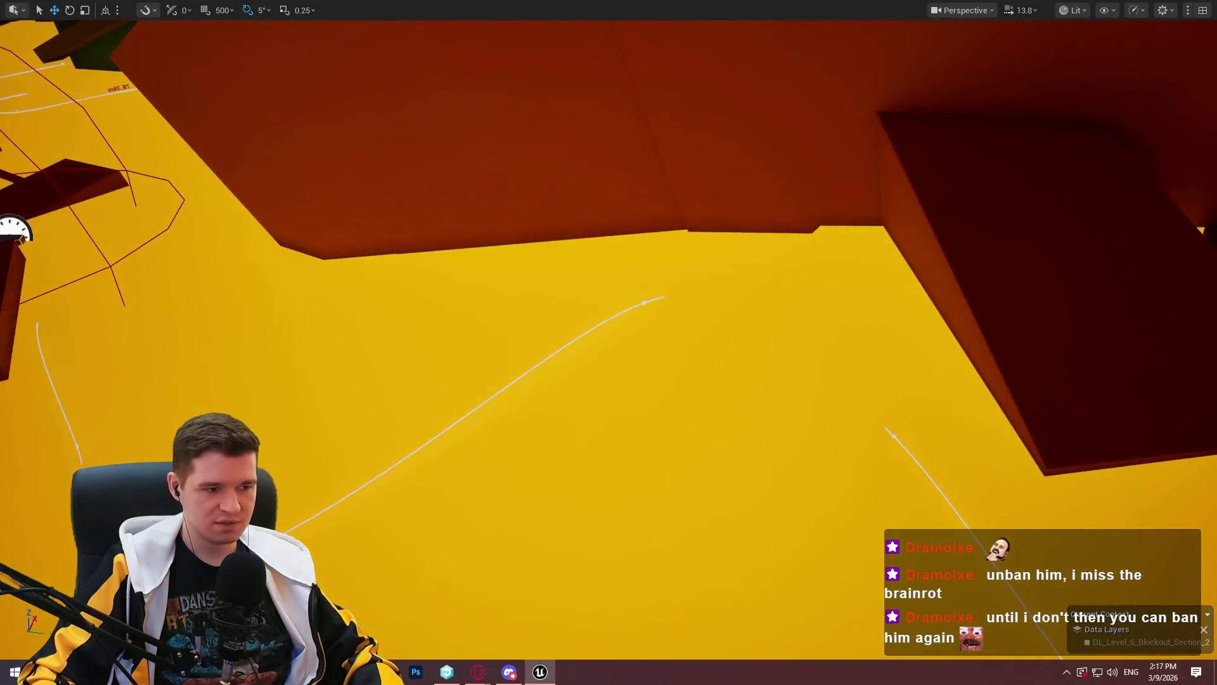
{"action": "key", "text": "F11"}
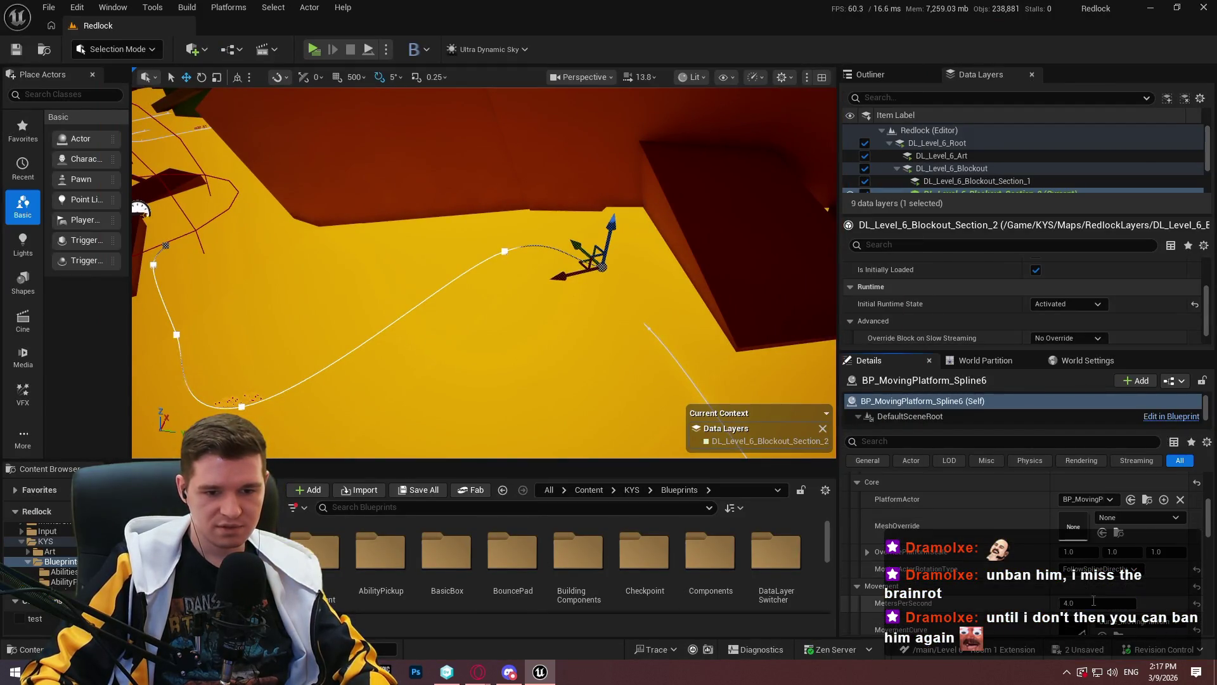
{"action": "left_click", "coordinate": [1117, 603]}
{"action": "type", "text": "3"}
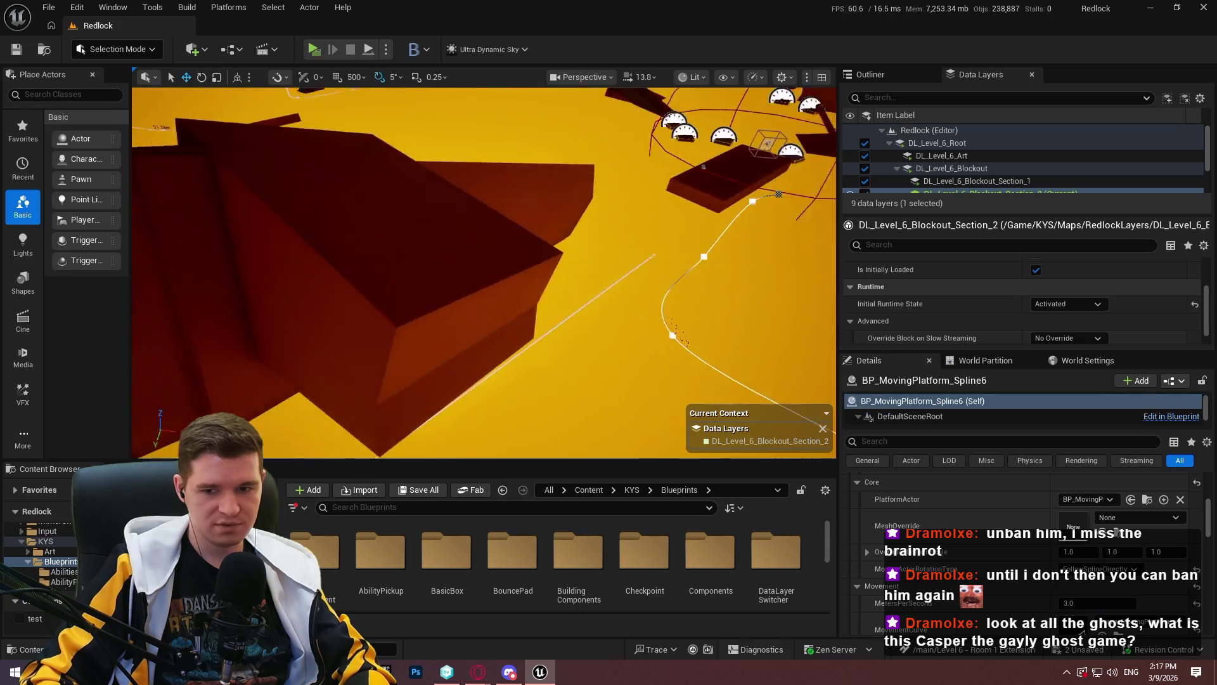
Re-maximize the viewport and start a playtest from block Cube1610
{"action": "key", "text": "F11"}
{"action": "mouse_move", "coordinate": [580, 302]}
{"action": "left_mouse_down"}
{"action": "mouse_move", "coordinate": [640, 298]}
{"action": "mouse_move", "coordinate": [764, 241]}
{"action": "left_mouse_up"}
{"action": "right_click", "coordinate": [763, 242]}
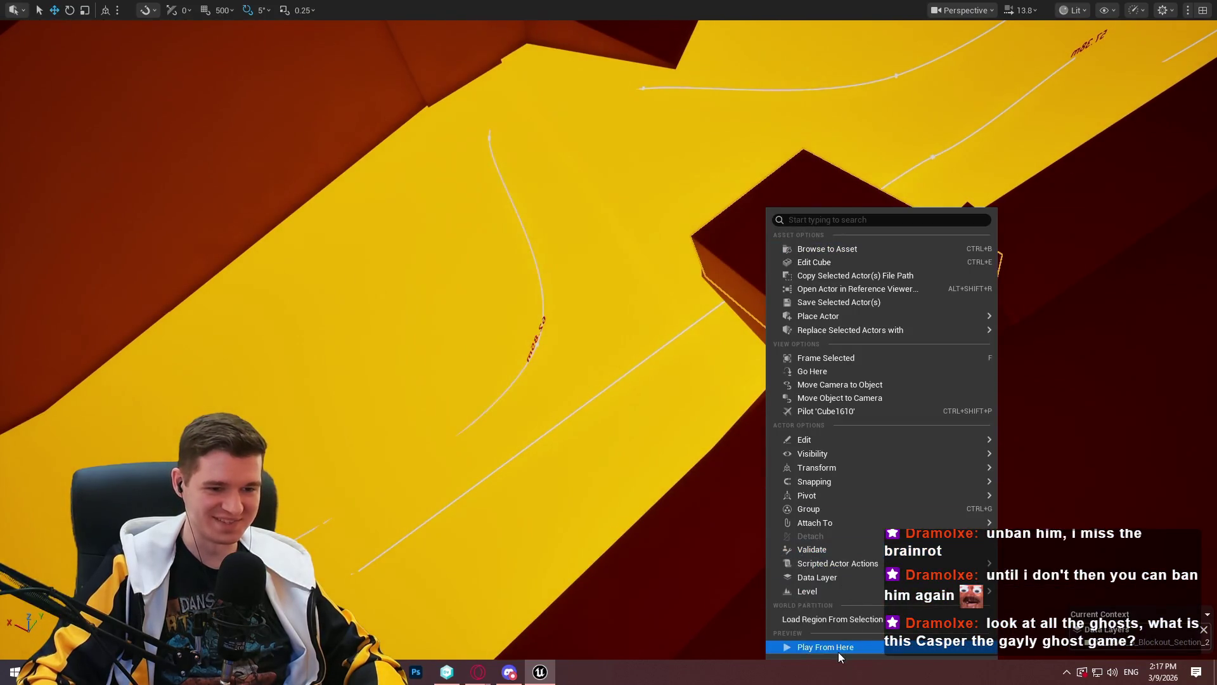
{"action": "left_click", "coordinate": [838, 650]}
Dismiss the welcome message and hide spline lines with the ShowFlag.Splines console command
{"action": "left_click", "coordinate": [615, 528]}
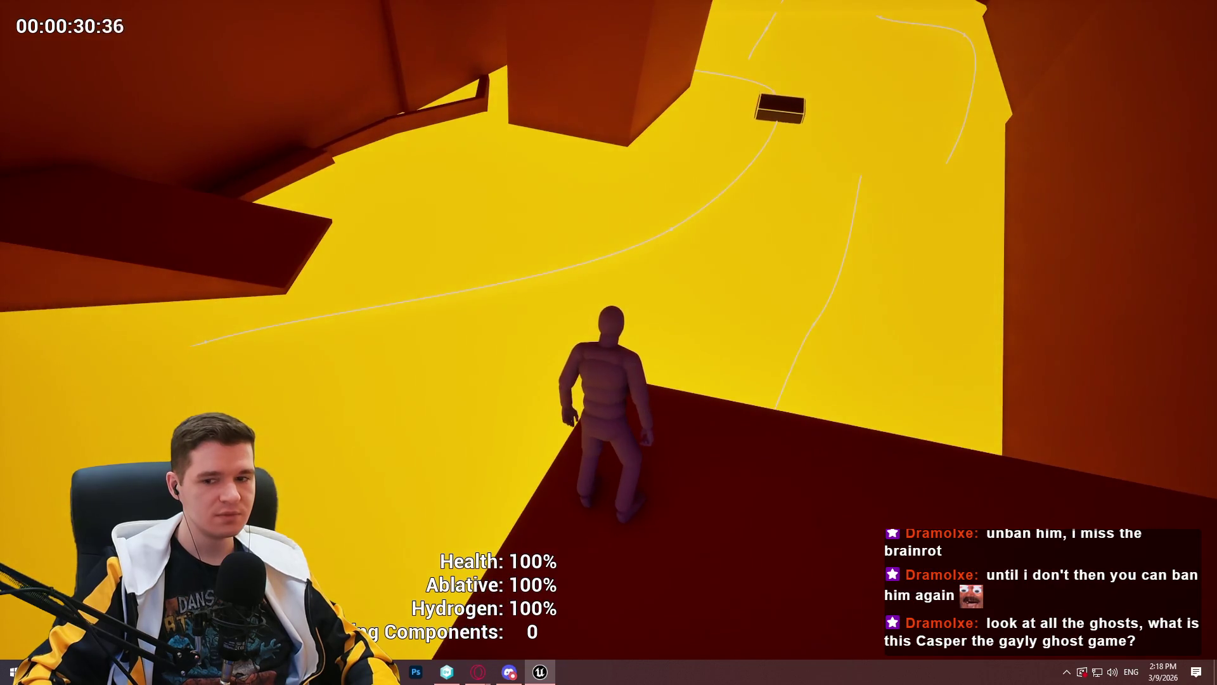
{"action": "key", "text": "grave"}
{"action": "key", "text": "Up"}
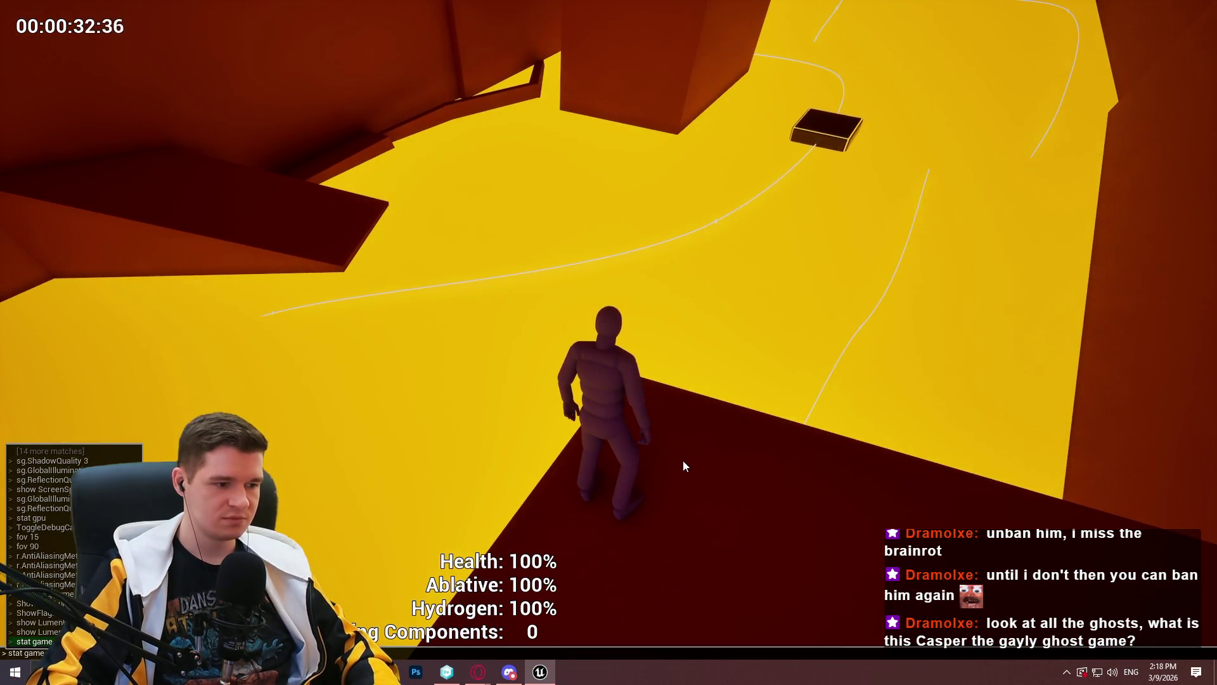
{"action": "key", "text": "BackSpace"}
{"action": "key", "text": "BackSpace"}
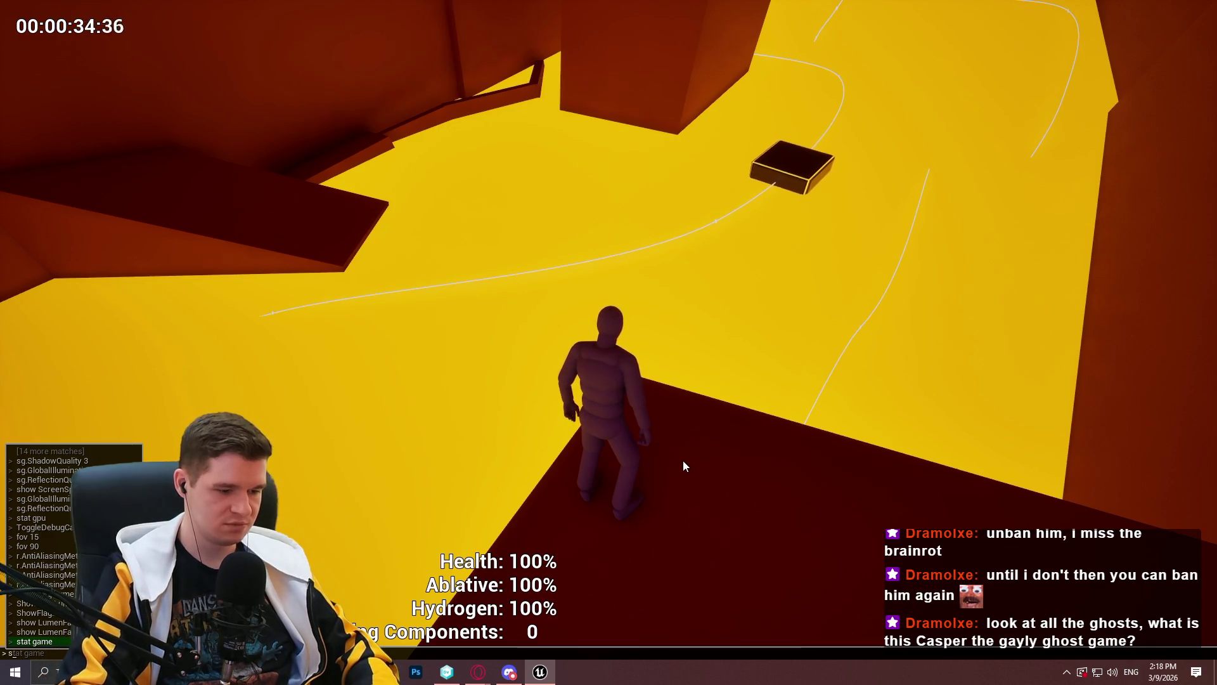
{"action": "type", "text": "shoh"}
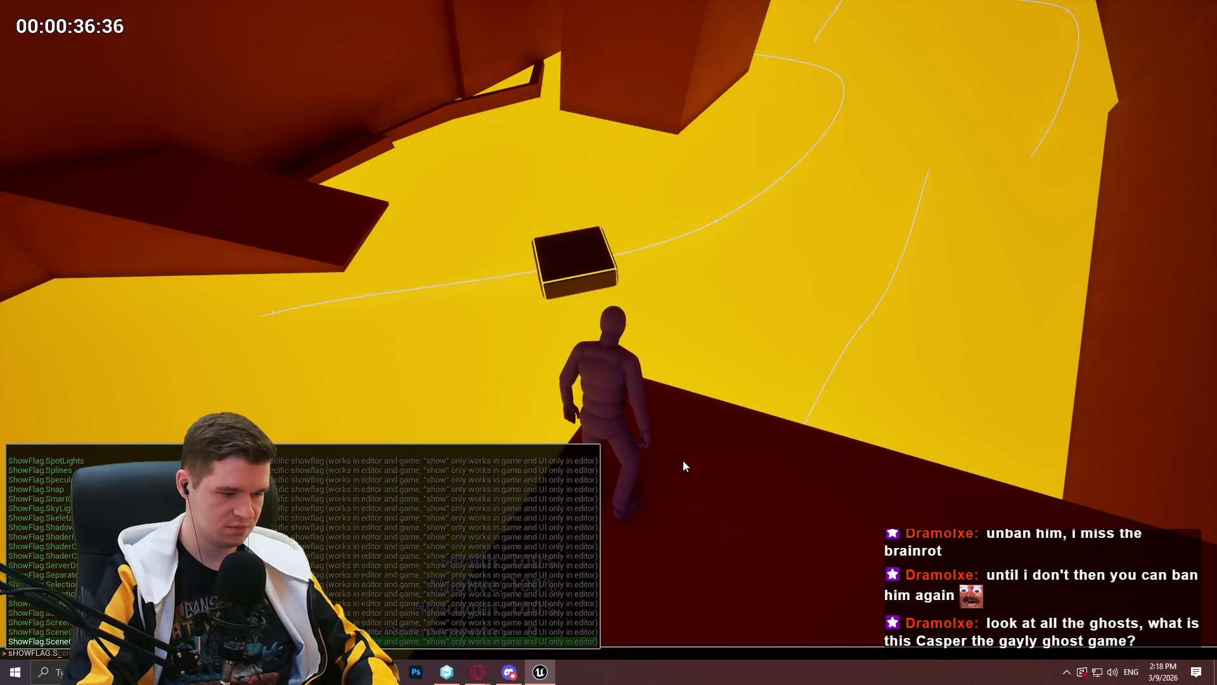
{"action": "type", "text": "plines"}
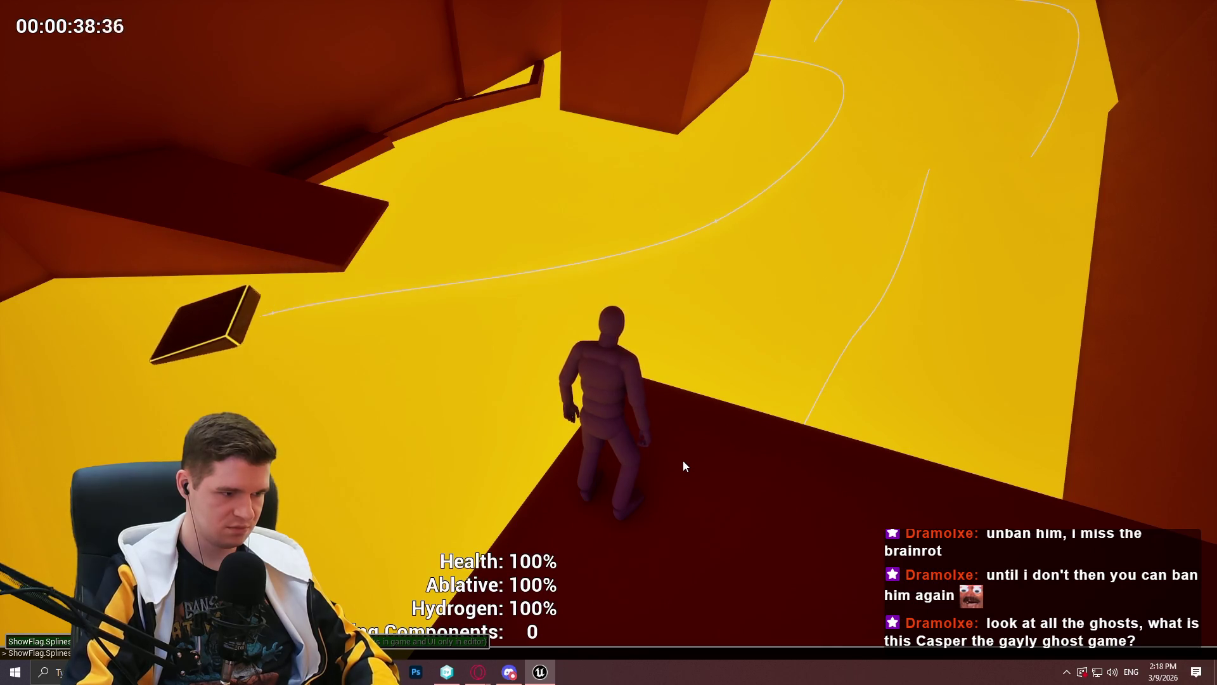
{"action": "key", "text": "Return"}
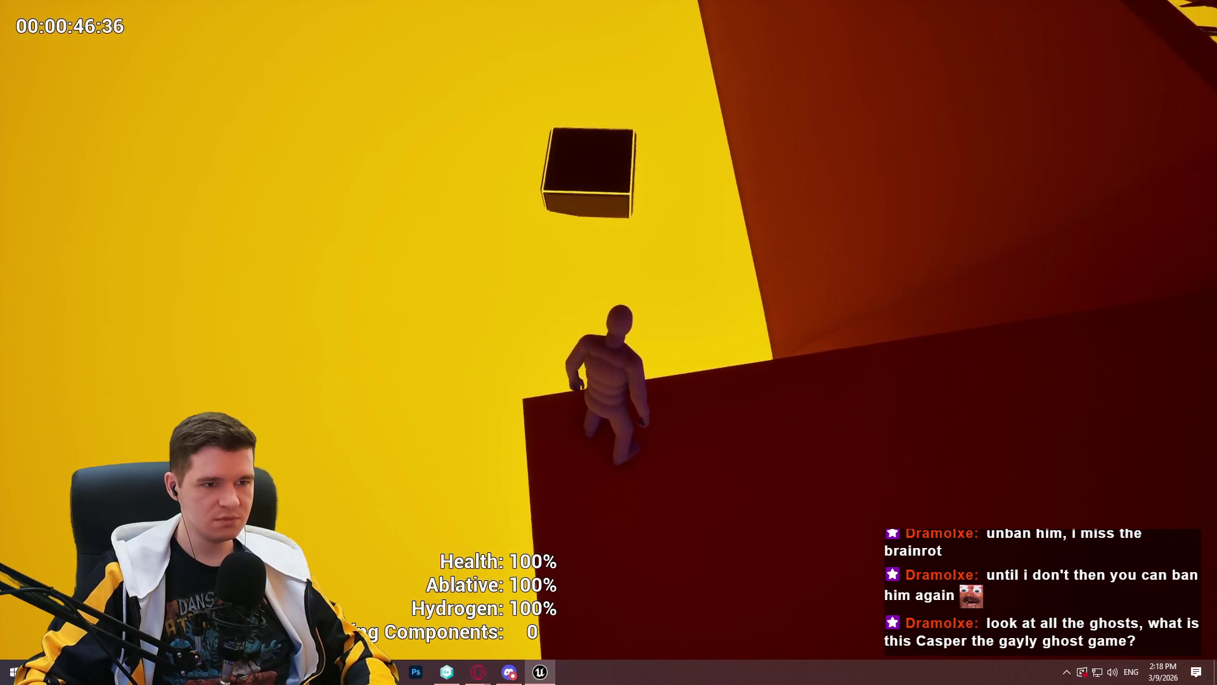
Jump across the dark platforms up the lava climb, then stop the game and return to the editor
{"action": "key", "text": "space"}
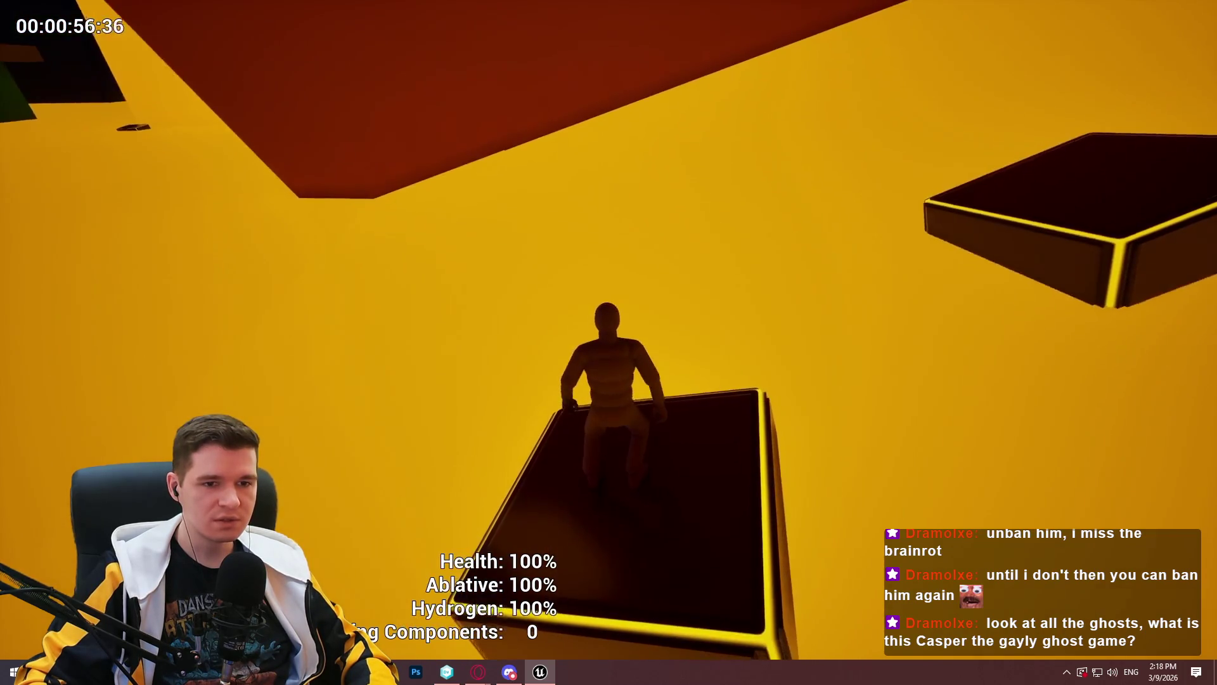
{"action": "key", "text": "space"}
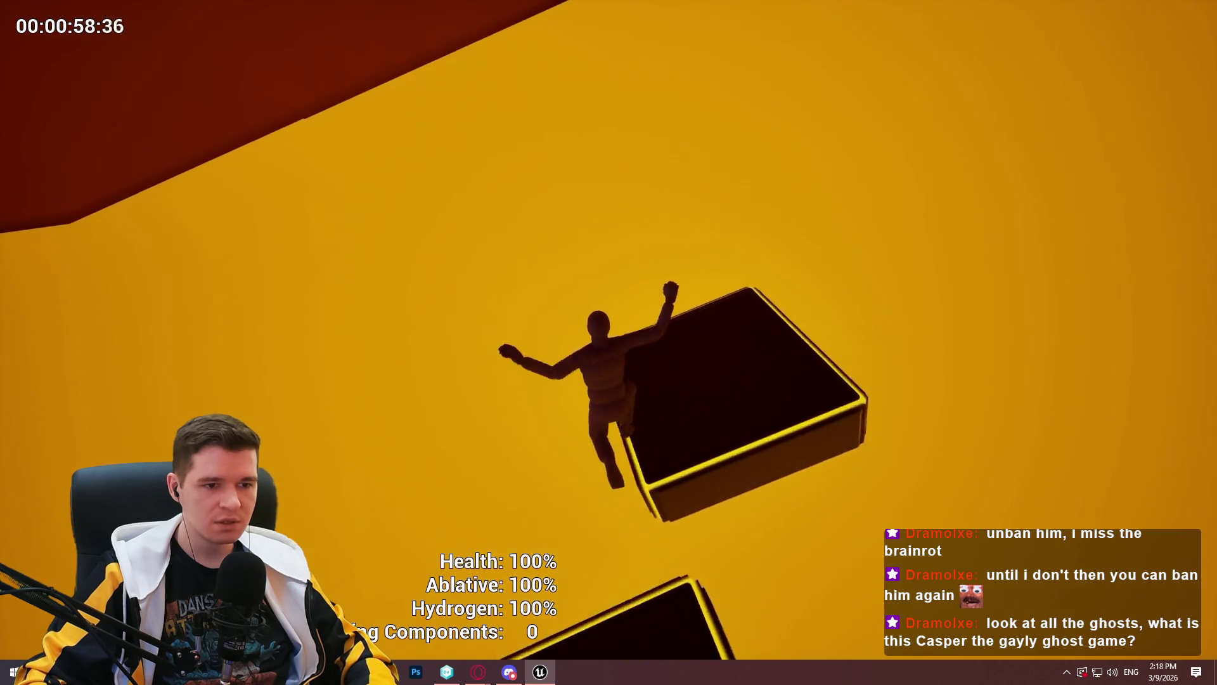
{"action": "key", "text": "w"}
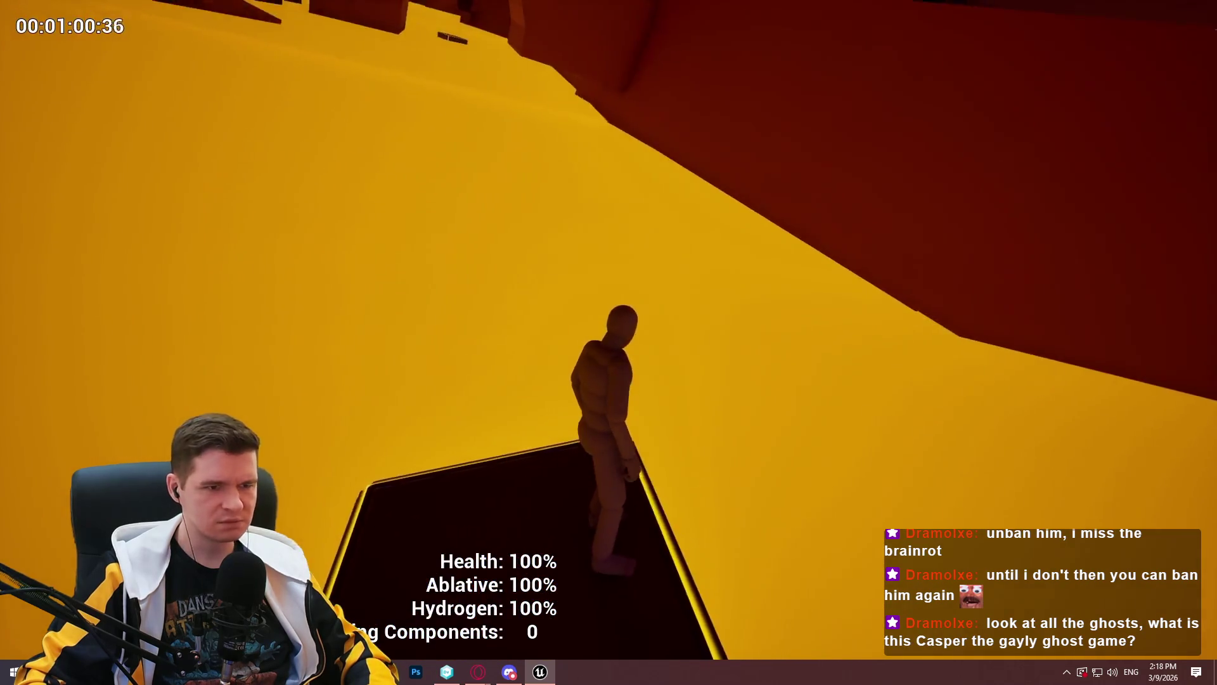
{"action": "key", "text": "space"}
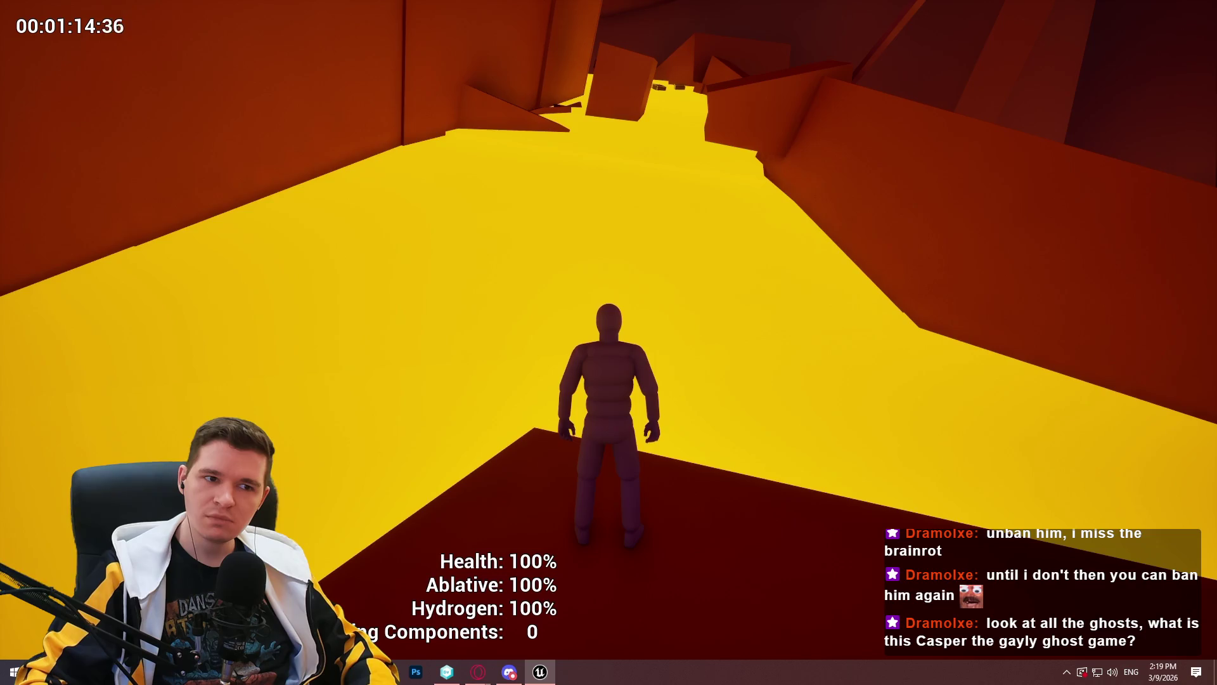
{"action": "key", "text": "a"}
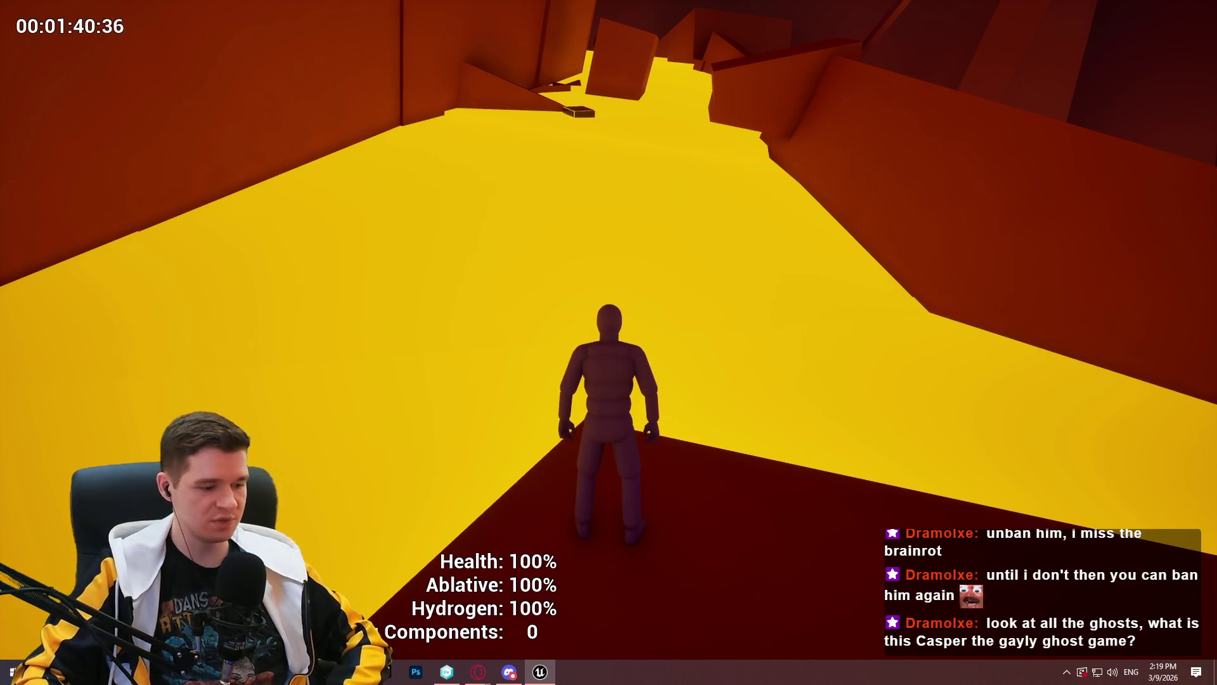
{"action": "key", "text": "Escape"}
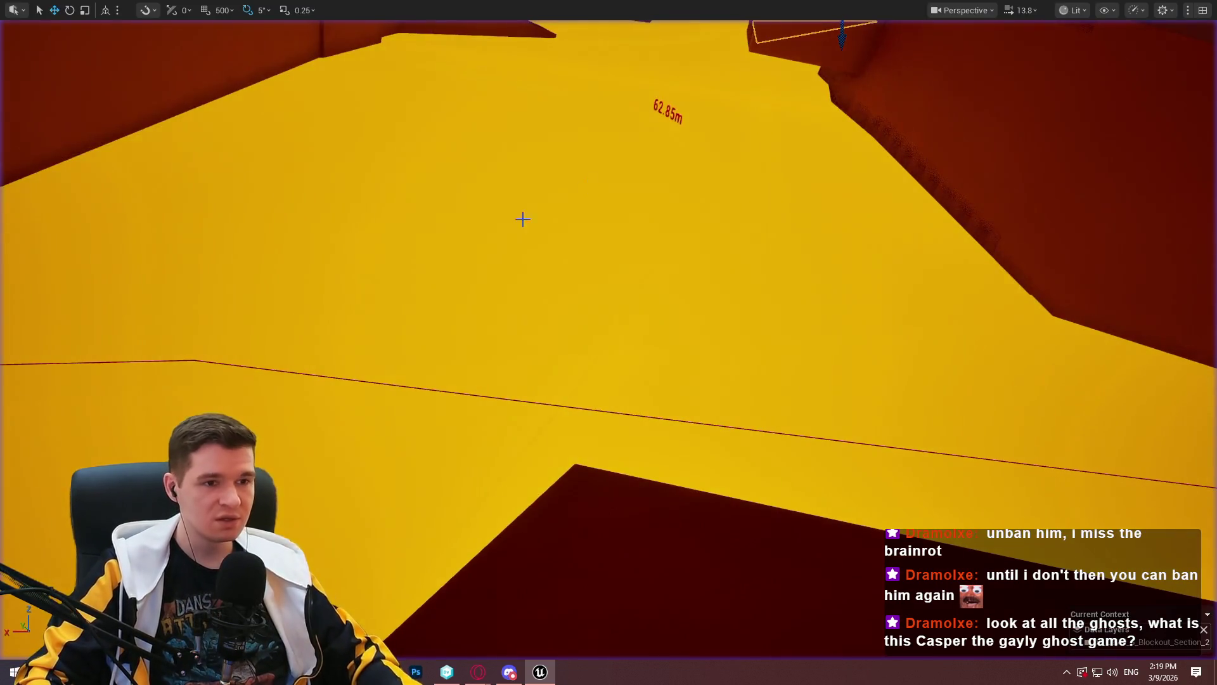
{"action": "key", "text": "w"}
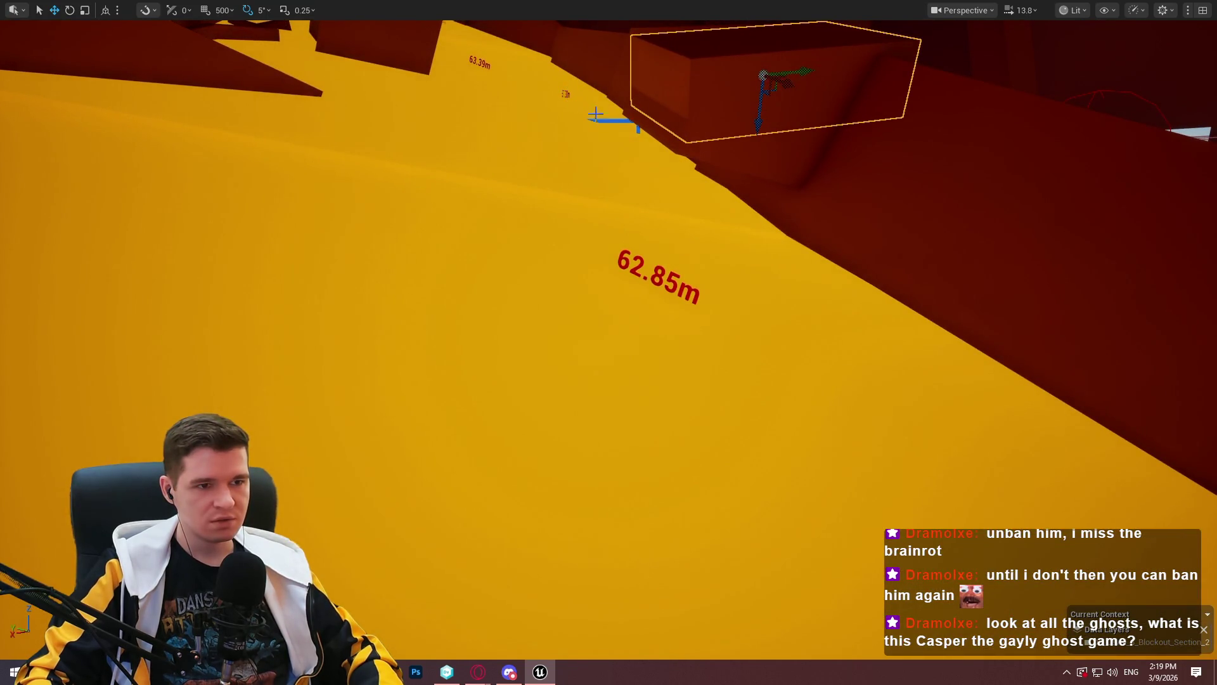
{"action": "key", "text": "w"}
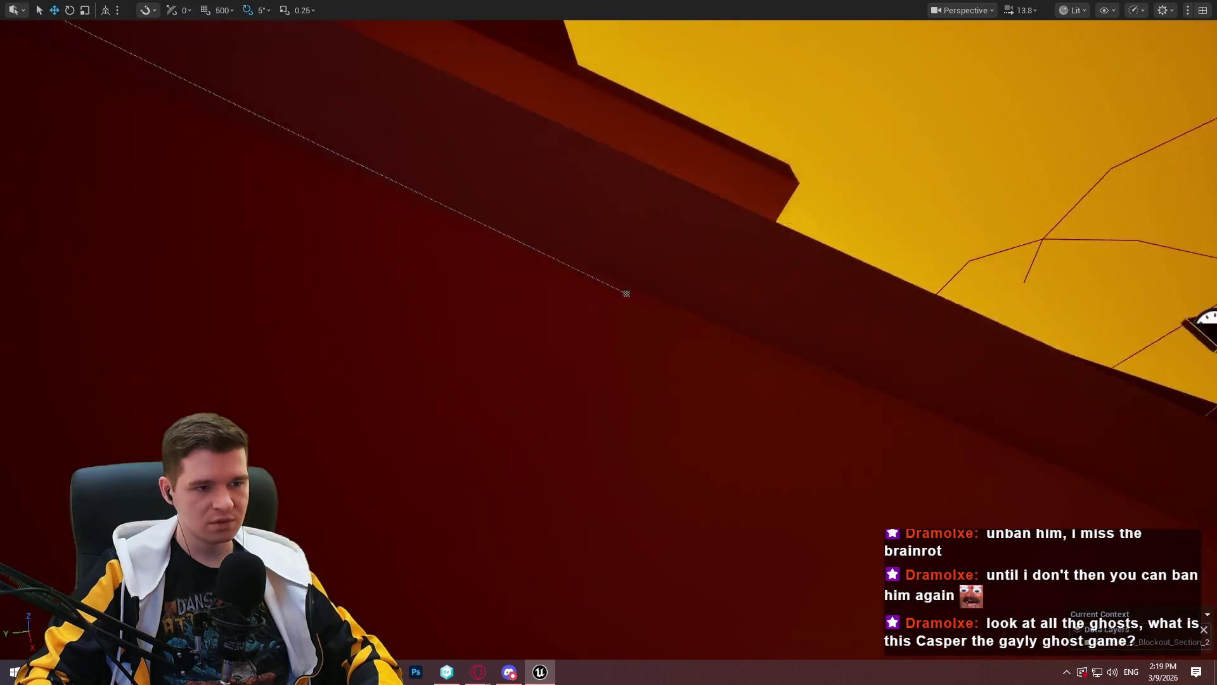
{"action": "key", "text": "w"}
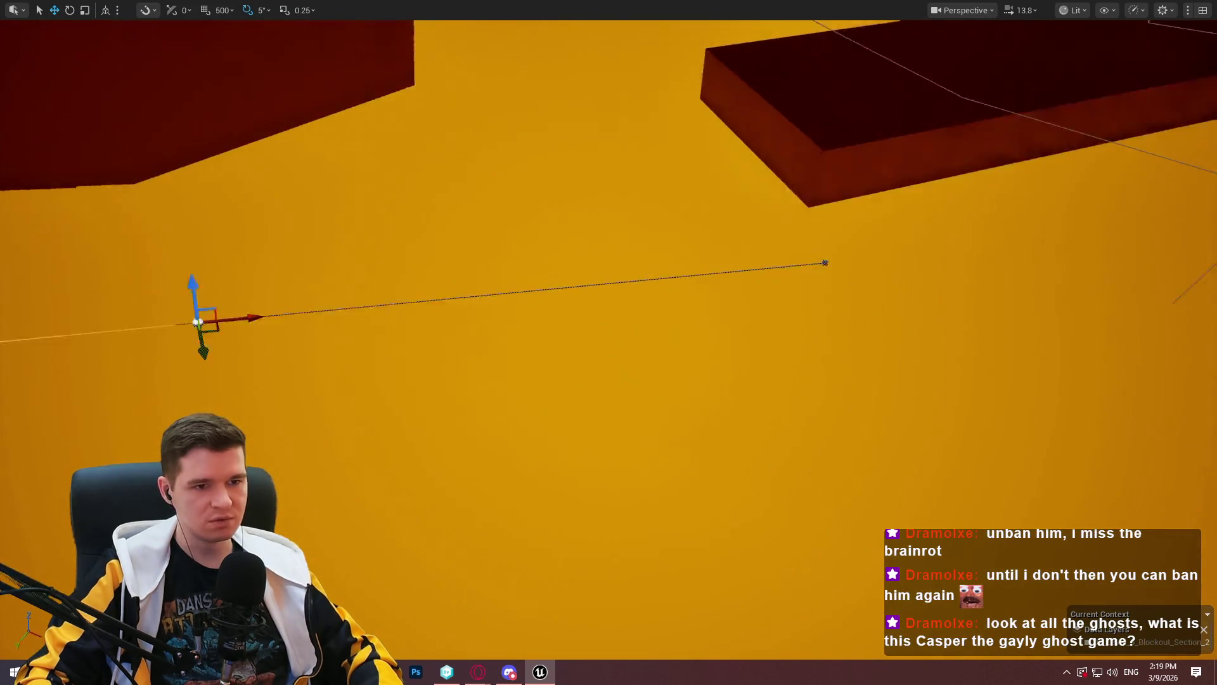
{"action": "key", "text": "w"}
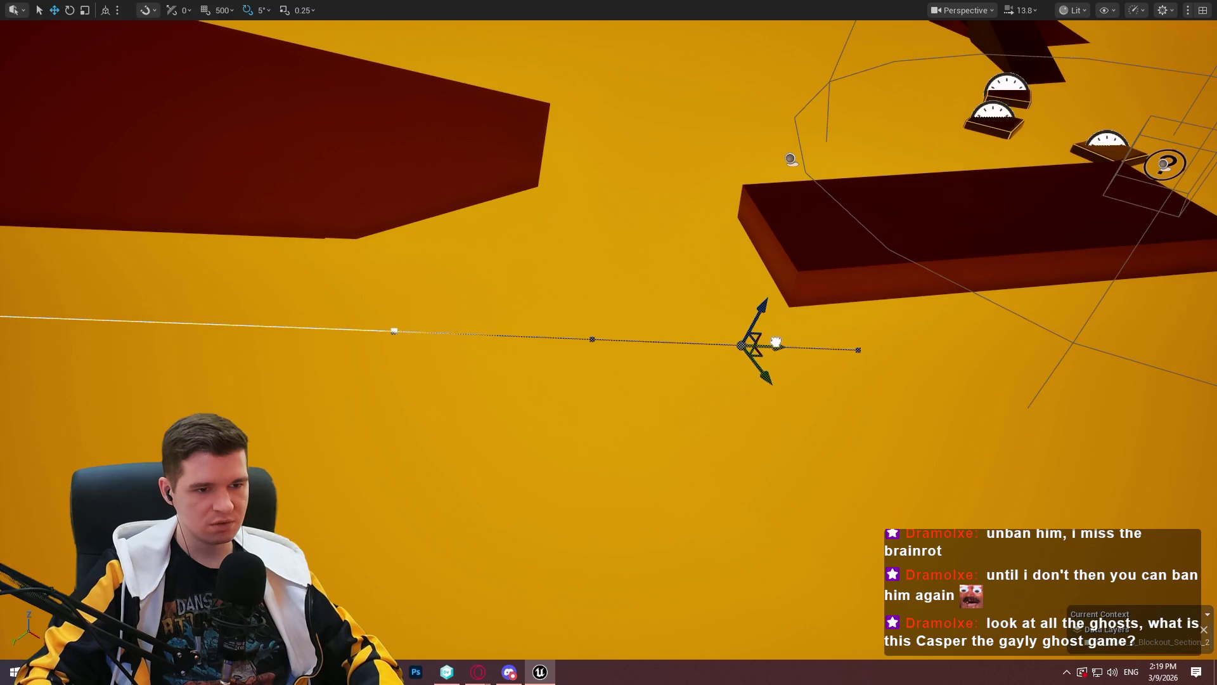
{"action": "key", "text": "w"}
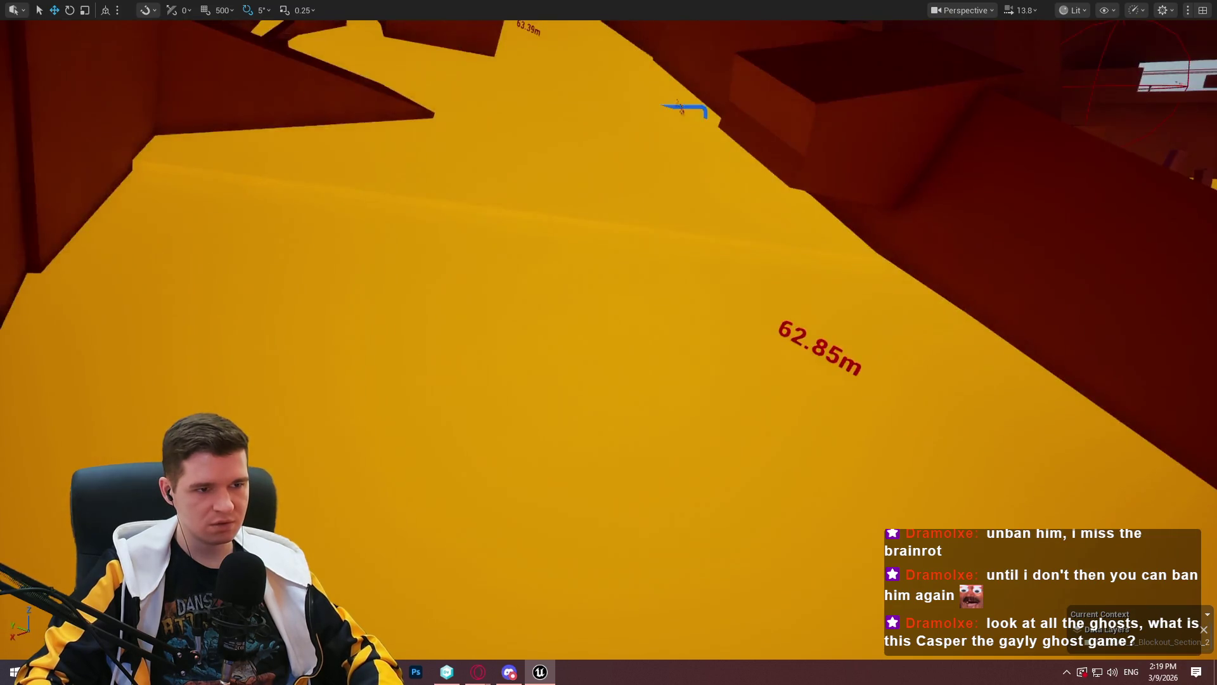
{"action": "key", "text": "d"}
{"action": "key", "text": "w"}
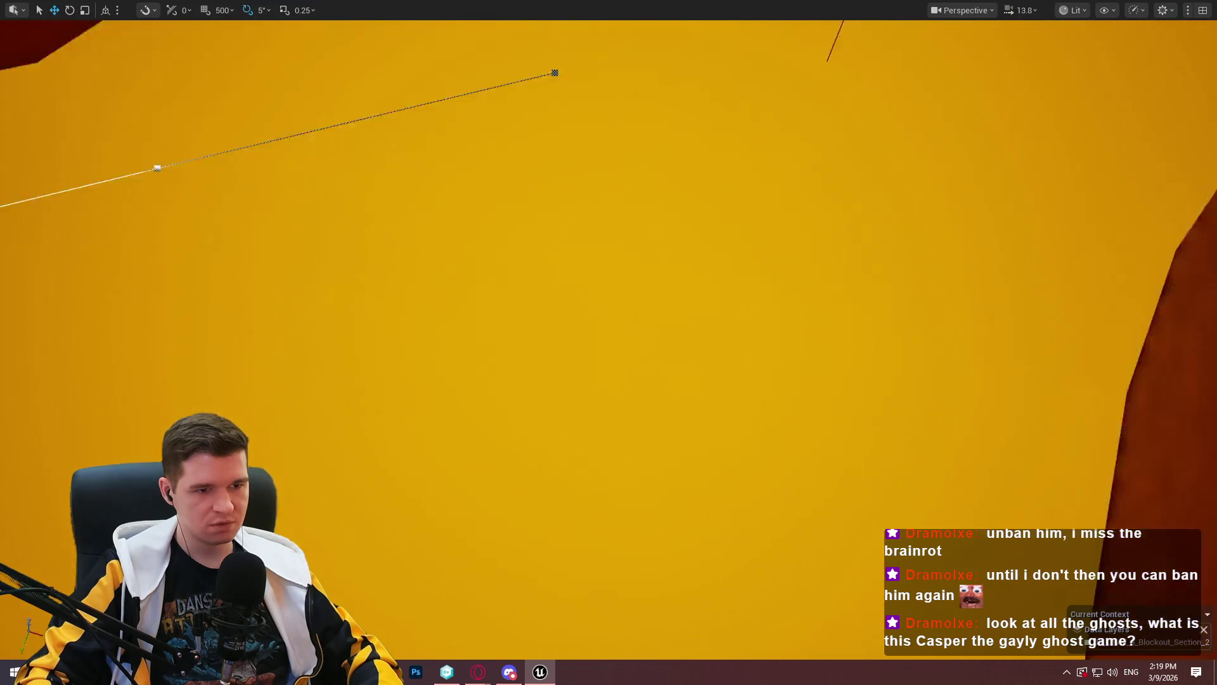
{"action": "key", "text": "s"}
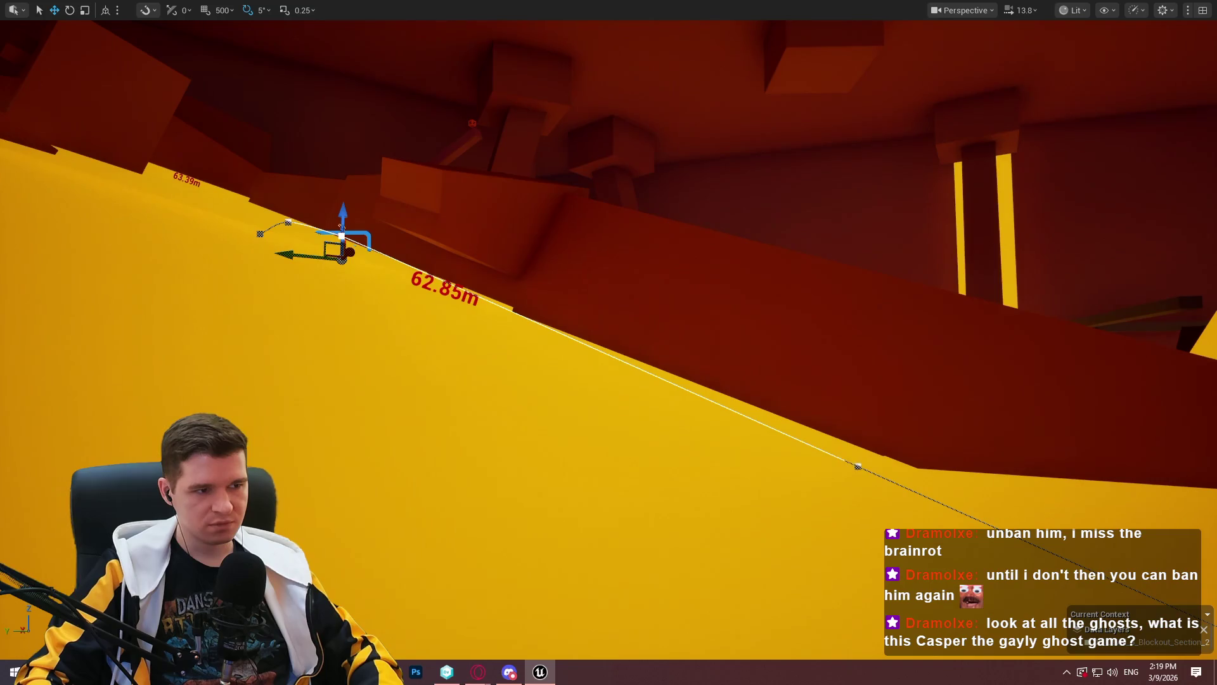
{"action": "key", "text": "s"}
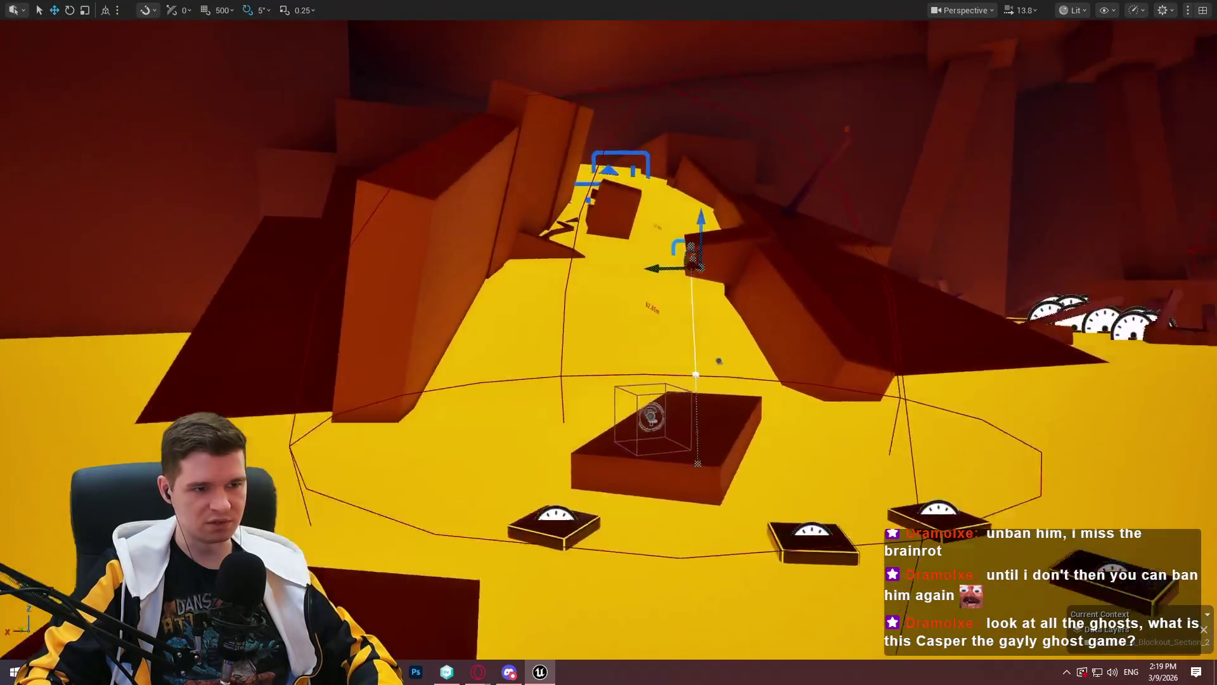
Play from the dark platform at the spline start, close the welcome dialog, then stop playing
{"action": "key", "text": "w"}
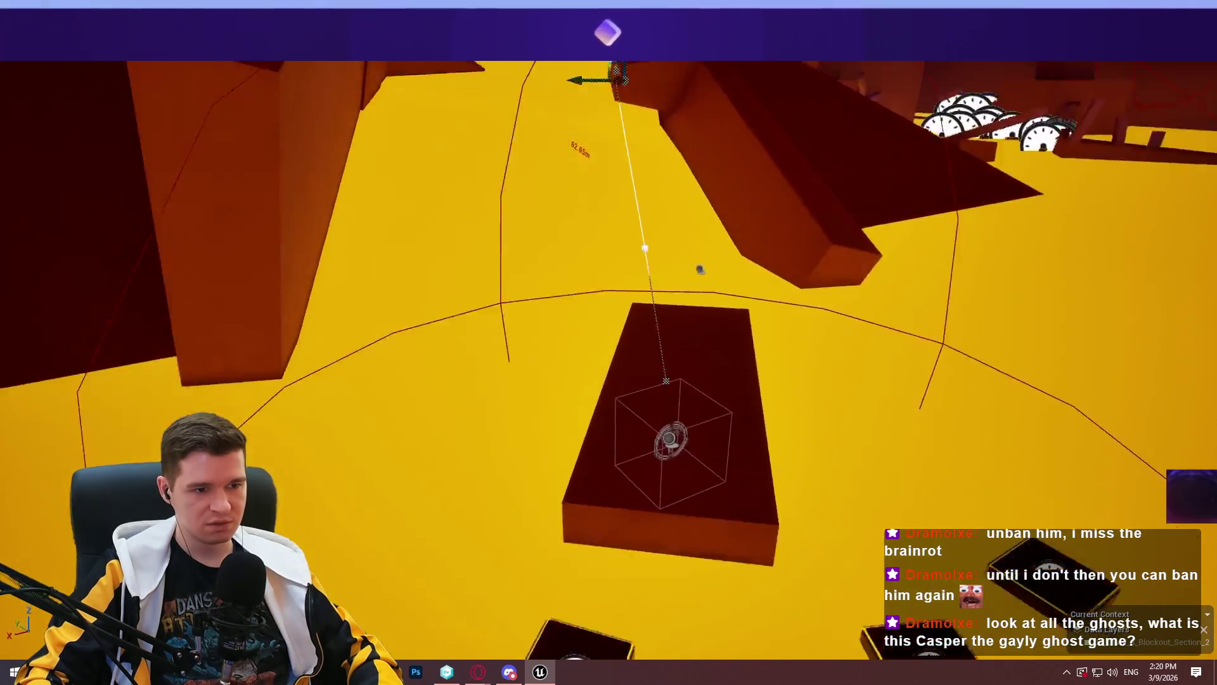
{"action": "key", "text": "s"}
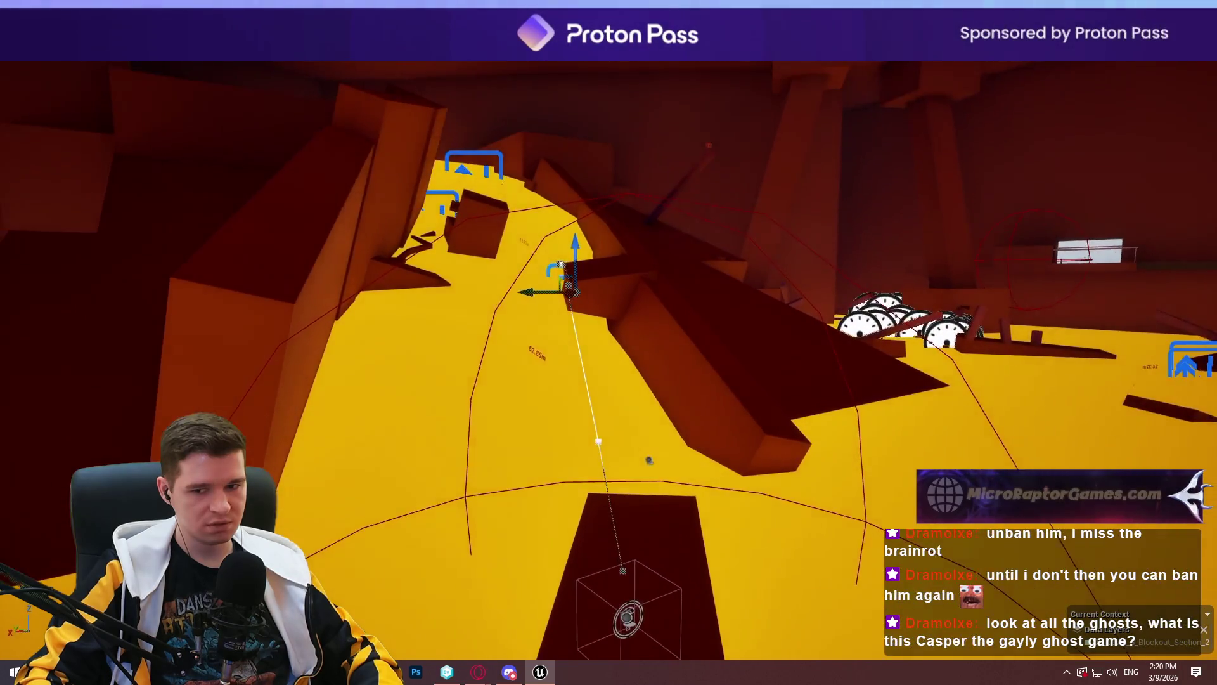
{"action": "right_click", "coordinate": [623, 510]}
{"action": "left_click", "coordinate": [659, 514]}
{"action": "right_click", "coordinate": [658, 512]}
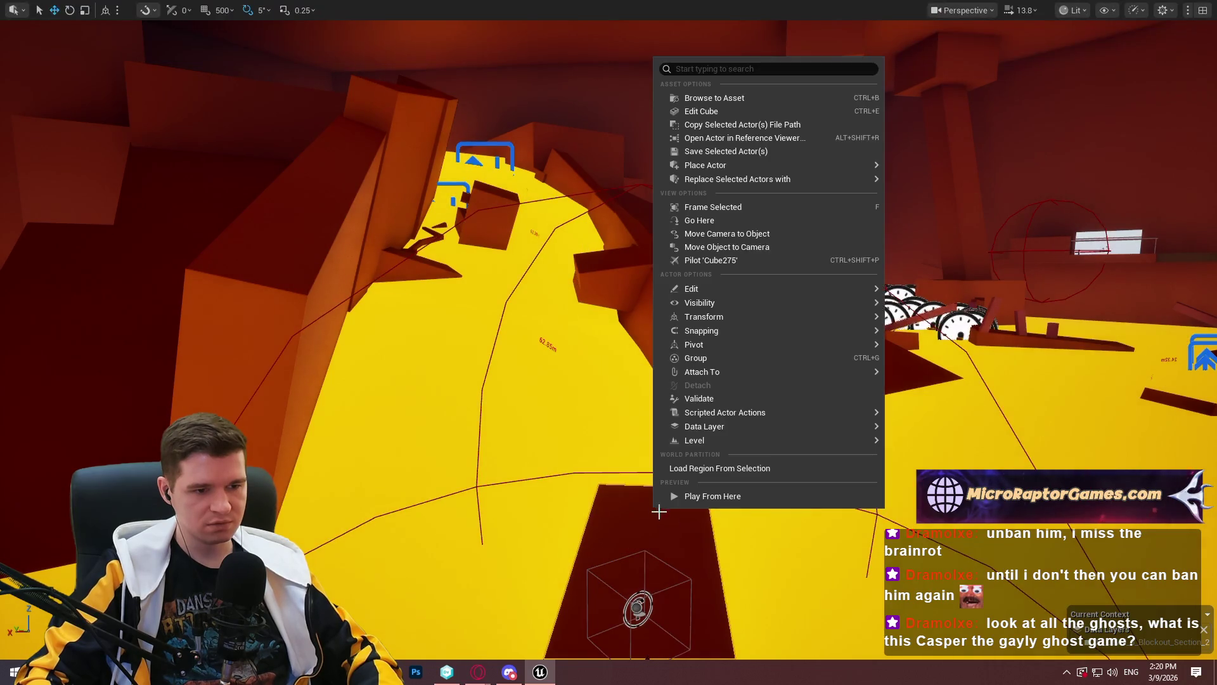
{"action": "left_click", "coordinate": [704, 498]}
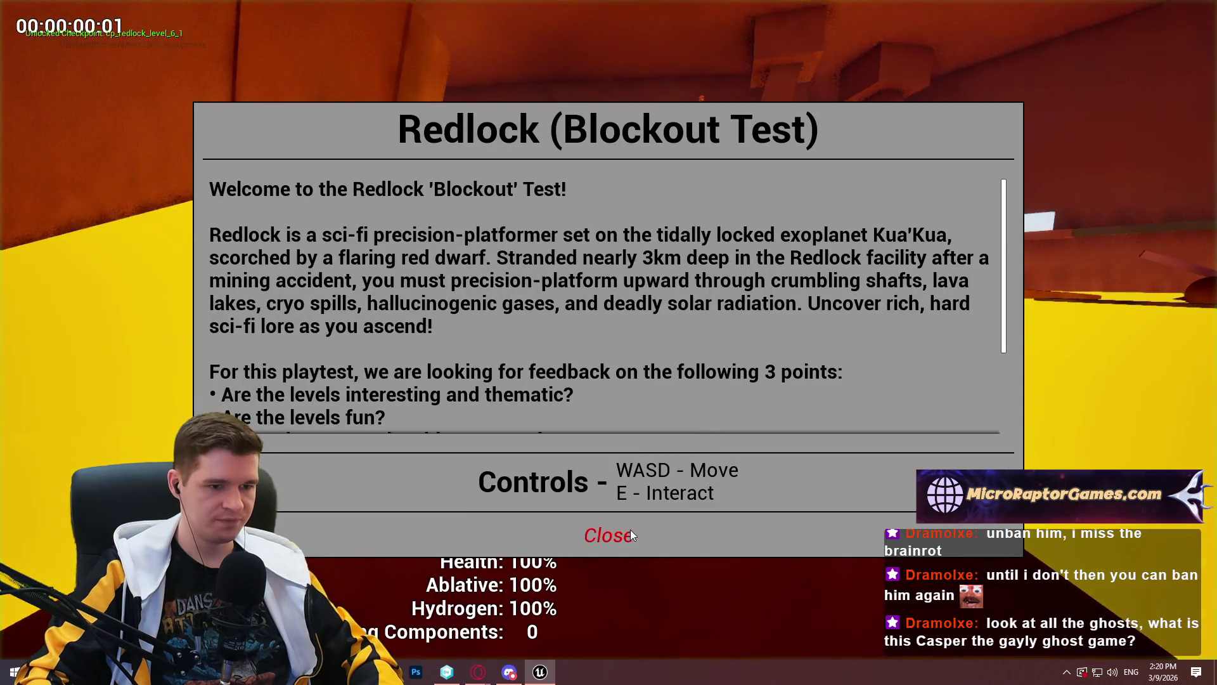
{"action": "left_click", "coordinate": [630, 529]}
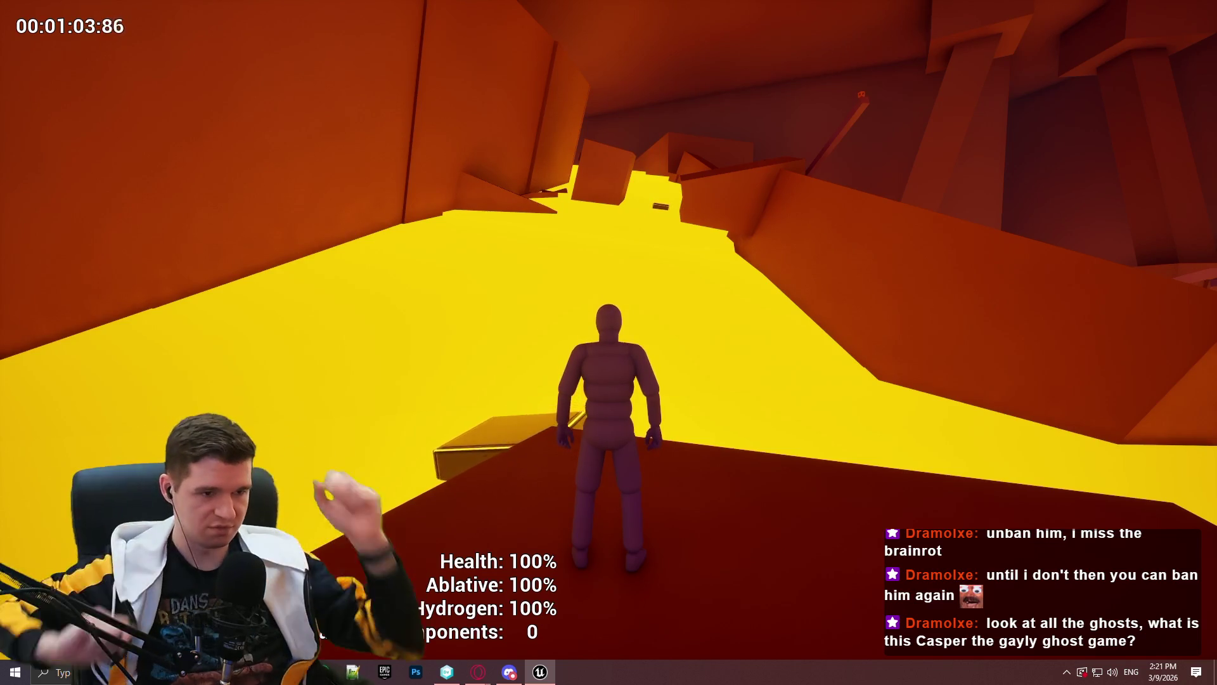
{"action": "key", "text": "Escape"}
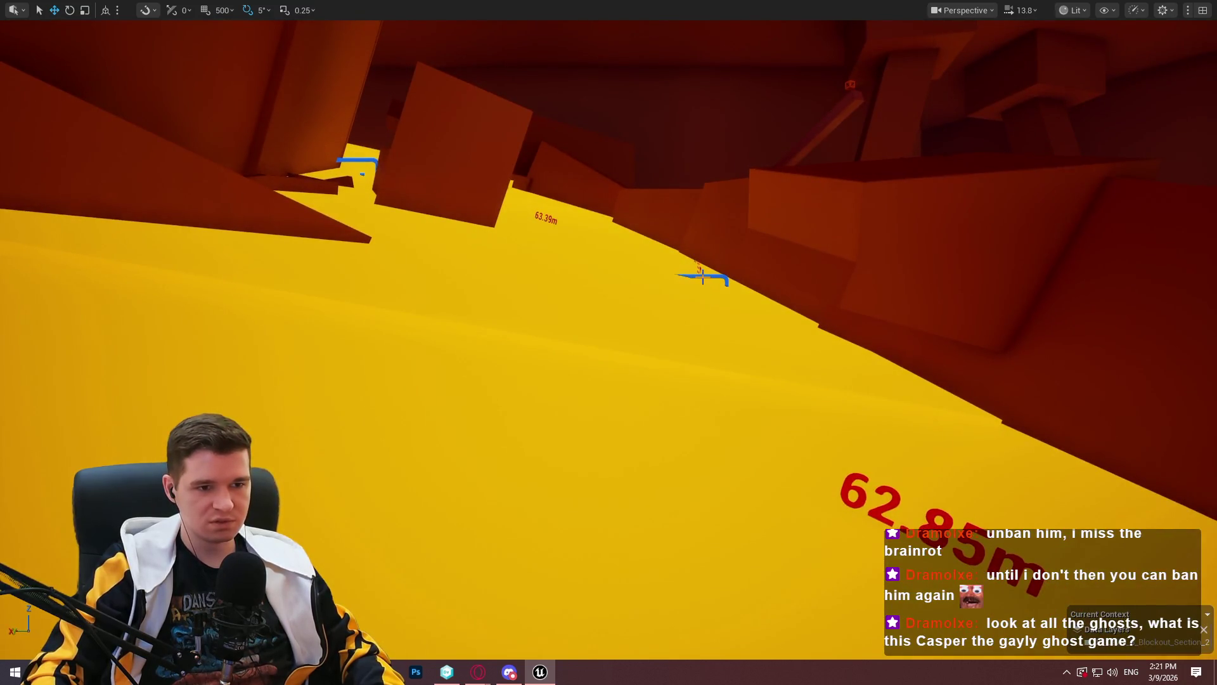
Change BP_MovingPlatform_Spline5's first SplineEvents value from 0.2 to 0.12, then start a playtest
{"action": "left_click", "coordinate": [703, 277]}
{"action": "key", "text": "F11"}
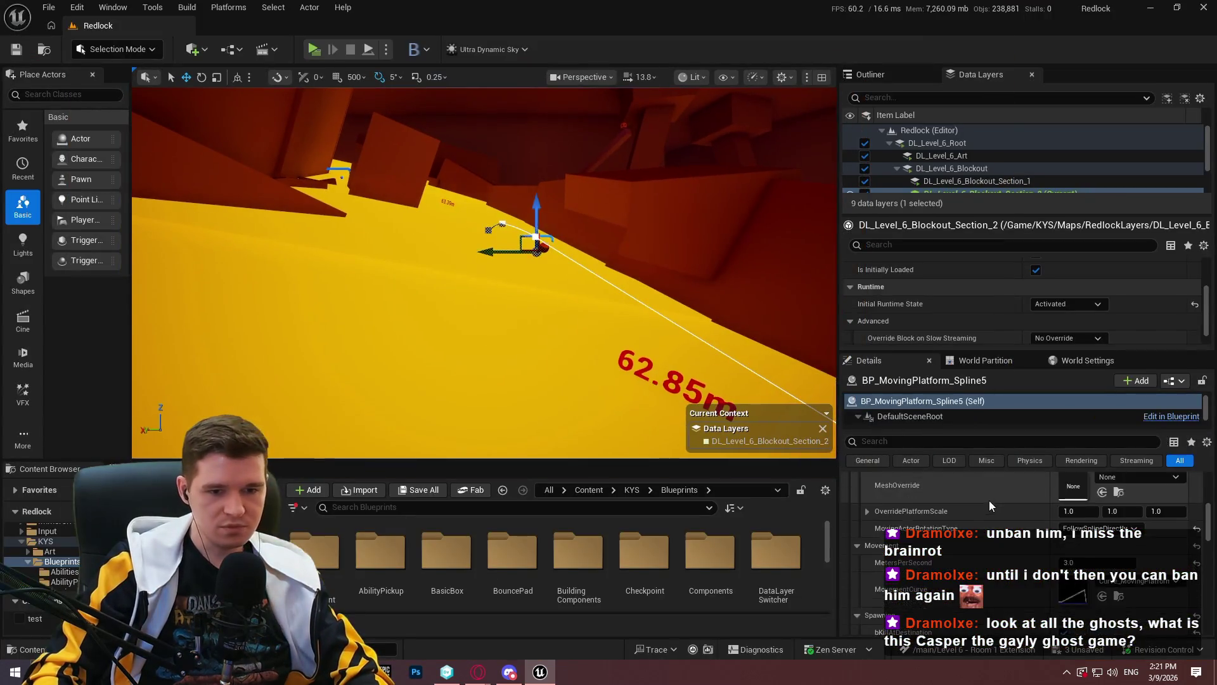
{"action": "scroll", "coordinate": [1014, 558], "scroll_direction": "down", "scroll_amount": 5}
{"action": "left_click", "coordinate": [879, 544]}
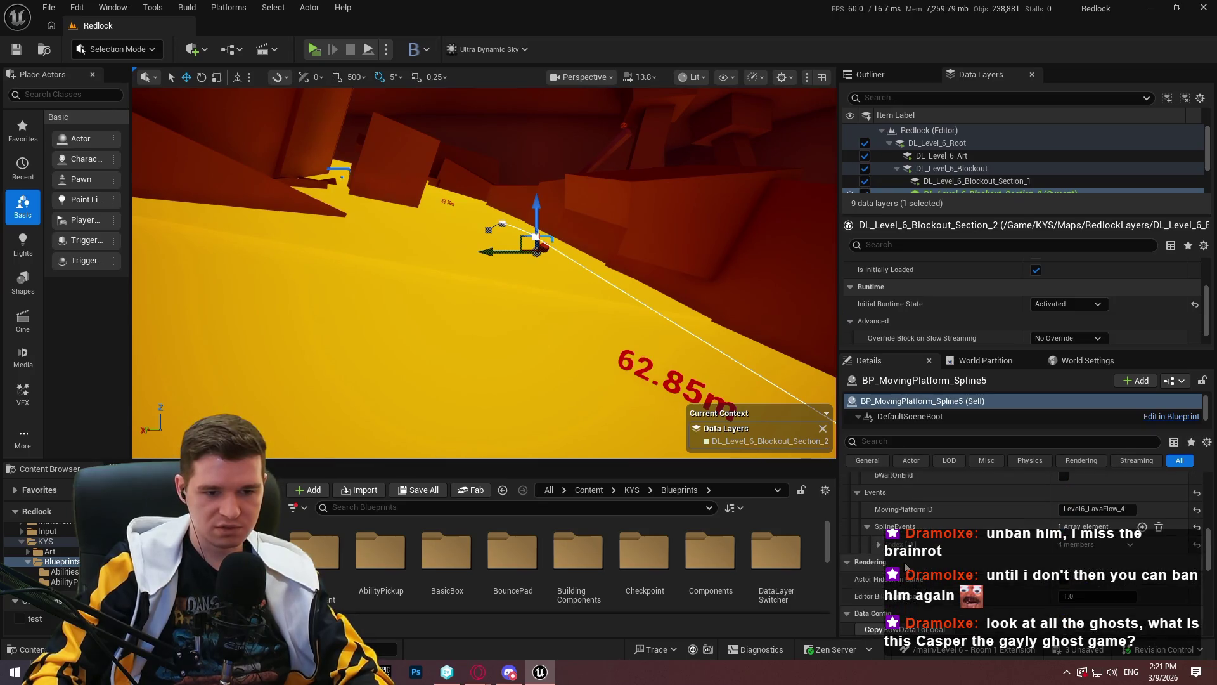
{"action": "left_click", "coordinate": [1091, 596]}
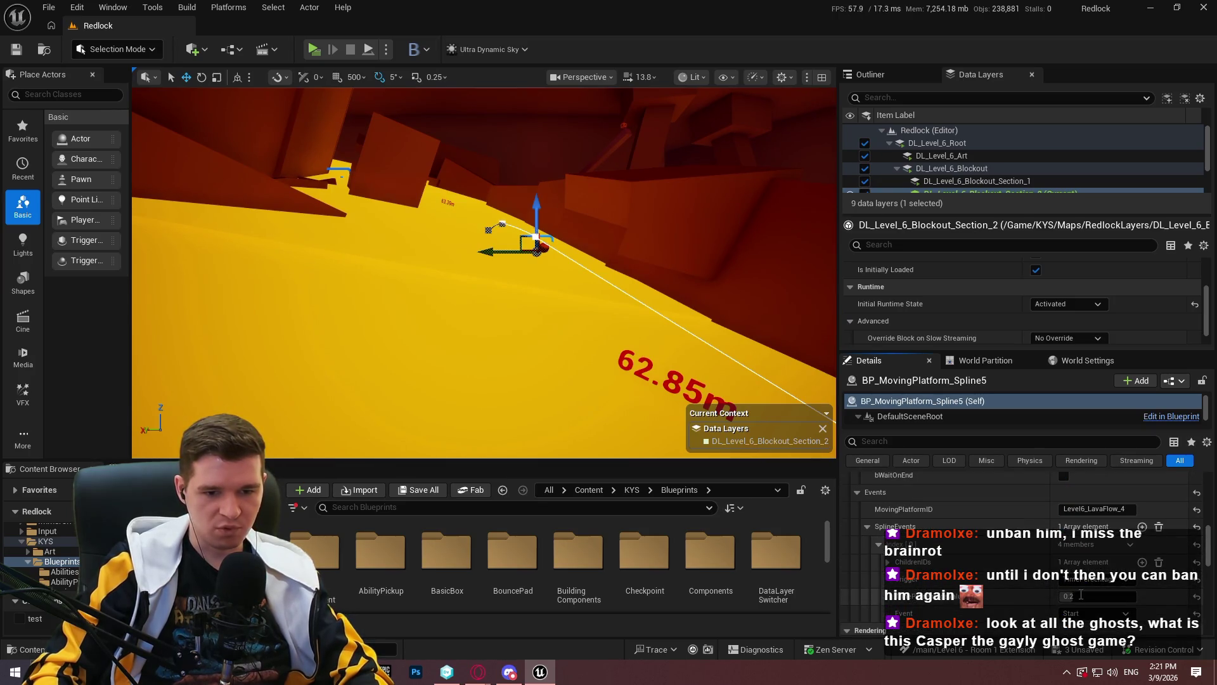
{"action": "type", "text": "."}
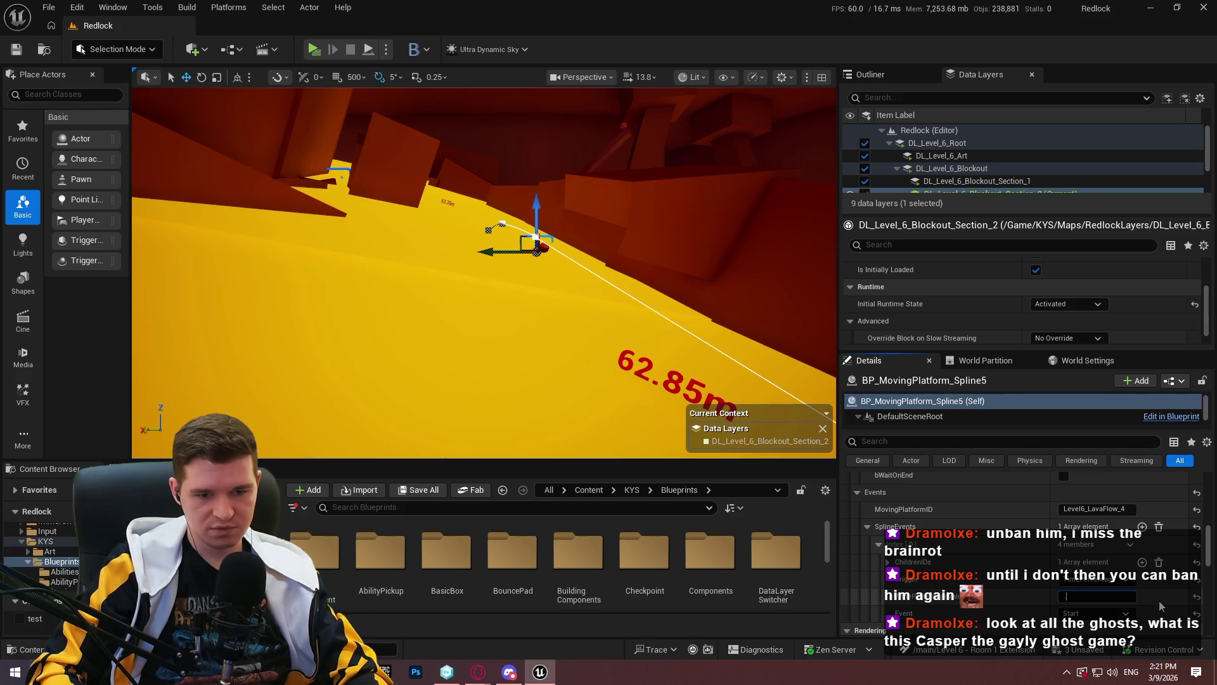
{"action": "type", "text": "12"}
{"action": "key", "text": "Return"}
{"action": "left_click_drag", "start_coordinate": [827, 451], "coordinate": [570, 317]}
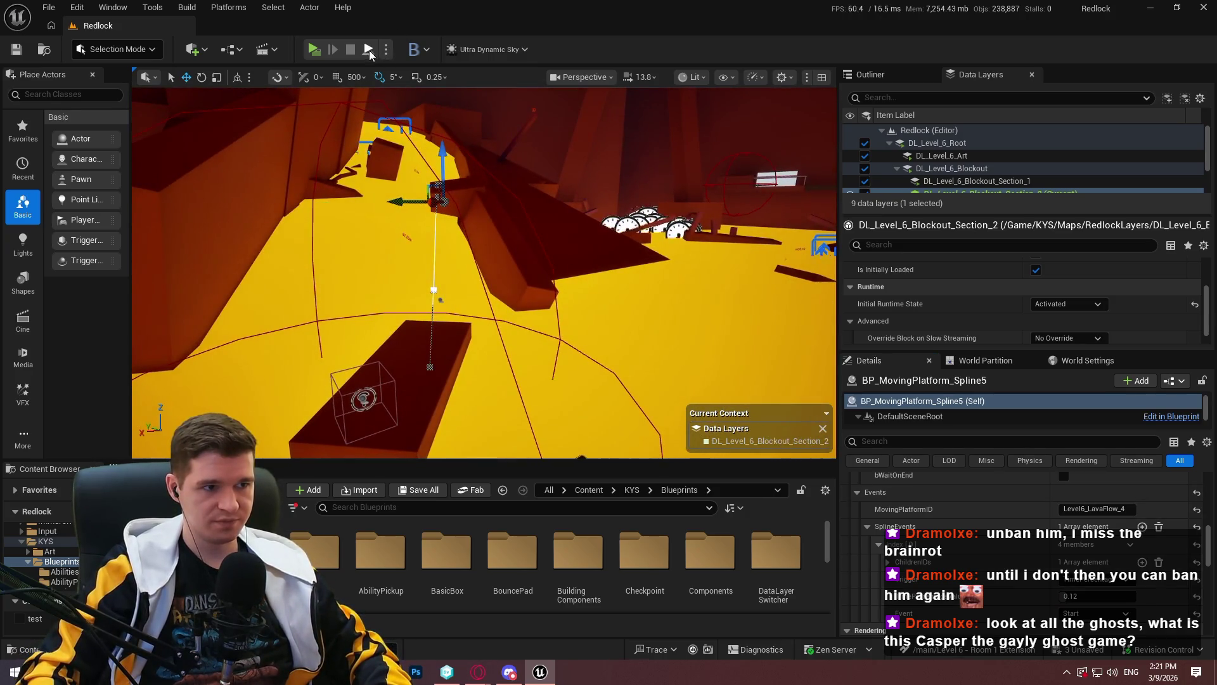
{"action": "key", "text": "alt+p"}
Dismiss the welcome dialog, view the playtest full screen, then restore the editor layout
{"action": "left_click", "coordinate": [481, 386]}
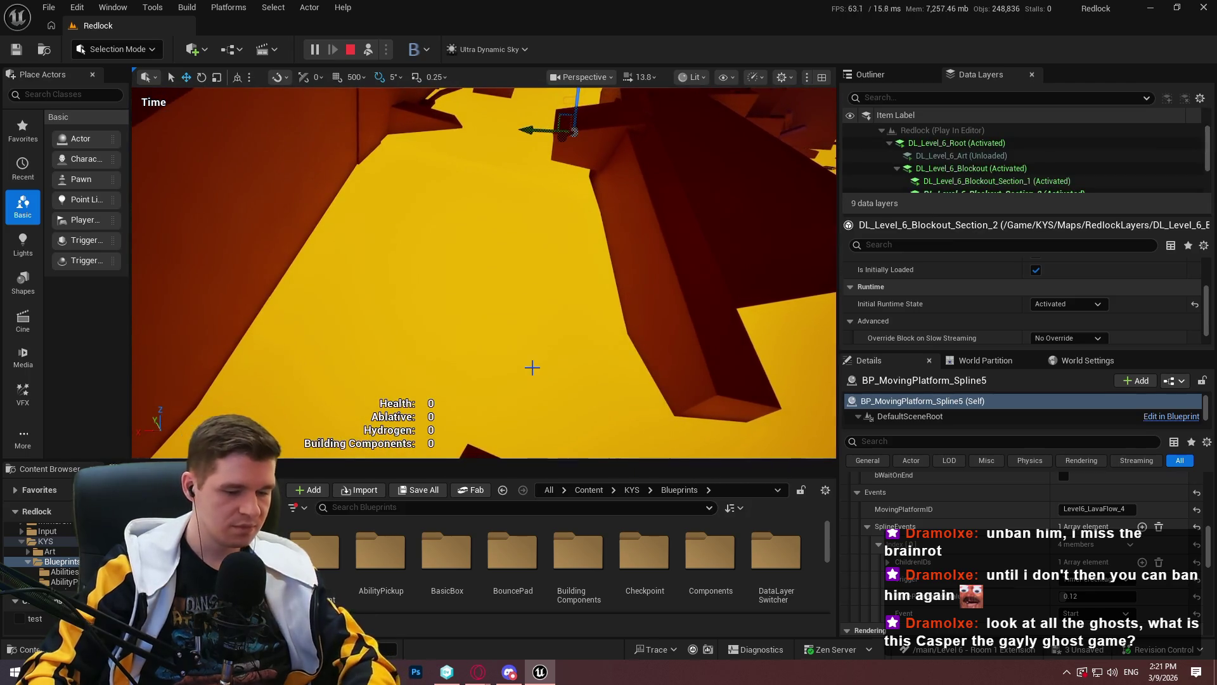
{"action": "key", "text": "F11"}
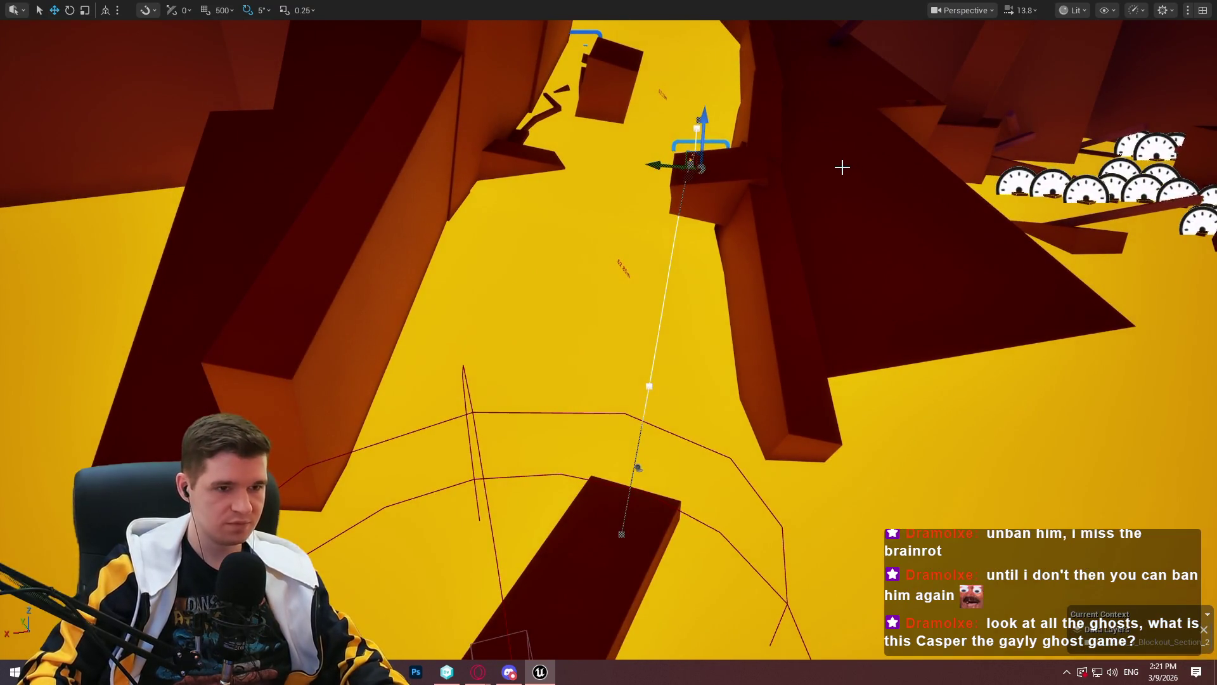
{"action": "key", "text": "Escape"}
{"action": "key", "text": "F11"}
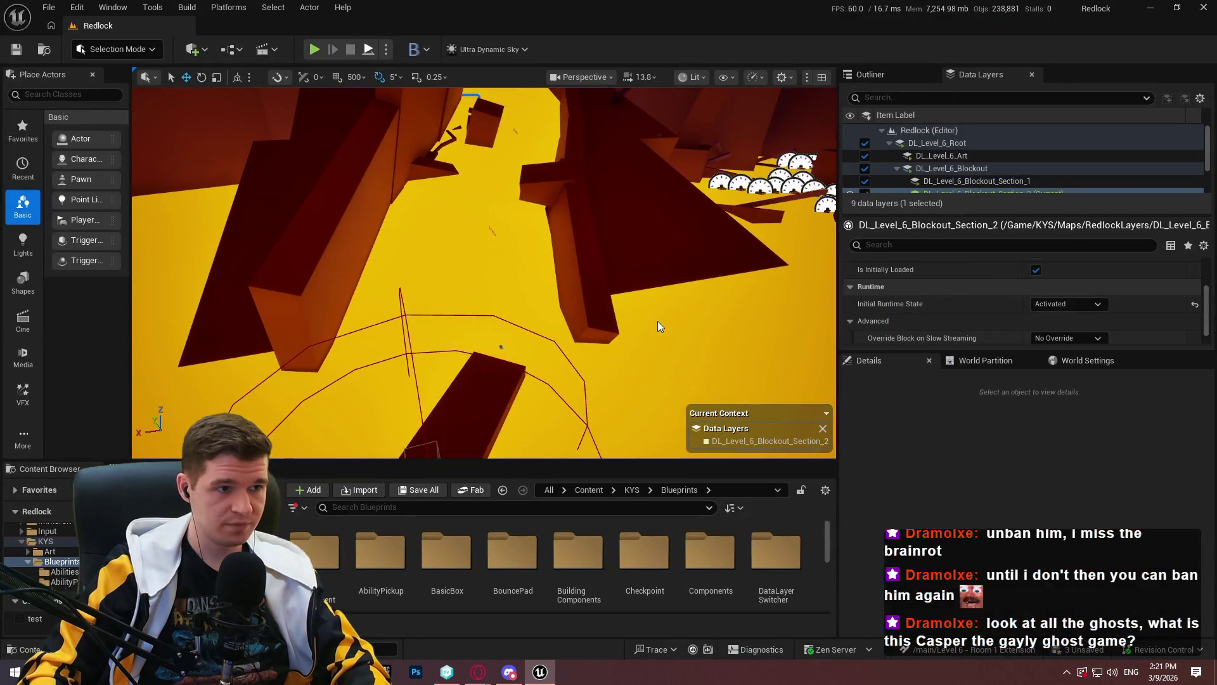
Run a second Play In Editor session full screen, then stop it with Esc
{"action": "key", "text": "alt+p"}
{"action": "left_click", "coordinate": [484, 385]}
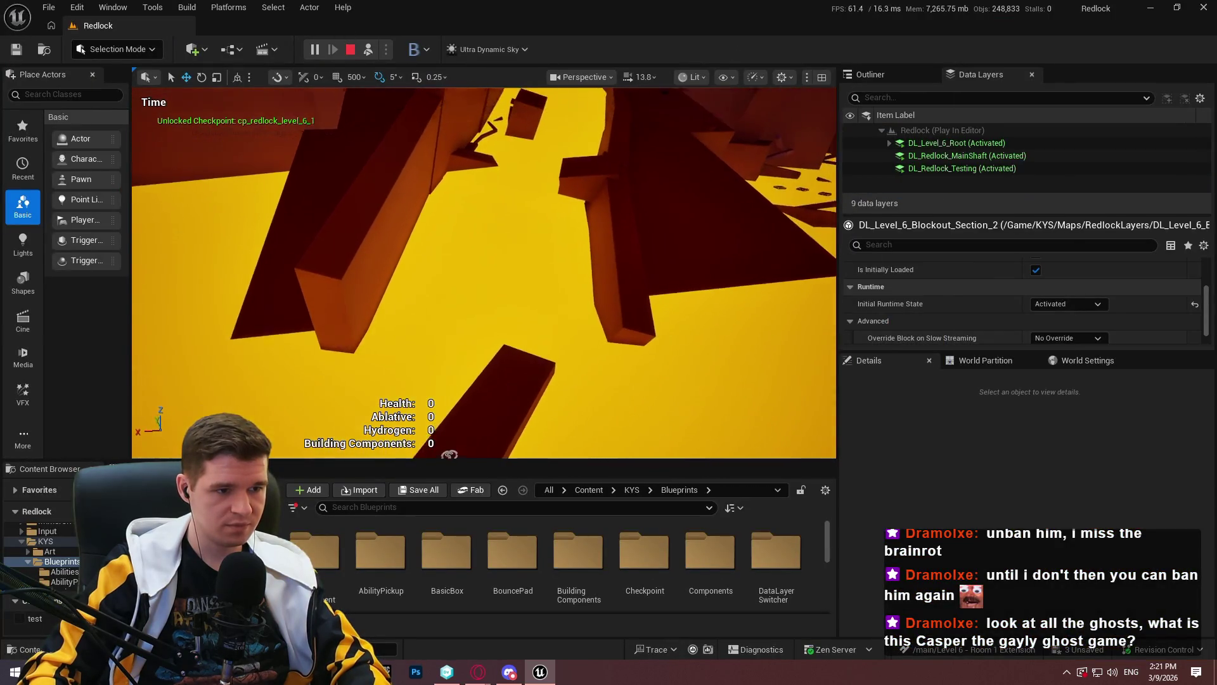
{"action": "key", "text": "F11"}
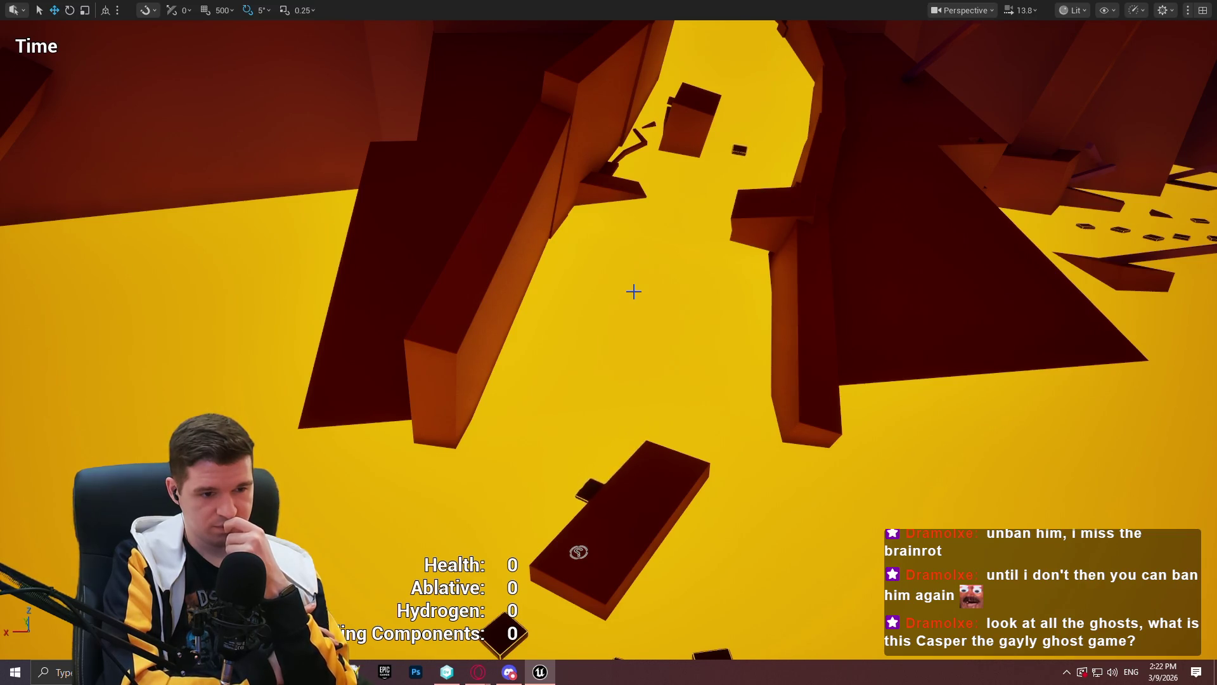
{"action": "key", "text": "Escape"}
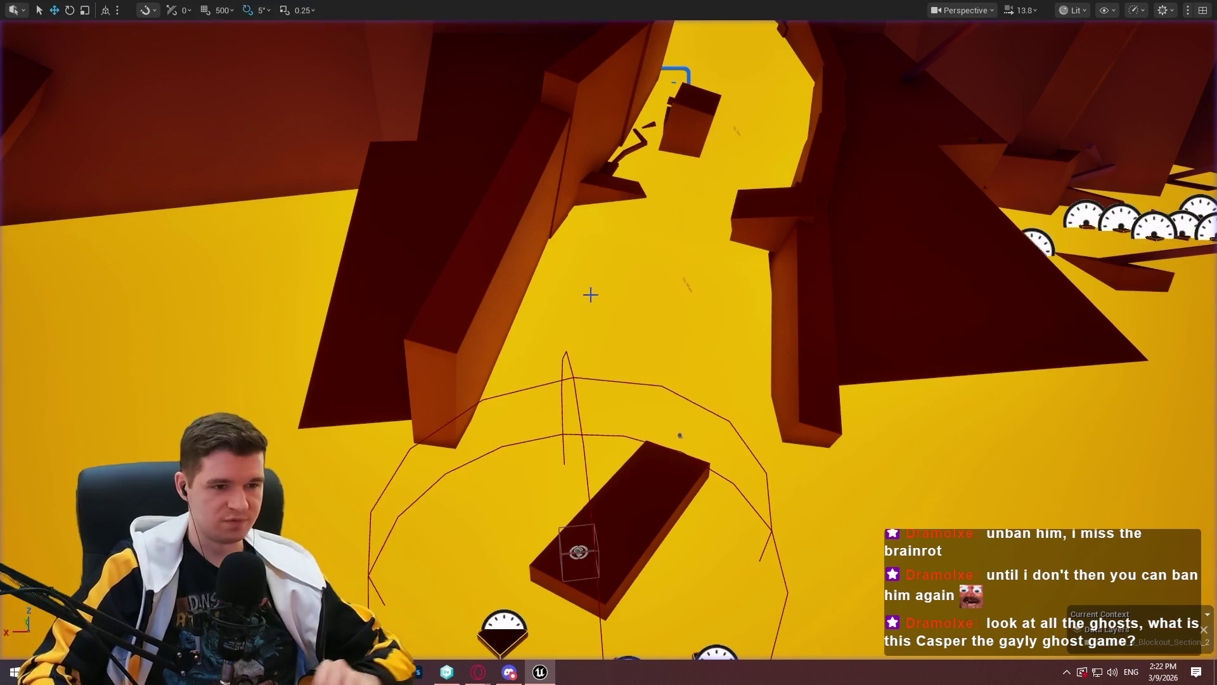
Select the moving platform spline actor, scroll its Details, and start Play In Editor
{"action": "key", "text": "F11"}
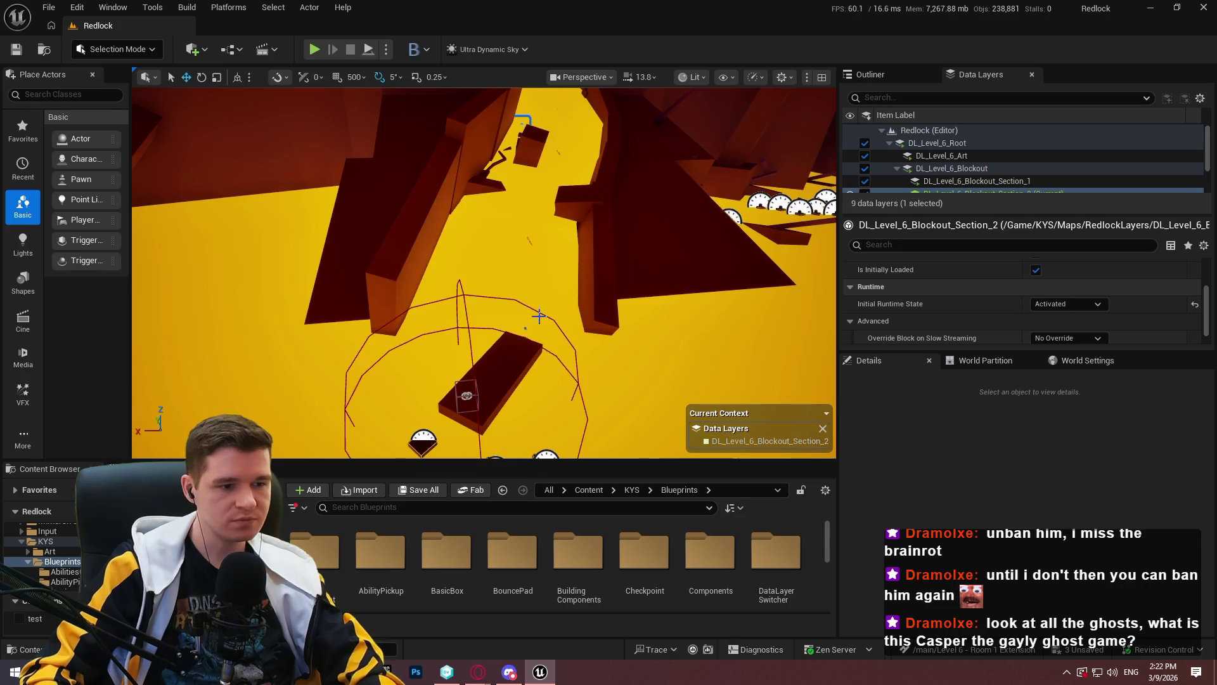
{"action": "left_click_drag", "start_coordinate": [537, 298], "coordinate": [525, 270]}
{"action": "left_click", "coordinate": [518, 265]}
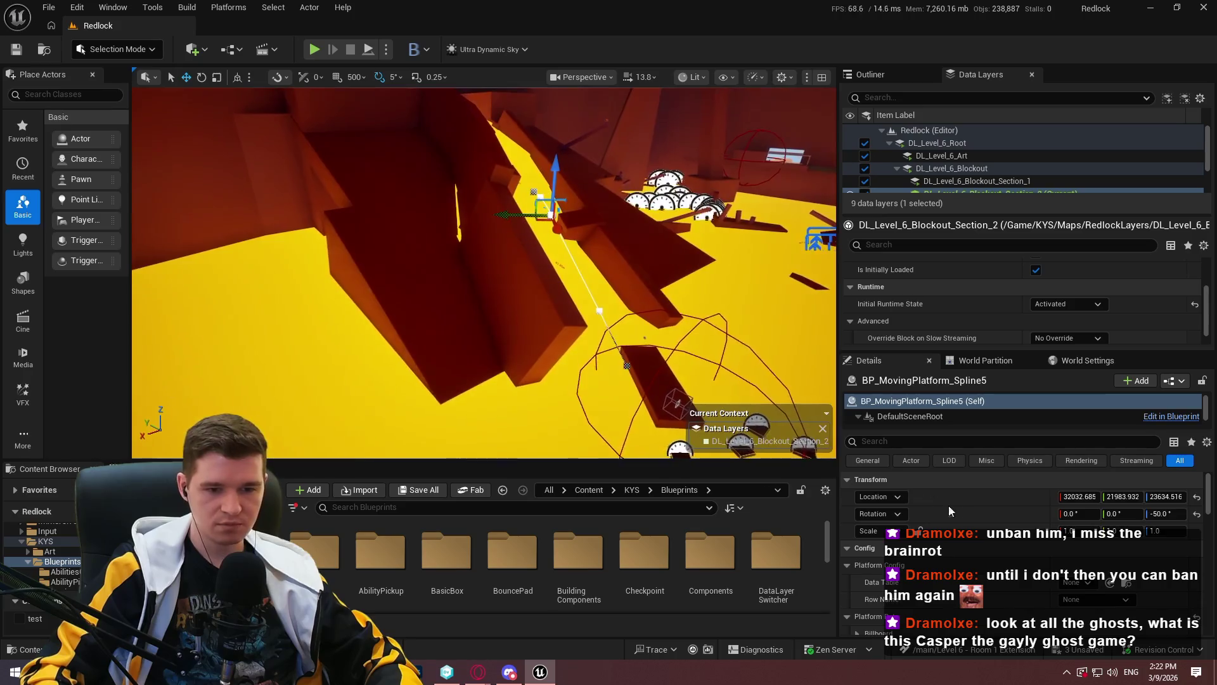
{"action": "scroll", "coordinate": [1021, 545], "scroll_direction": "down", "scroll_amount": 5}
{"action": "scroll", "coordinate": [1021, 545], "scroll_direction": "down", "scroll_amount": 5}
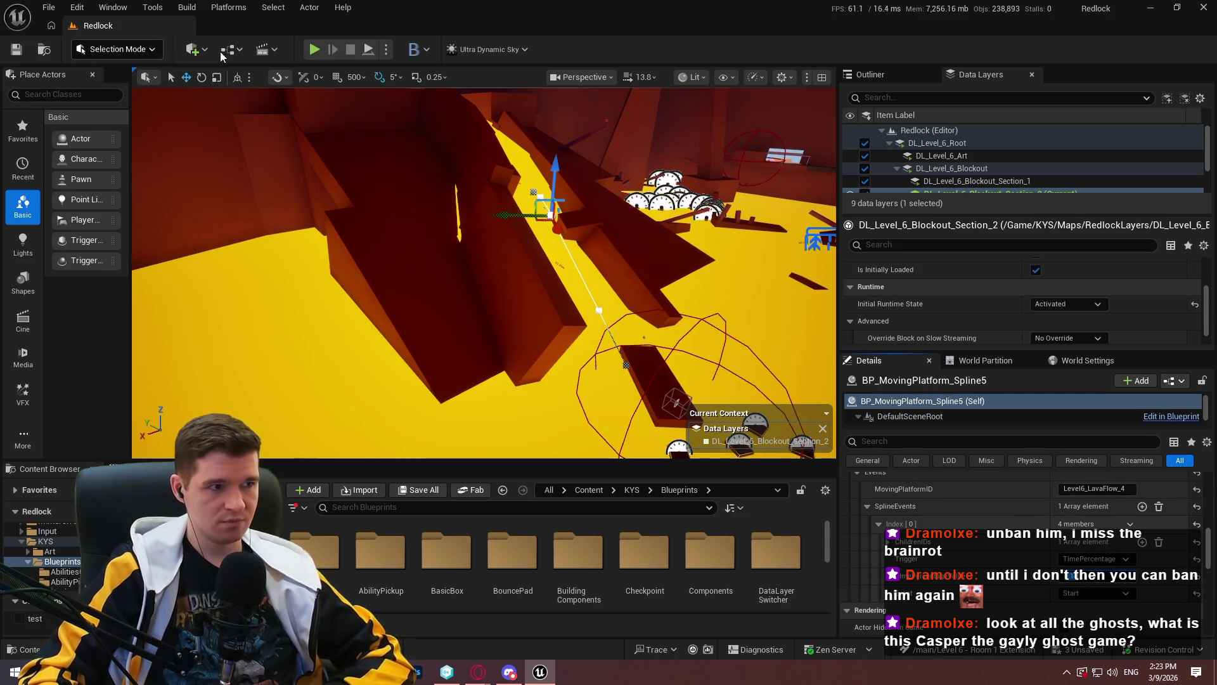
{"action": "key", "text": "alt+p"}
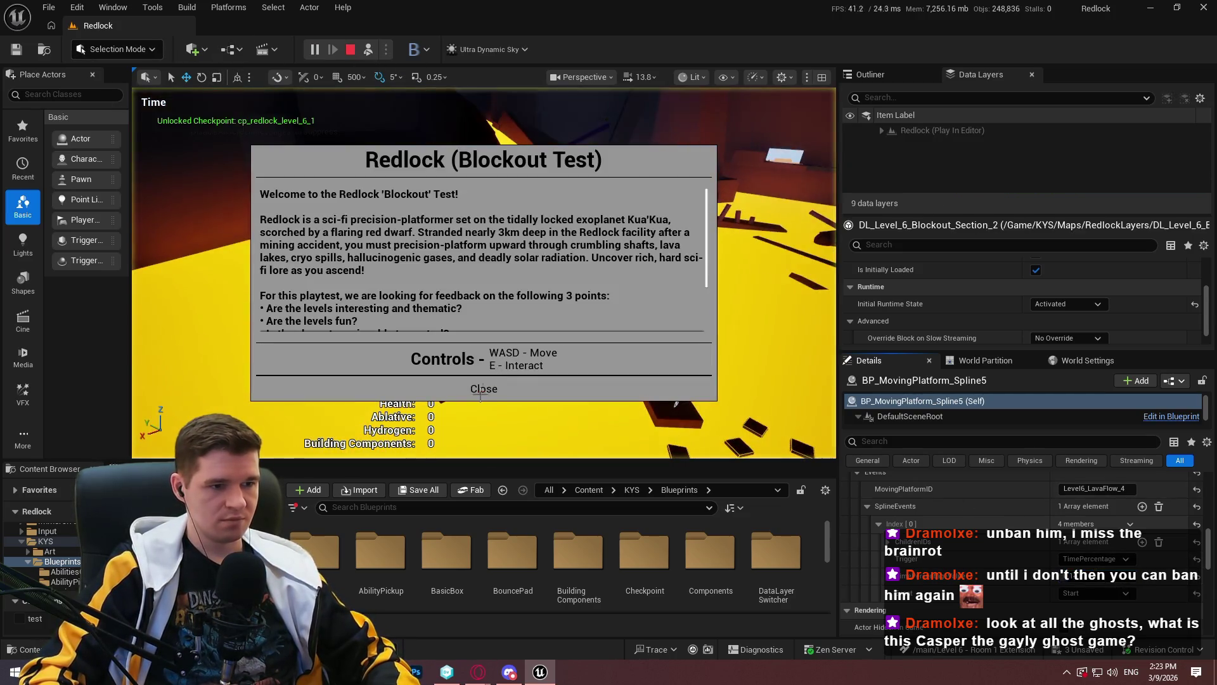
Dismiss the Redlock (Blockout Test) welcome screen, look over the level full screen, then stop
{"action": "left_click", "coordinate": [483, 380]}
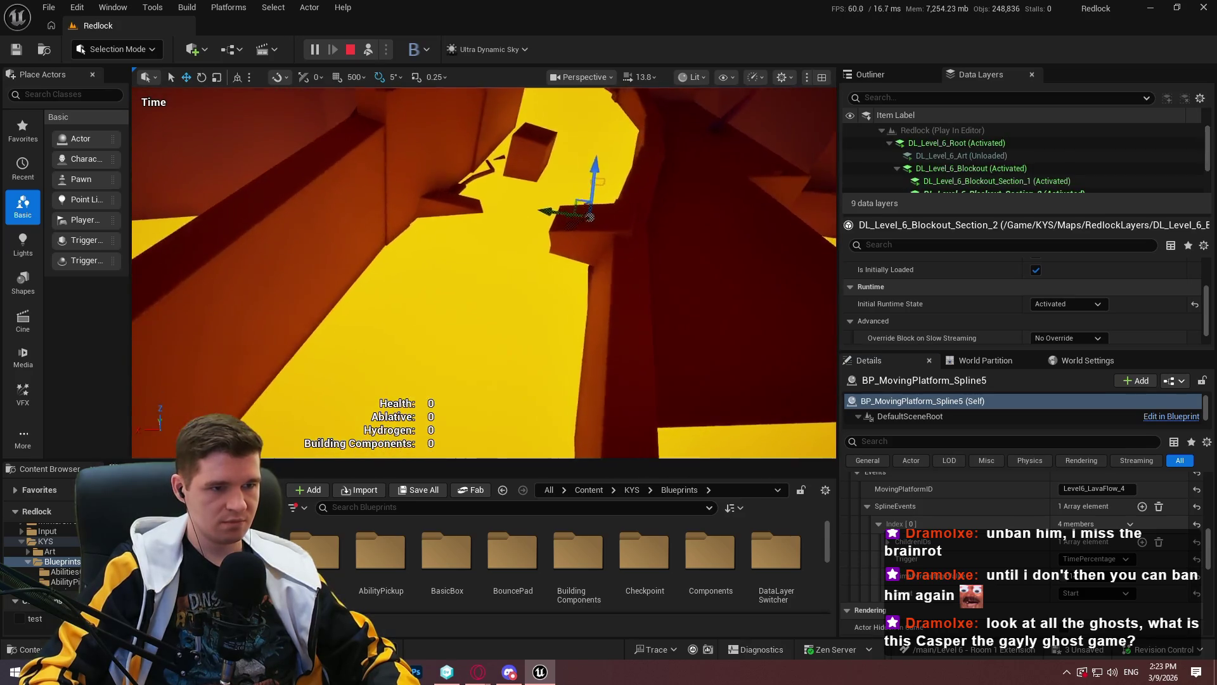
{"action": "key", "text": "F11"}
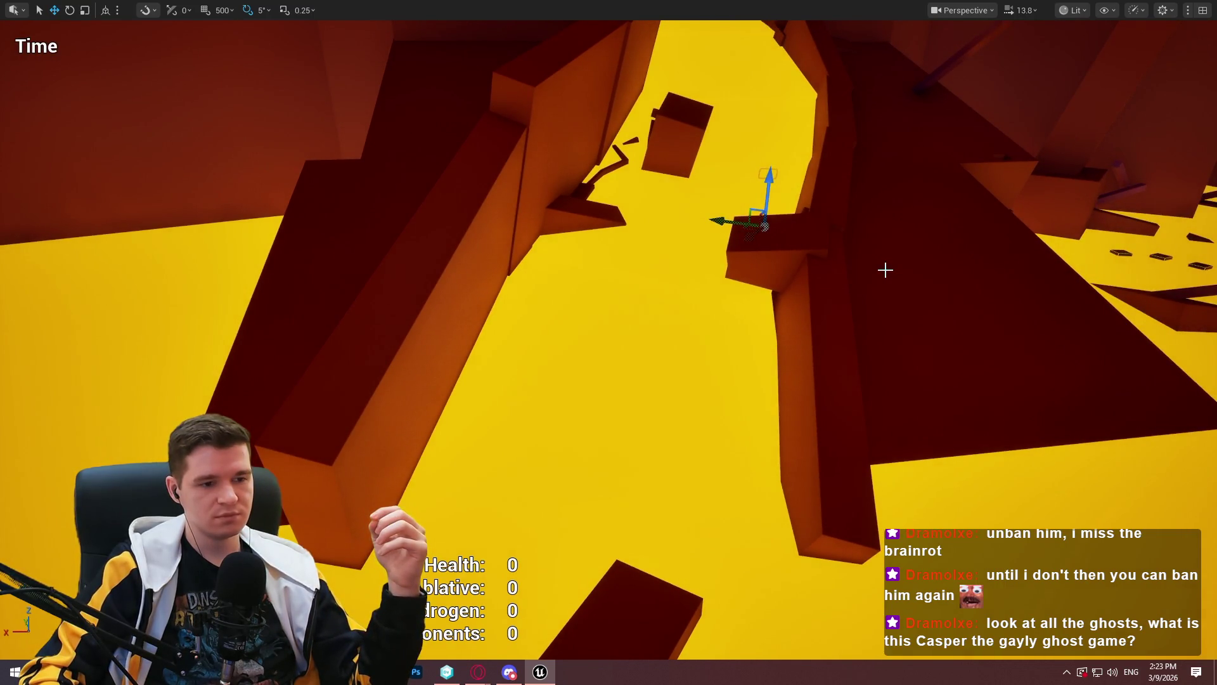
{"action": "left_click_drag", "start_coordinate": [883, 269], "coordinate": [884, 280]}
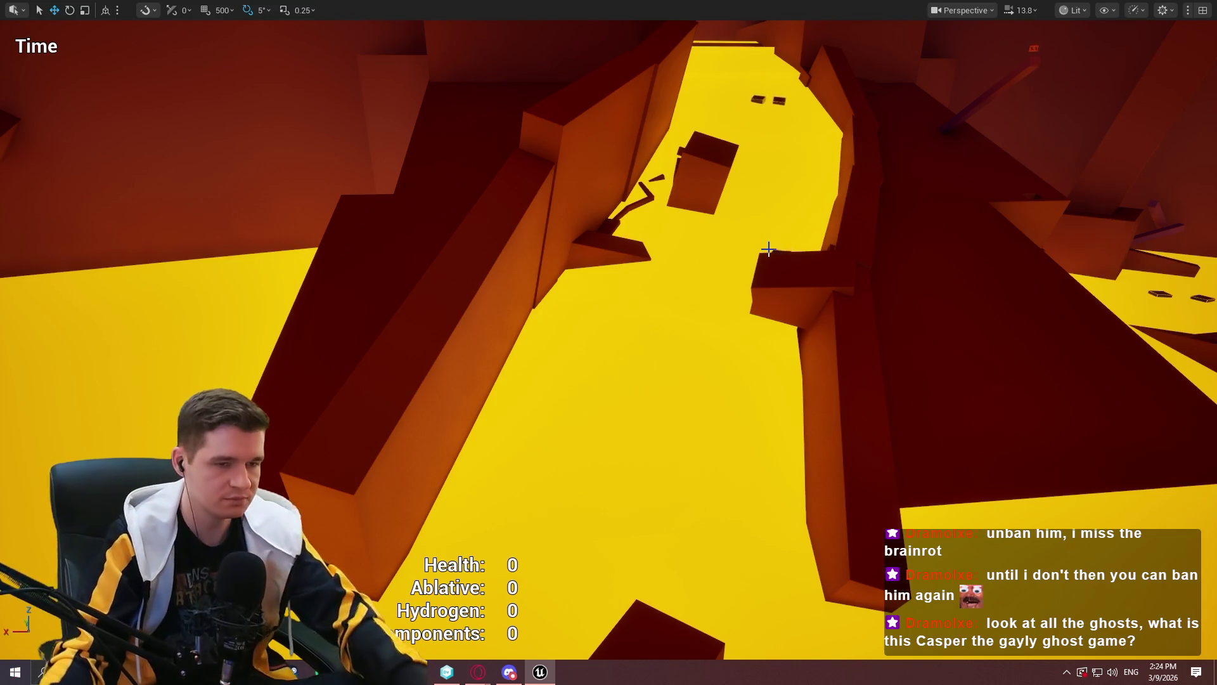
{"action": "key", "text": "Escape"}
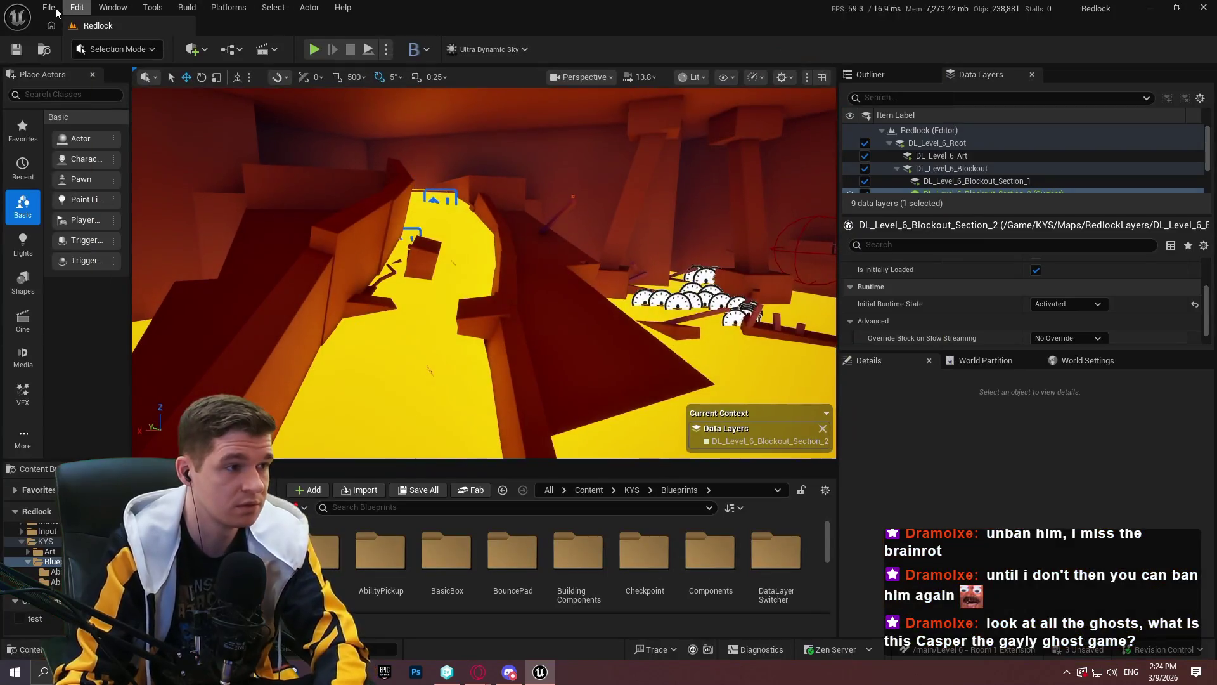
Save all modified level assets with File > Save All, confirming the checkout
{"action": "left_click", "coordinate": [49, 7]}
{"action": "left_click", "coordinate": [121, 190]}
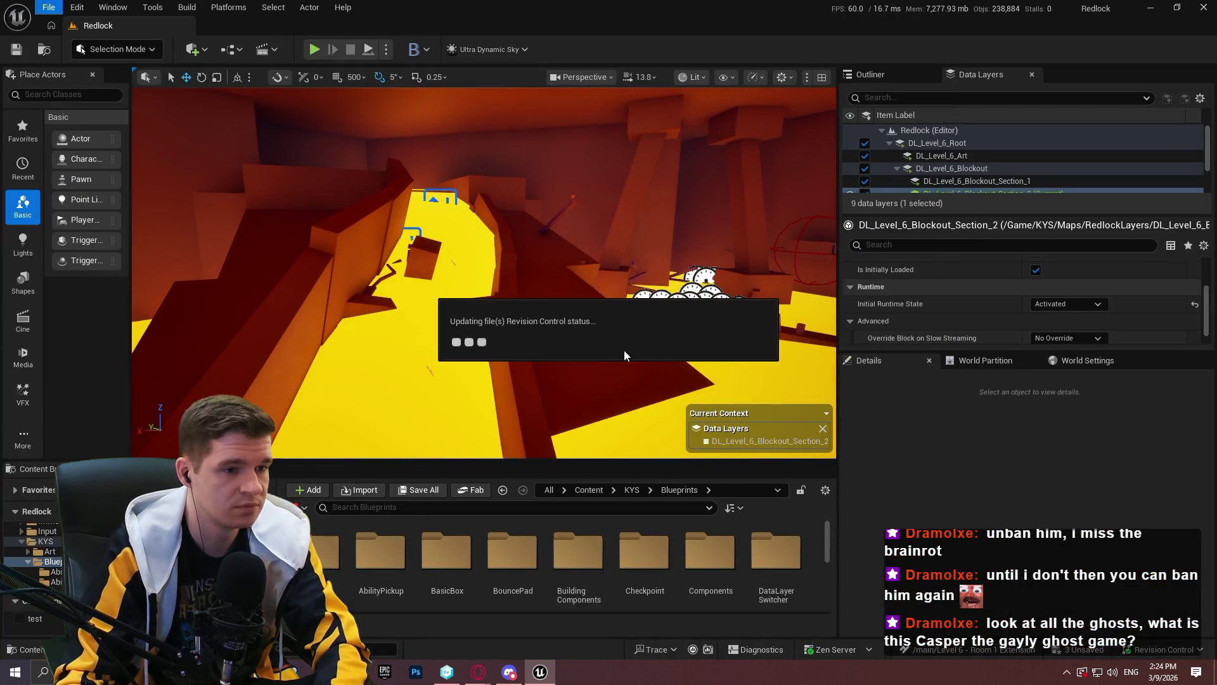
{"action": "left_click", "coordinate": [625, 482]}
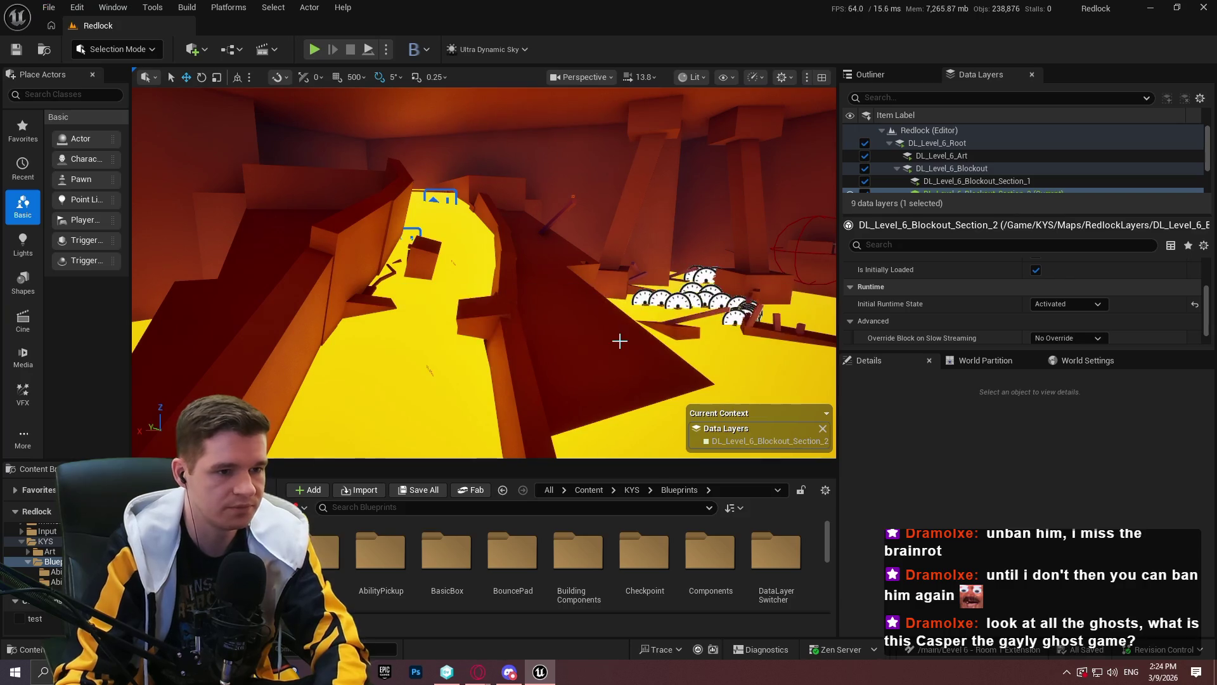
Fly through the level full screen toward the T-shaped beam, then show the play modes list
{"action": "key", "text": "F11"}
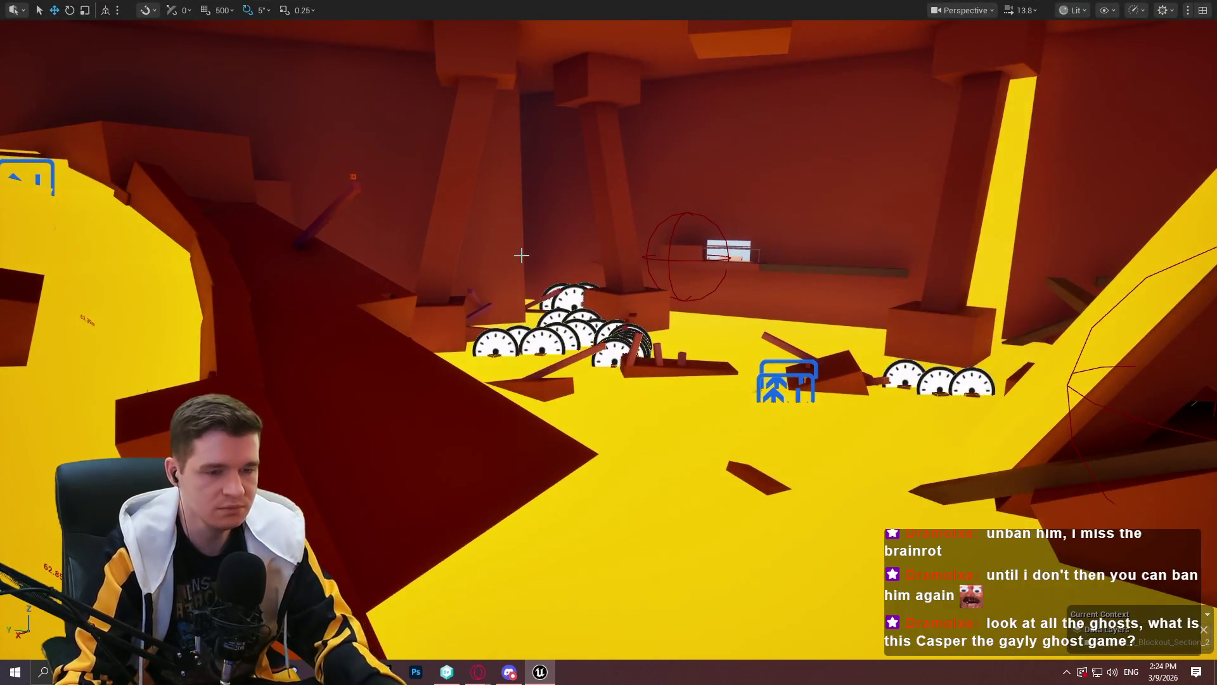
{"action": "key", "text": "w"}
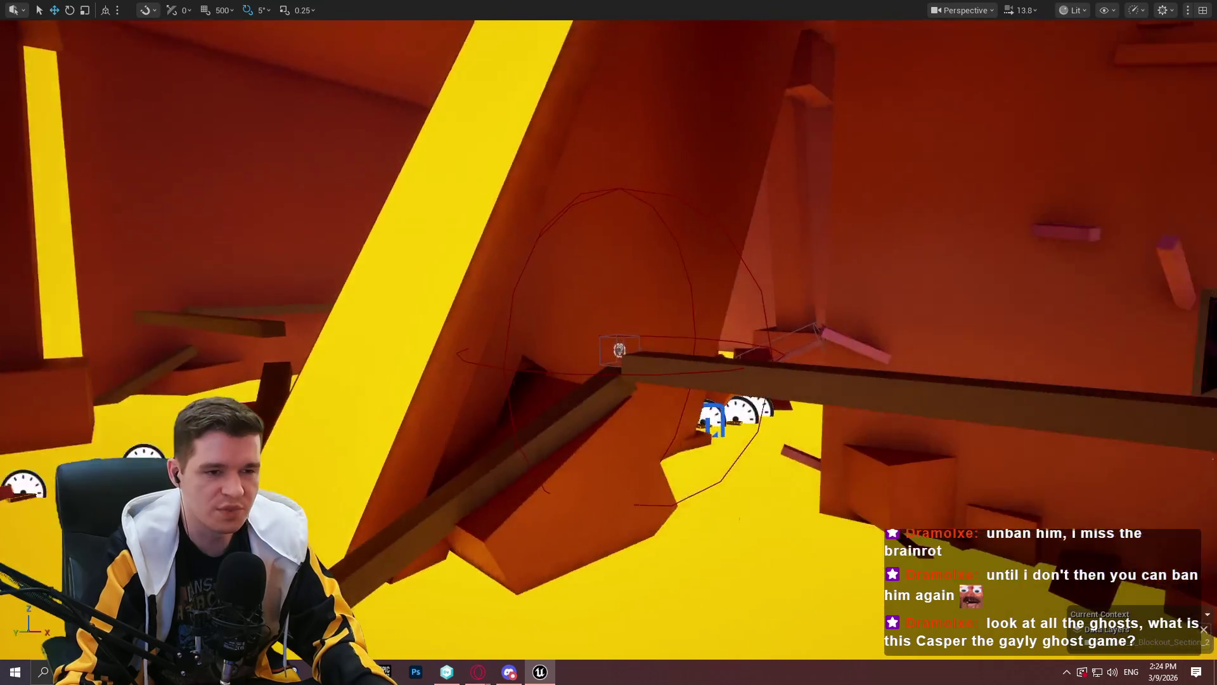
{"action": "key", "text": "w"}
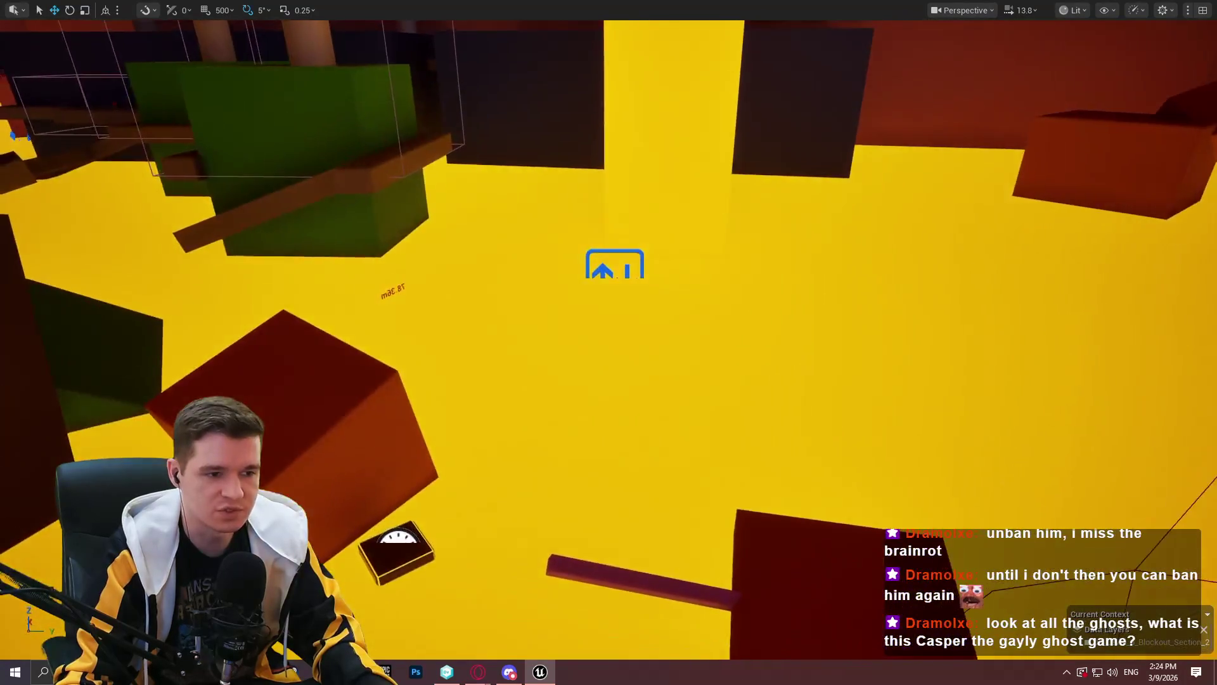
{"action": "key", "text": "w"}
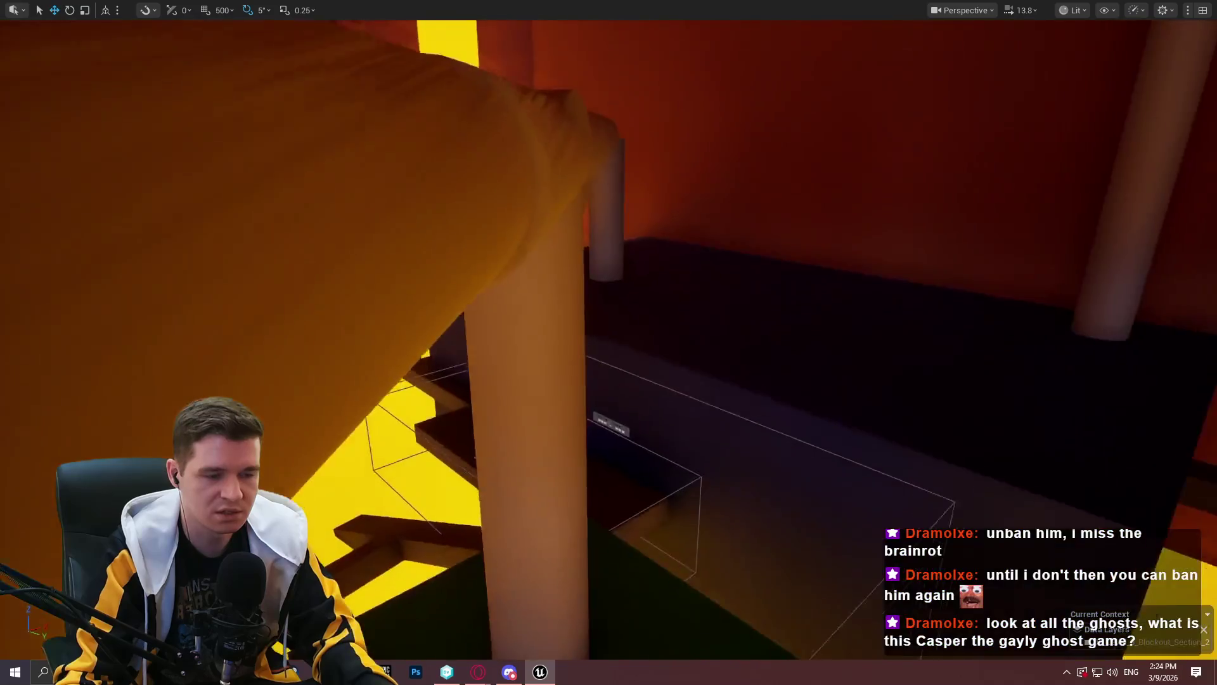
{"action": "key", "text": "w"}
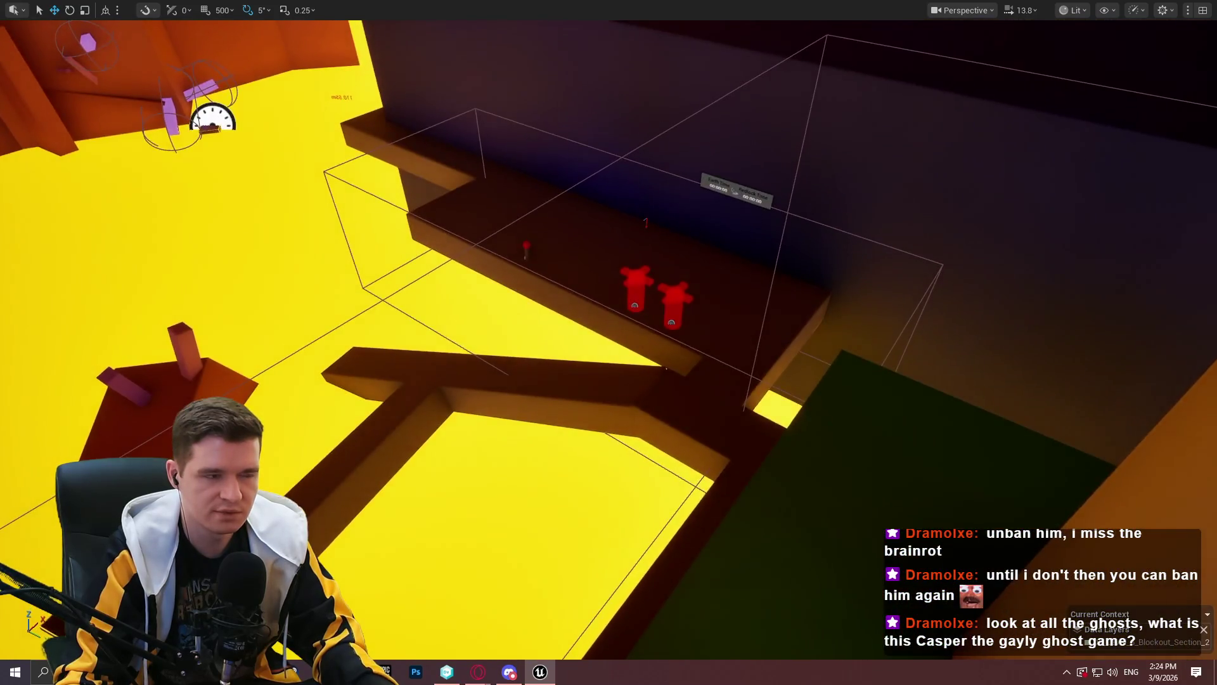
{"action": "key", "text": "w"}
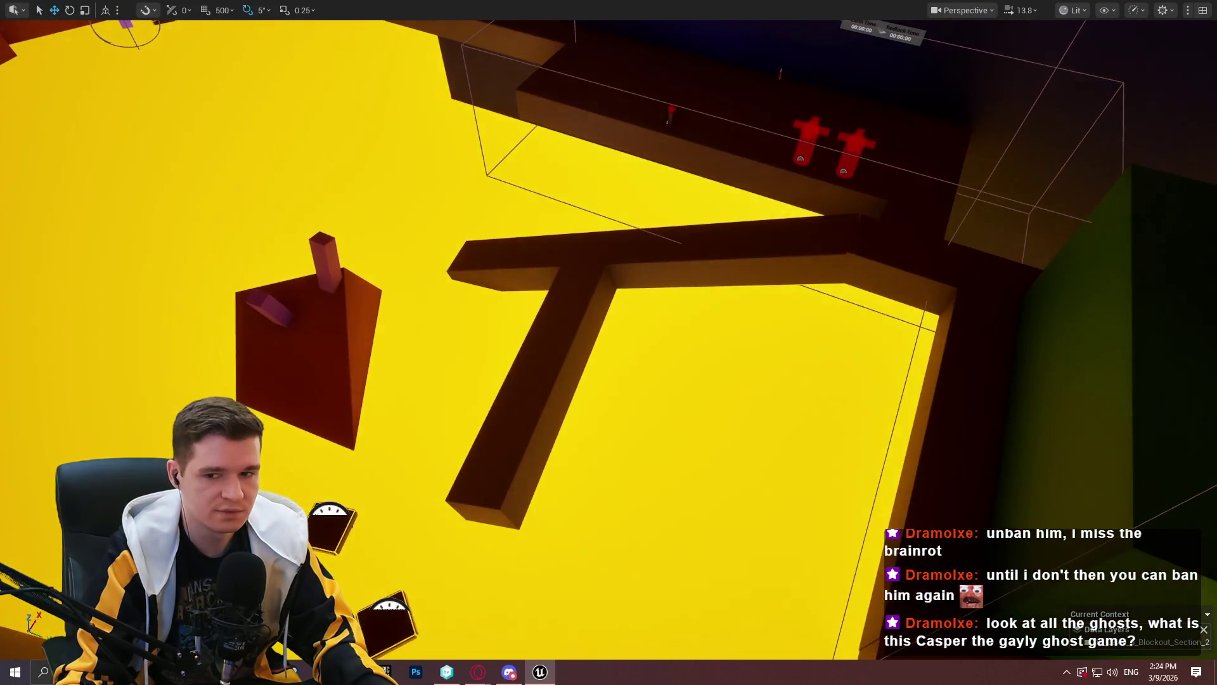
{"action": "key", "text": "F11"}
{"action": "left_click", "coordinate": [385, 49]}
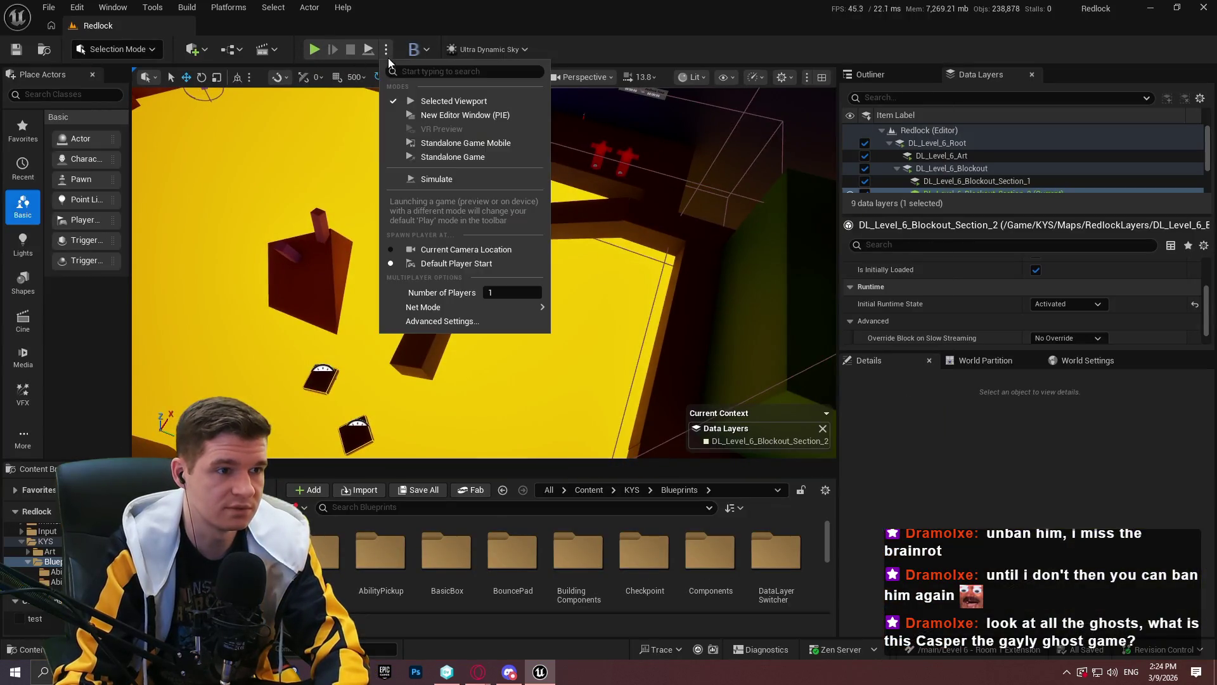
Launch a Standalone Game, reach the red checkpoint, and unlock all checkpoints from the pause menu
{"action": "left_click", "coordinate": [453, 157]}
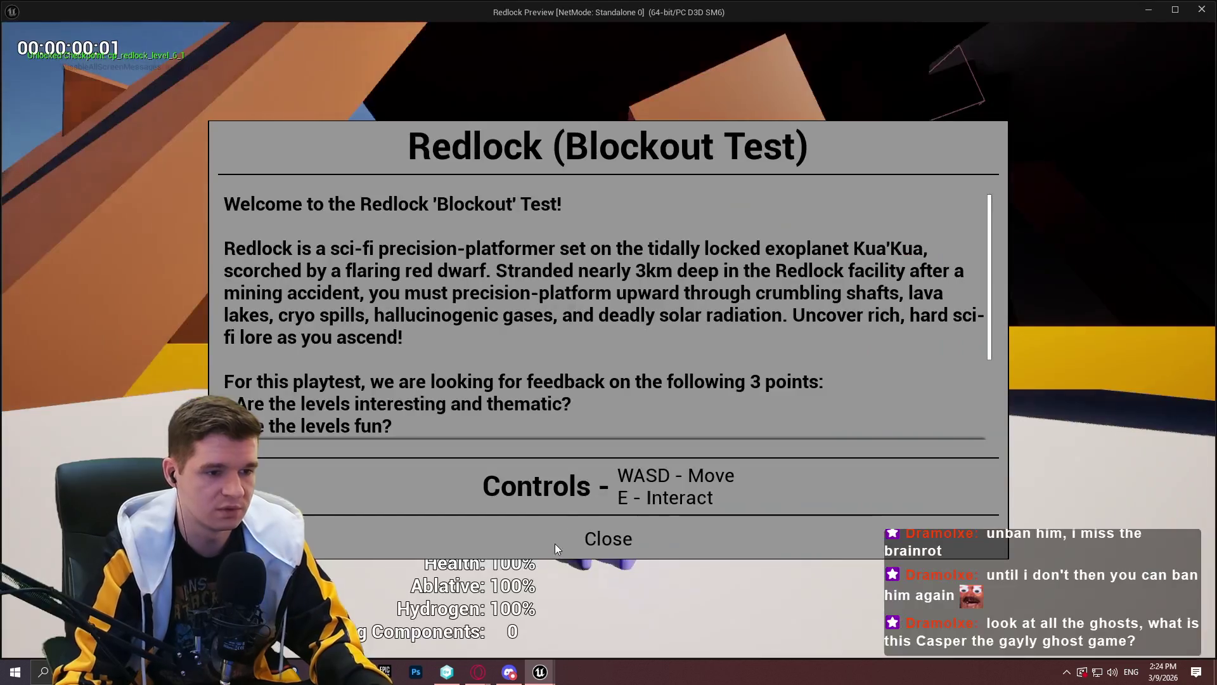
{"action": "key", "text": "w"}
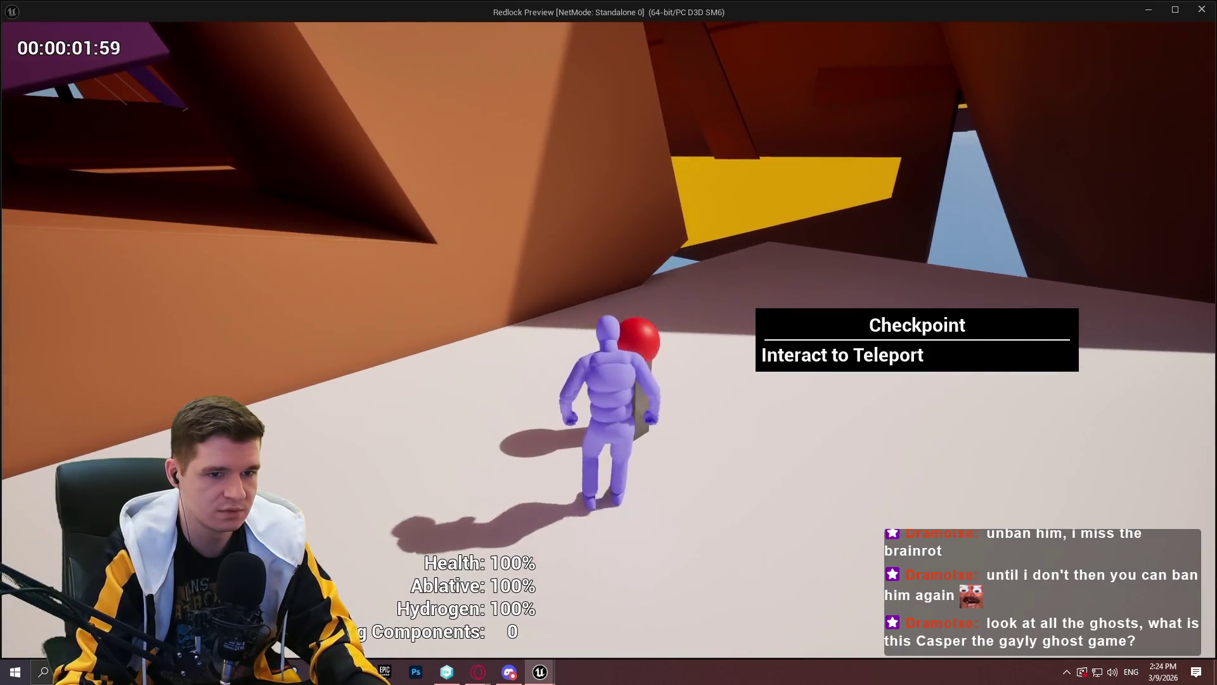
{"action": "key", "text": "e"}
{"action": "left_click", "coordinate": [594, 535]}
{"action": "key", "text": "Escape"}
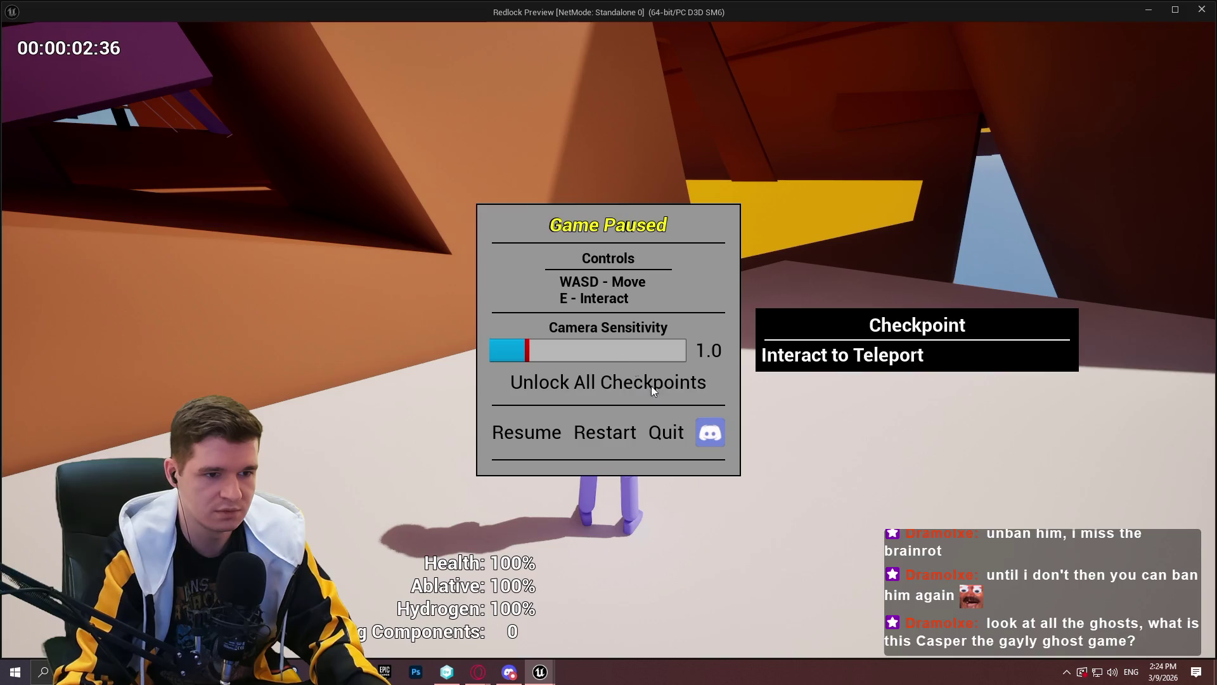
{"action": "left_click", "coordinate": [606, 383]}
Teleport to Redlock Level 6 Small Lava Room, then Bottom, then Mid
{"action": "key", "text": "e"}
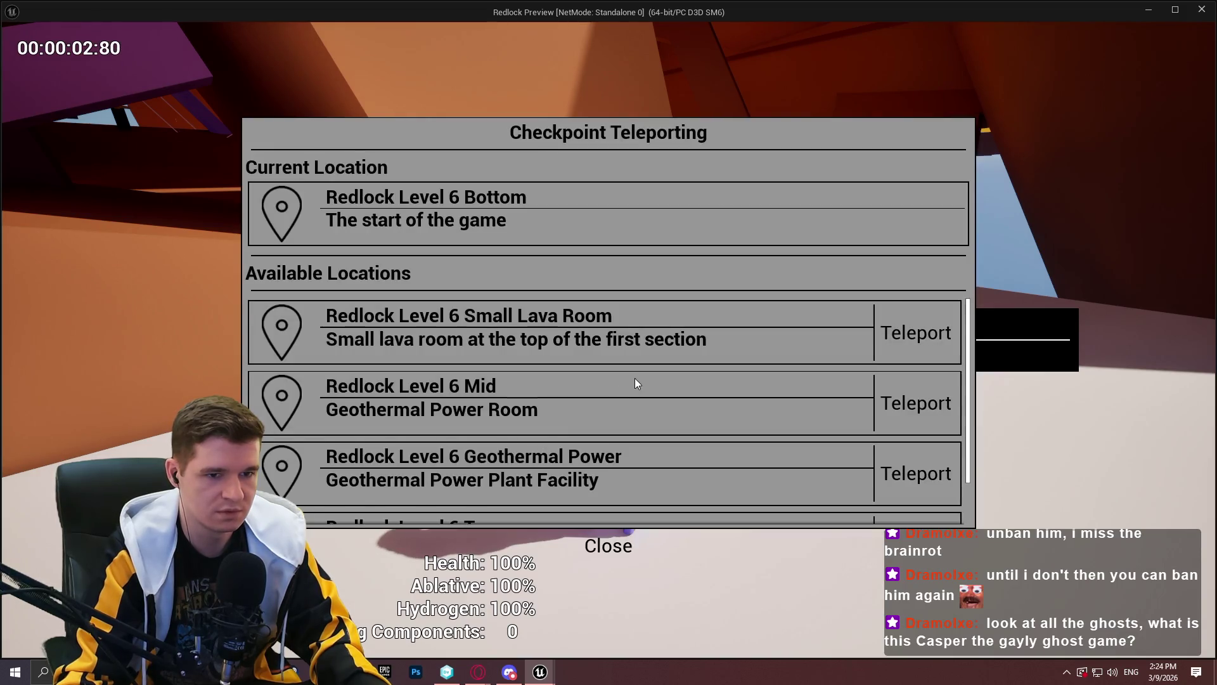
{"action": "scroll", "coordinate": [634, 377], "scroll_direction": "down", "scroll_amount": 2}
{"action": "scroll", "coordinate": [656, 396], "scroll_direction": "up", "scroll_amount": 1}
{"action": "scroll", "coordinate": [850, 333], "scroll_direction": "down", "scroll_amount": 1}
{"action": "scroll", "coordinate": [846, 335], "scroll_direction": "up", "scroll_amount": 1}
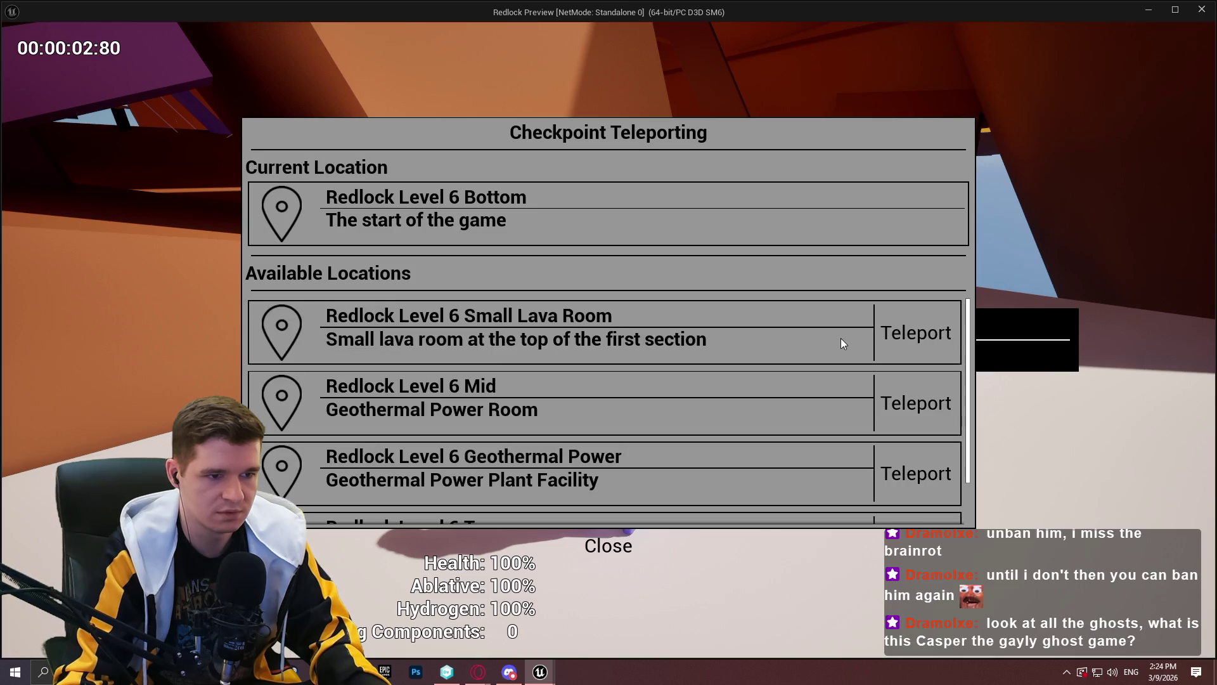
{"action": "scroll", "coordinate": [838, 344], "scroll_direction": "down", "scroll_amount": 1}
{"action": "scroll", "coordinate": [838, 338], "scroll_direction": "up", "scroll_amount": 1}
{"action": "left_click", "coordinate": [904, 334]}
{"action": "key", "text": "e"}
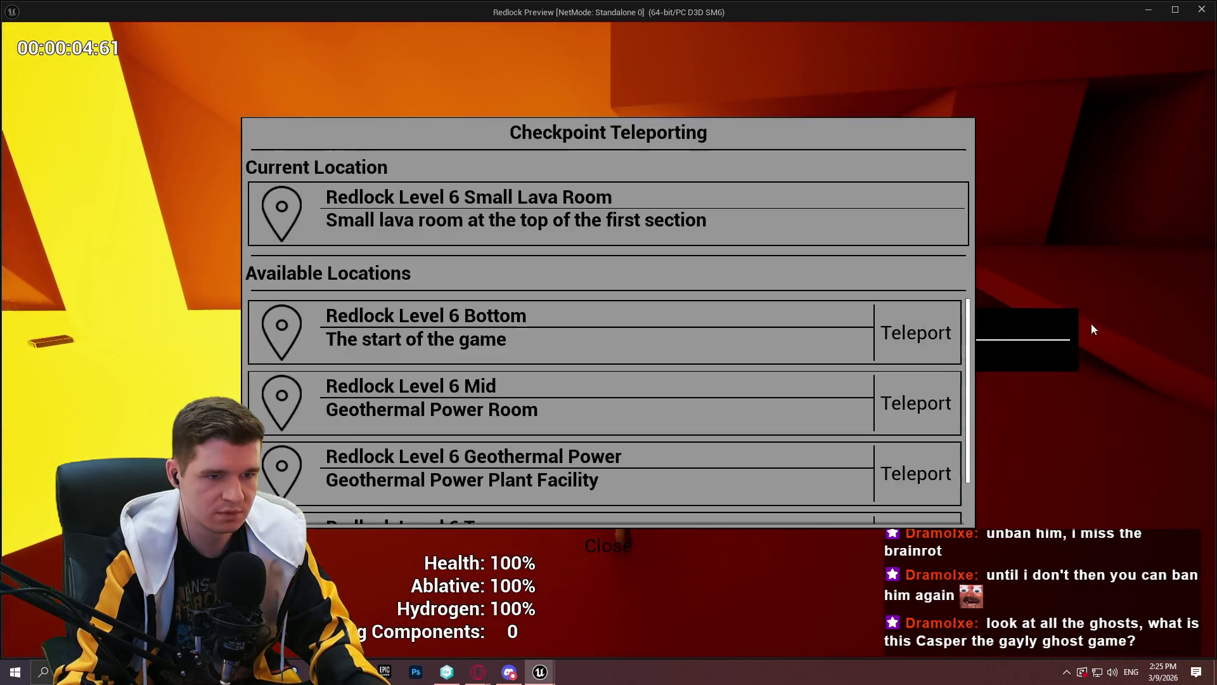
{"action": "left_click", "coordinate": [936, 347]}
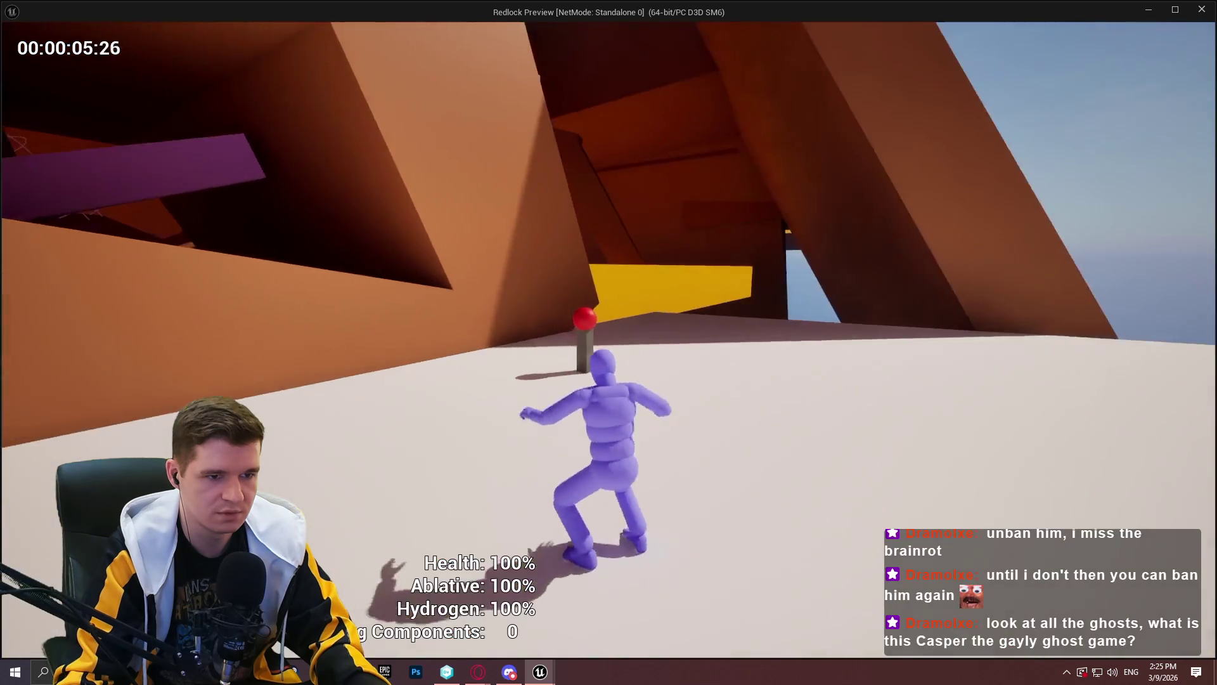
{"action": "key", "text": "e"}
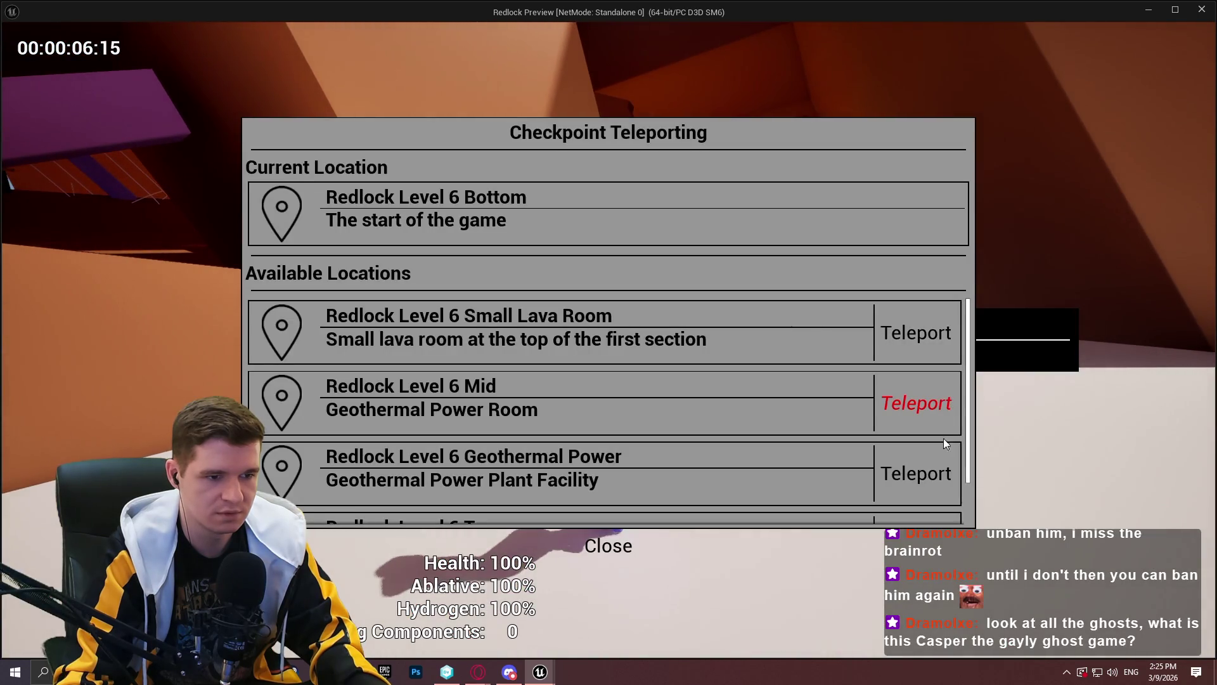
{"action": "left_click", "coordinate": [948, 397]}
Run and jump through the lava area, then quit the standalone preview
{"action": "key", "text": "w"}
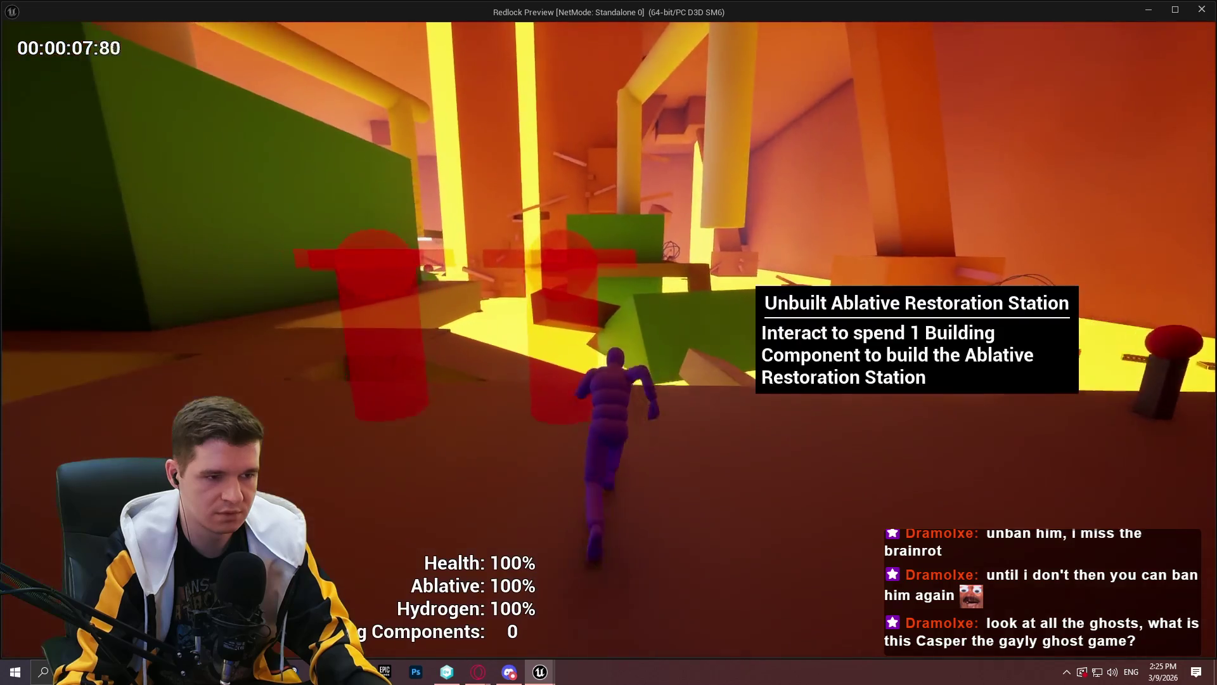
{"action": "key", "text": "w"}
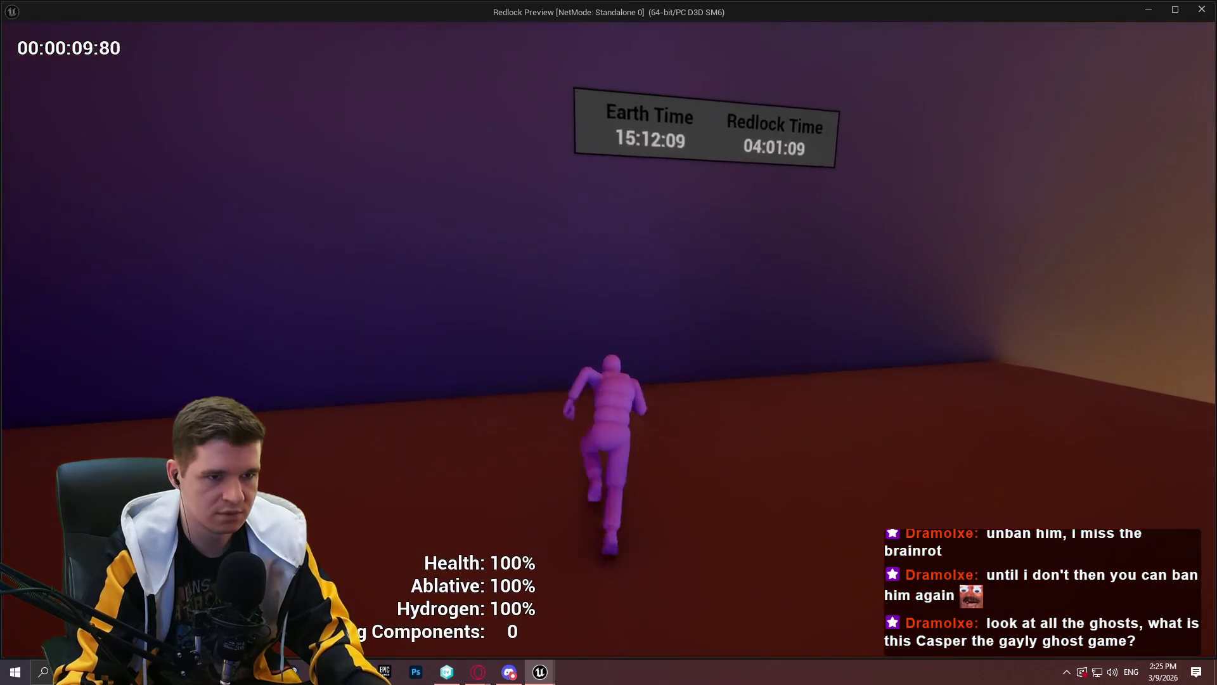
{"action": "key", "text": "w"}
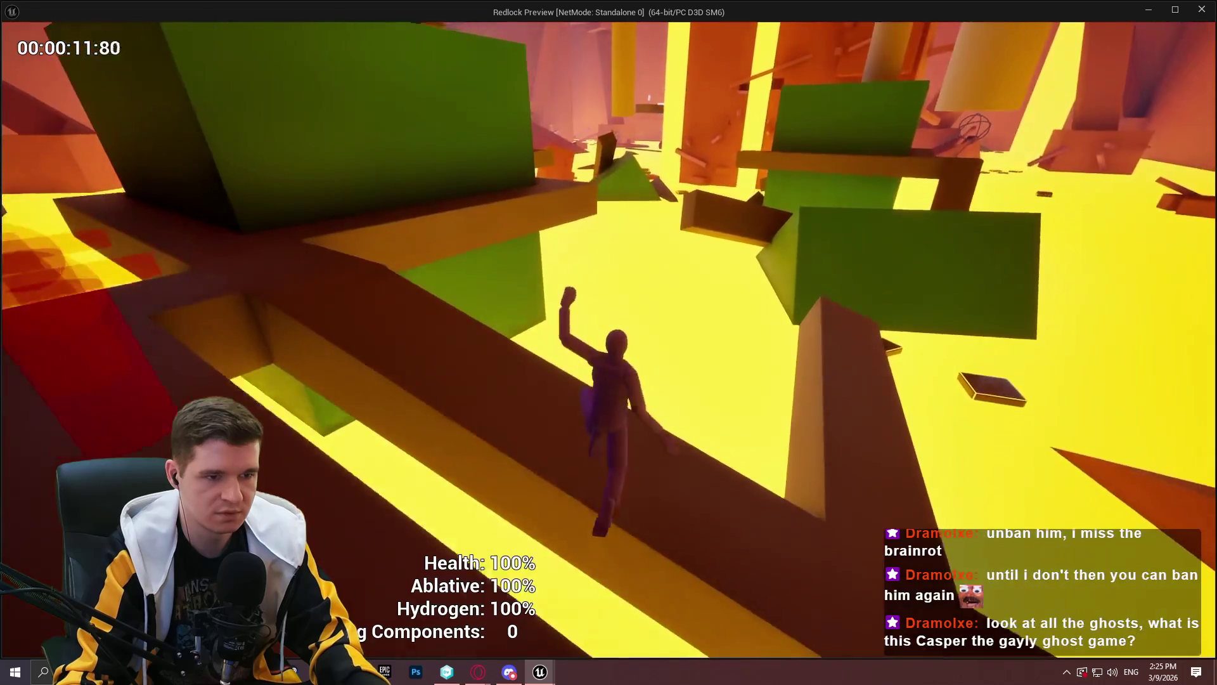
{"action": "key", "text": "Escape"}
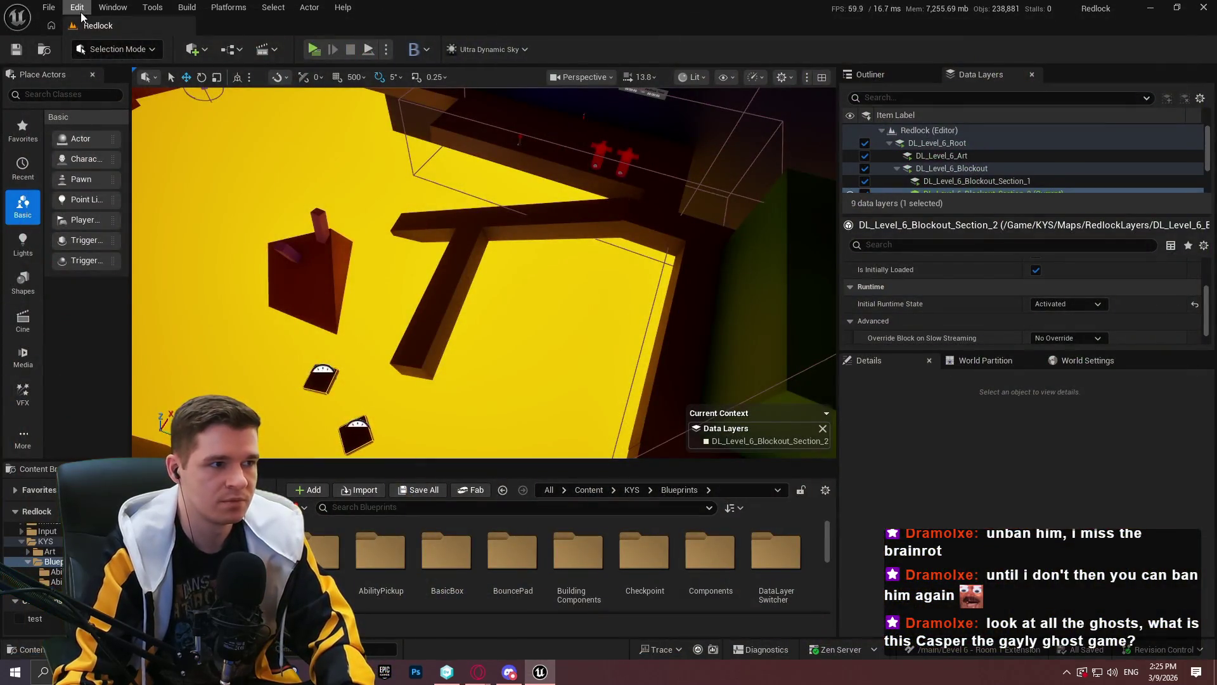
Close the Unreal editor, view the pending changes, and begin the check-in comment
{"action": "left_click", "coordinate": [1204, 8]}
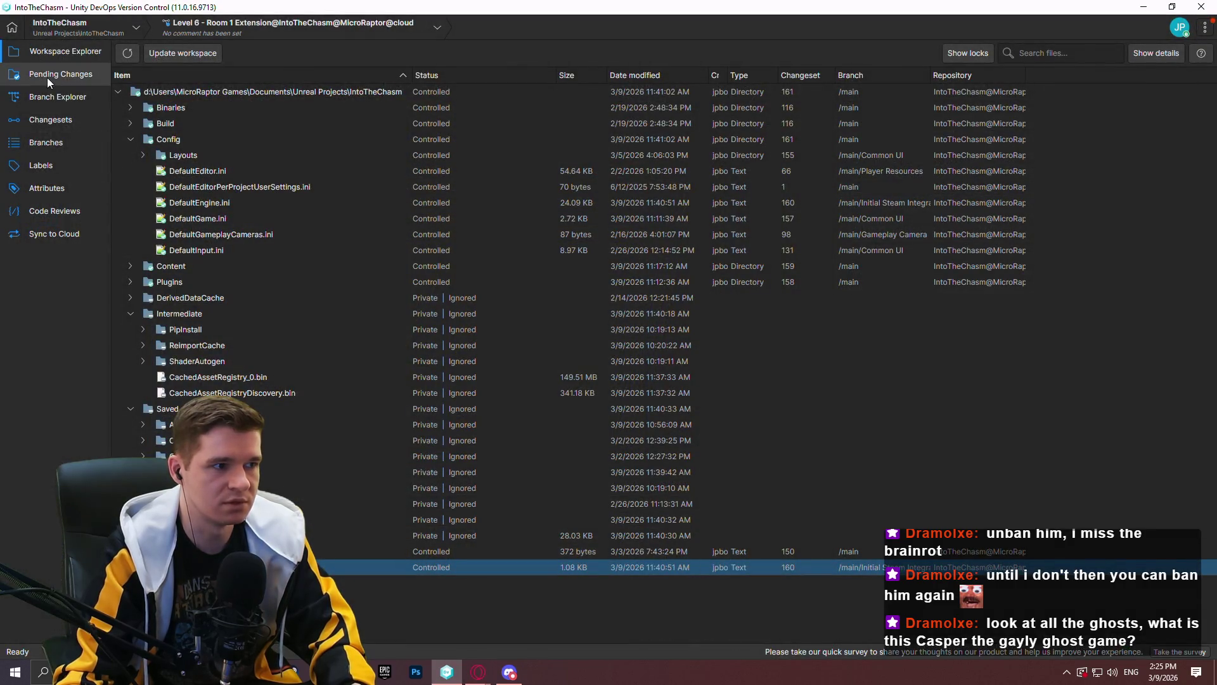
{"action": "left_click", "coordinate": [51, 75]}
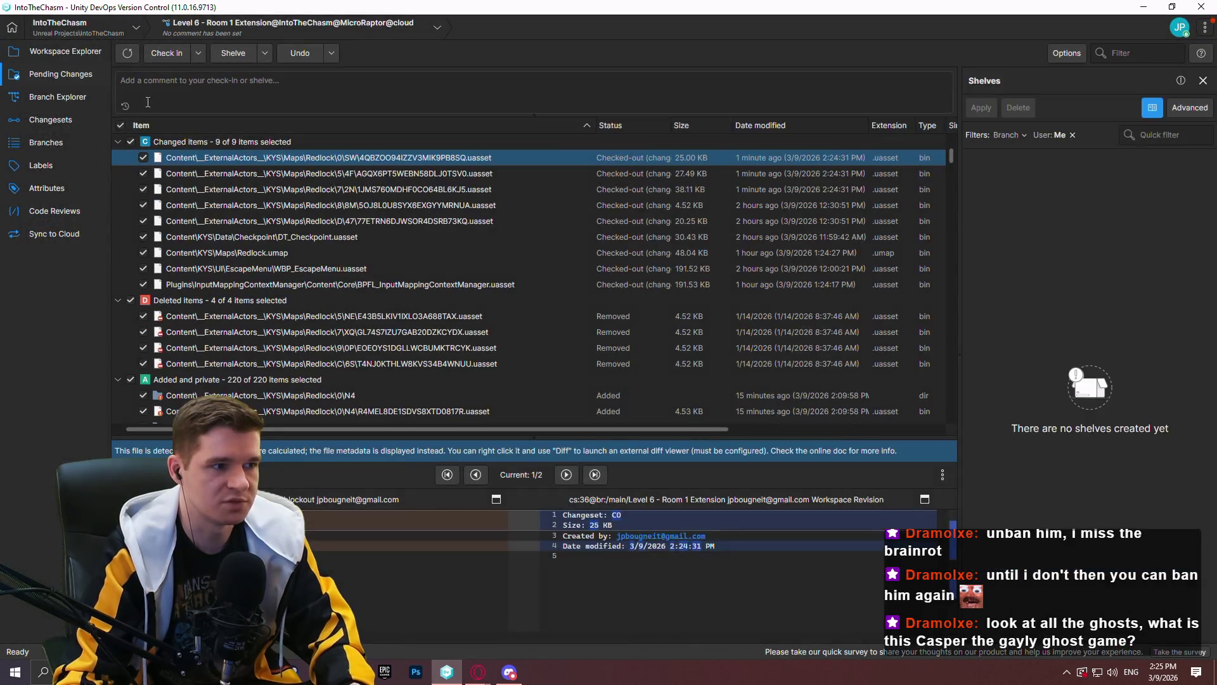
{"action": "left_click", "coordinate": [251, 104]}
{"action": "type", "text": "aDD"}
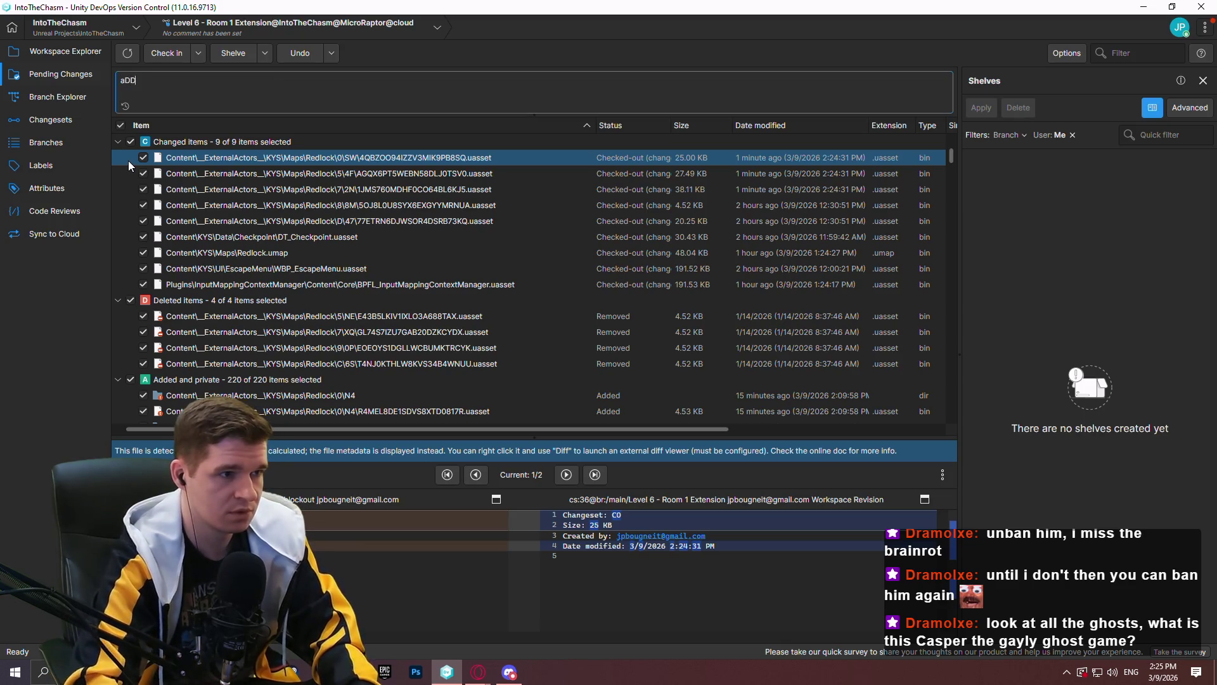
{"action": "type", "text": "ED IN"}
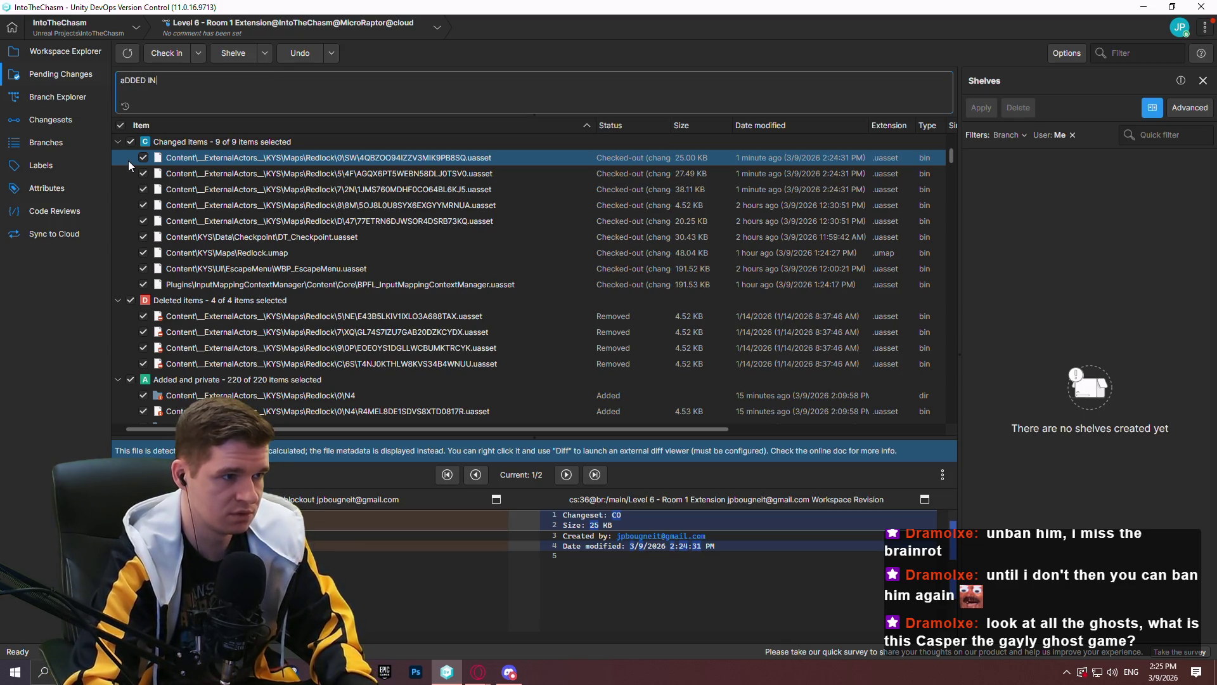
{"action": "key", "text": "ctrl+a"}
{"action": "type", "text": "aD"}
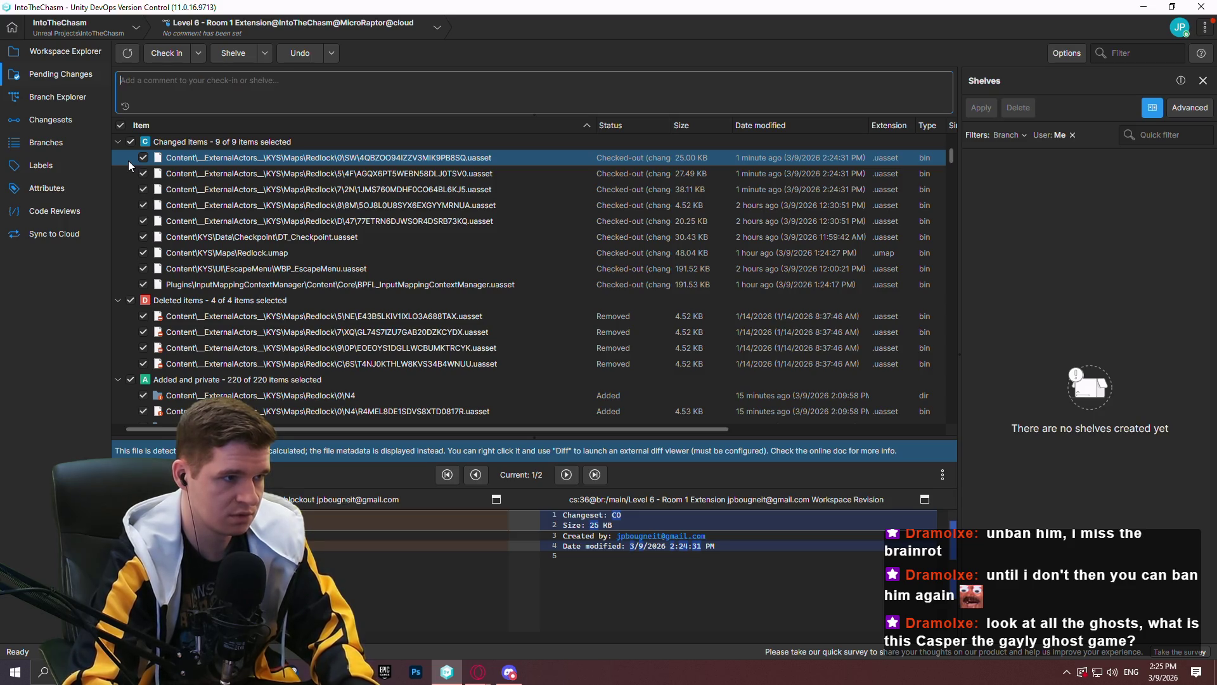
{"action": "key", "text": "BackSpace"}
{"action": "key", "text": "BackSpace"}
Write the comment 'Added in another small section to the first room to…' and check in
{"action": "type", "text": "Added in another sm"}
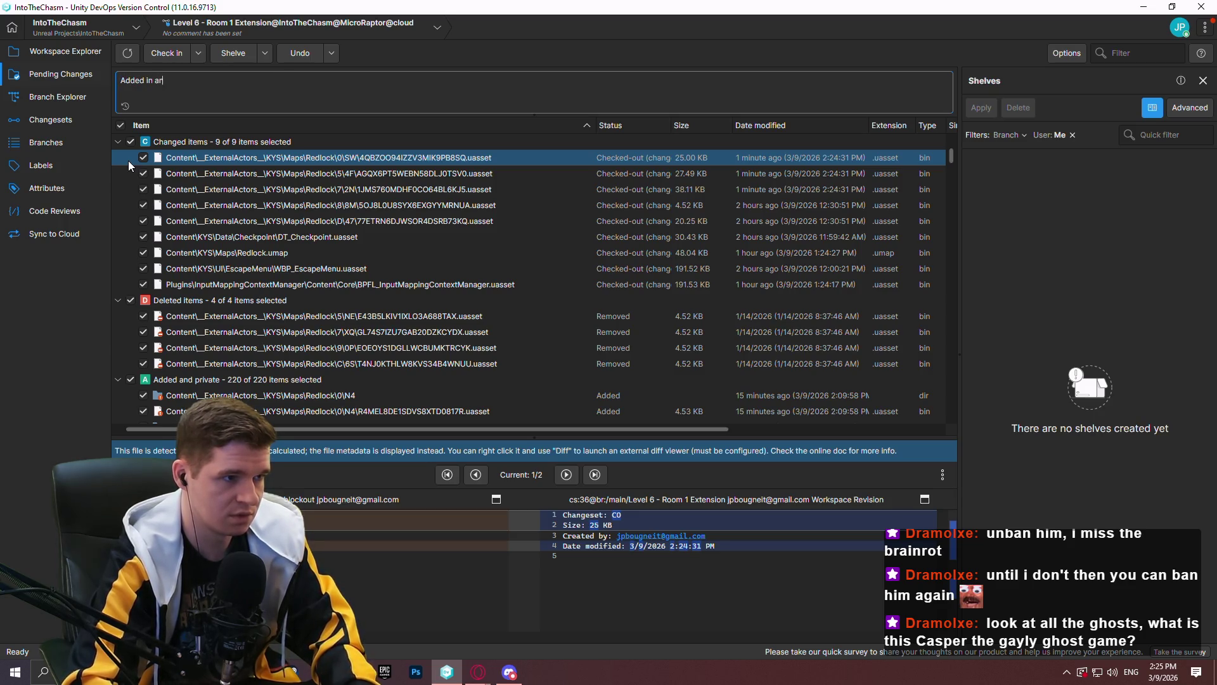
{"action": "type", "text": "all"}
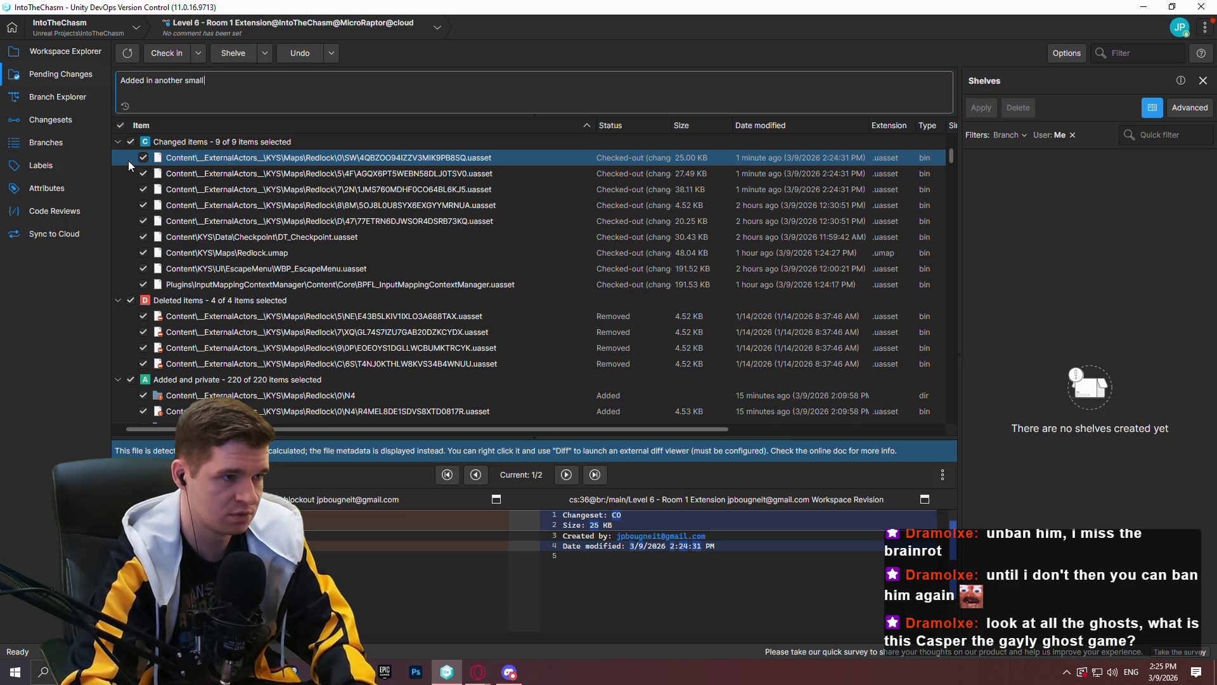
{"action": "type", "text": " section t"}
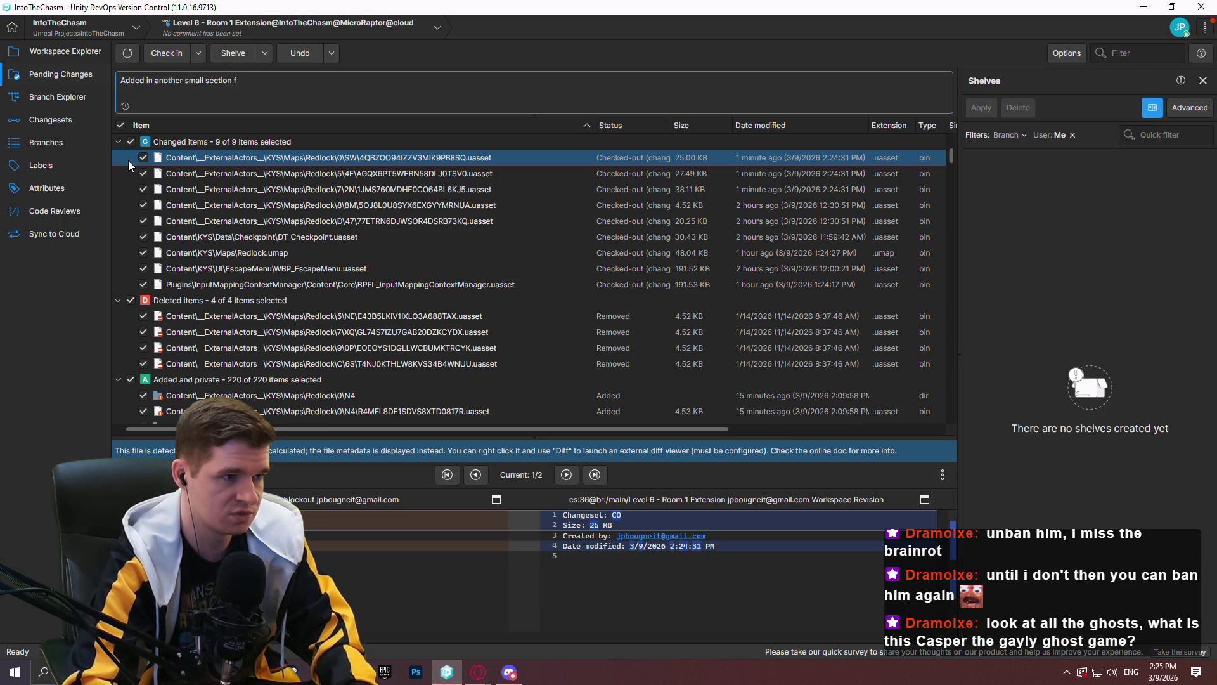
{"action": "type", "text": "o the first room 1"}
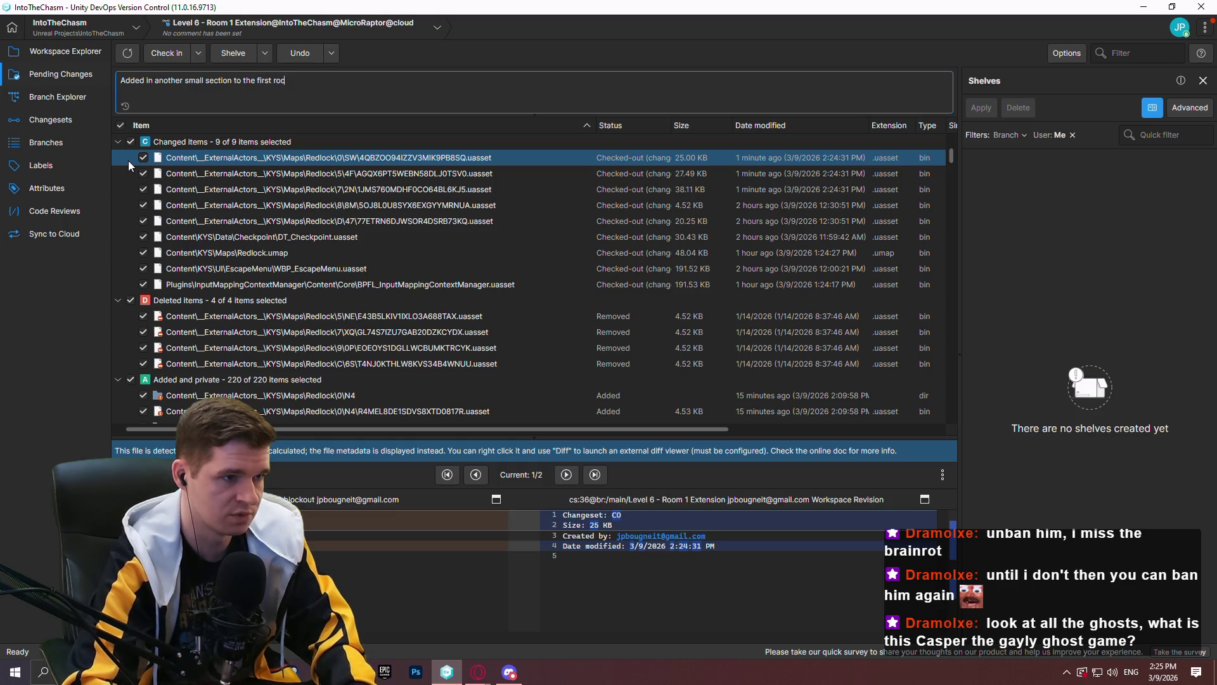
{"action": "key", "text": "BackSpace"}
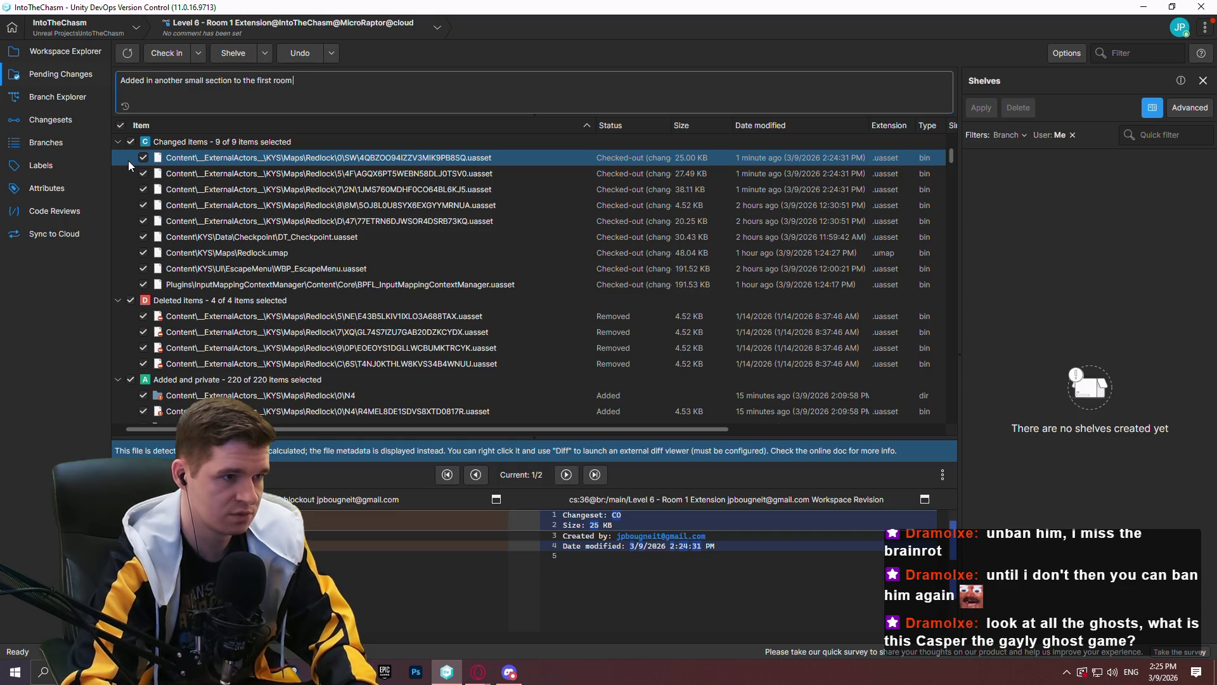
{"action": "type", "text": " to"}
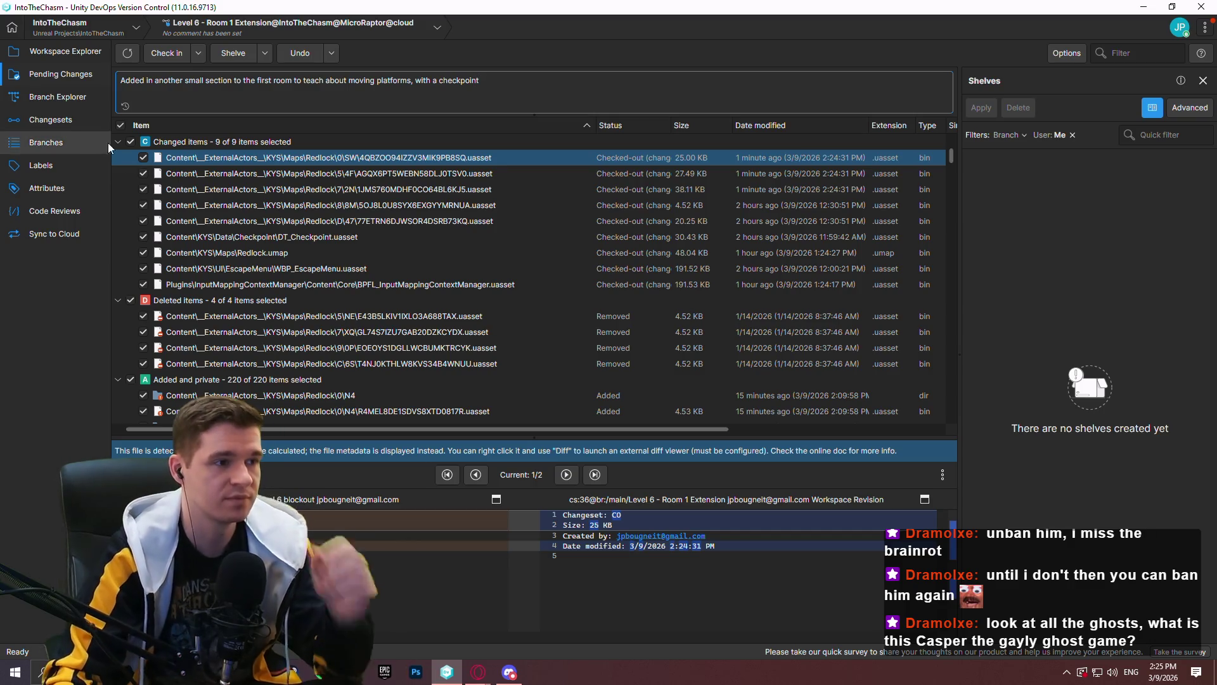
{"action": "left_click", "coordinate": [161, 52]}
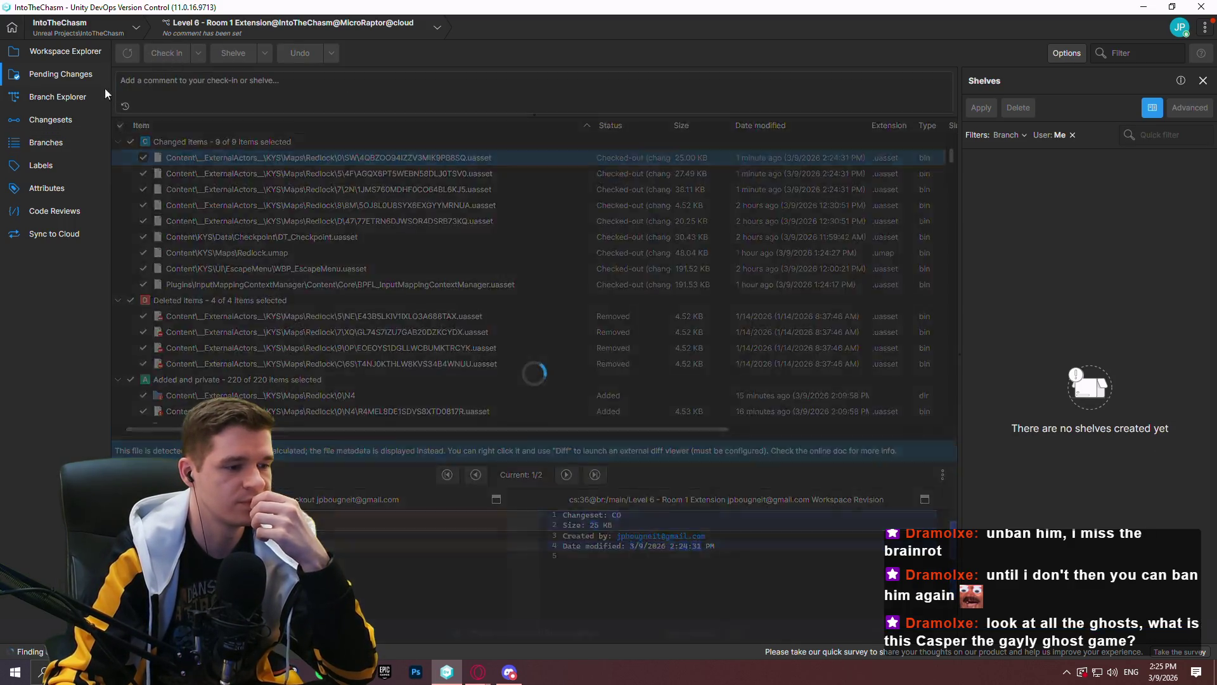
In Branch Explorer, start merging the new changeset, backing out of the wrong target branch
{"action": "left_click", "coordinate": [63, 96]}
{"action": "right_click", "coordinate": [826, 203]}
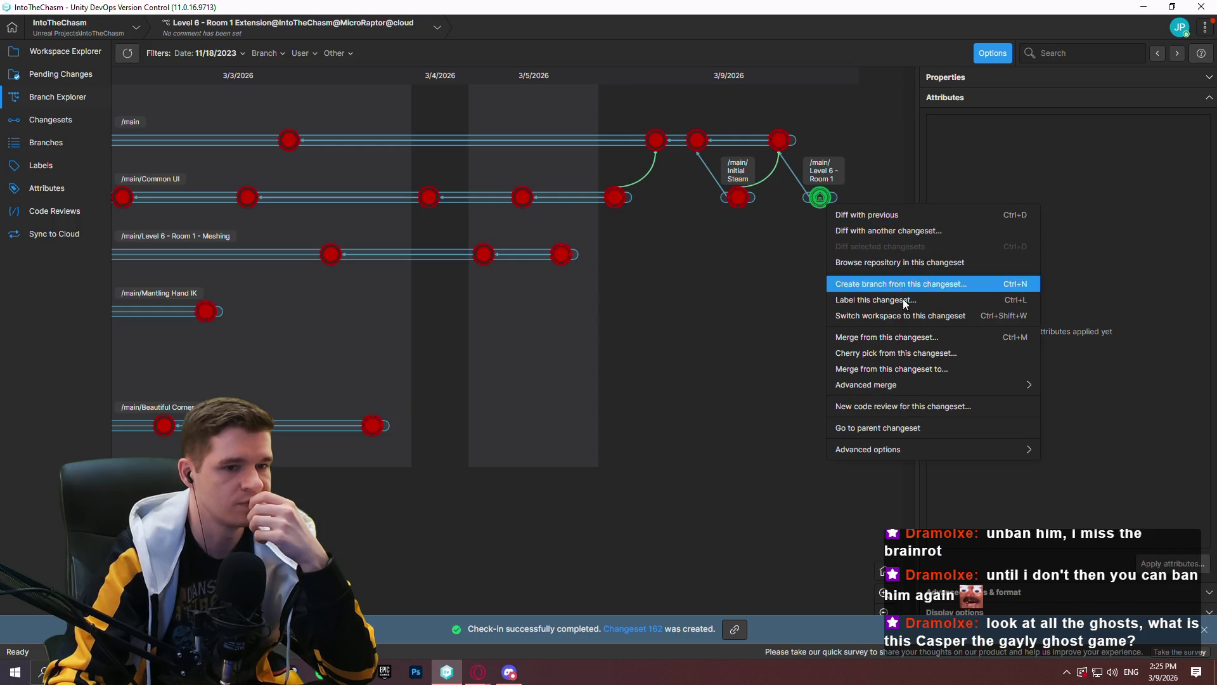
{"action": "left_click", "coordinate": [942, 367]}
{"action": "double_click", "coordinate": [455, 289]}
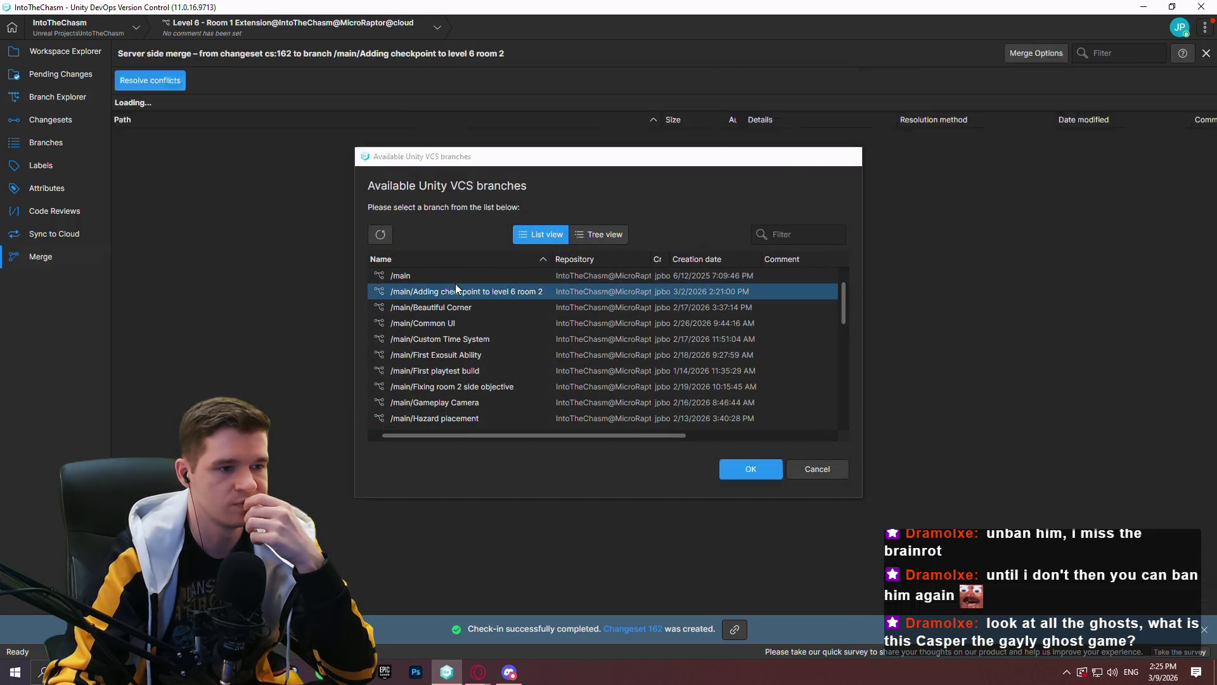
{"action": "left_click", "coordinate": [87, 101]}
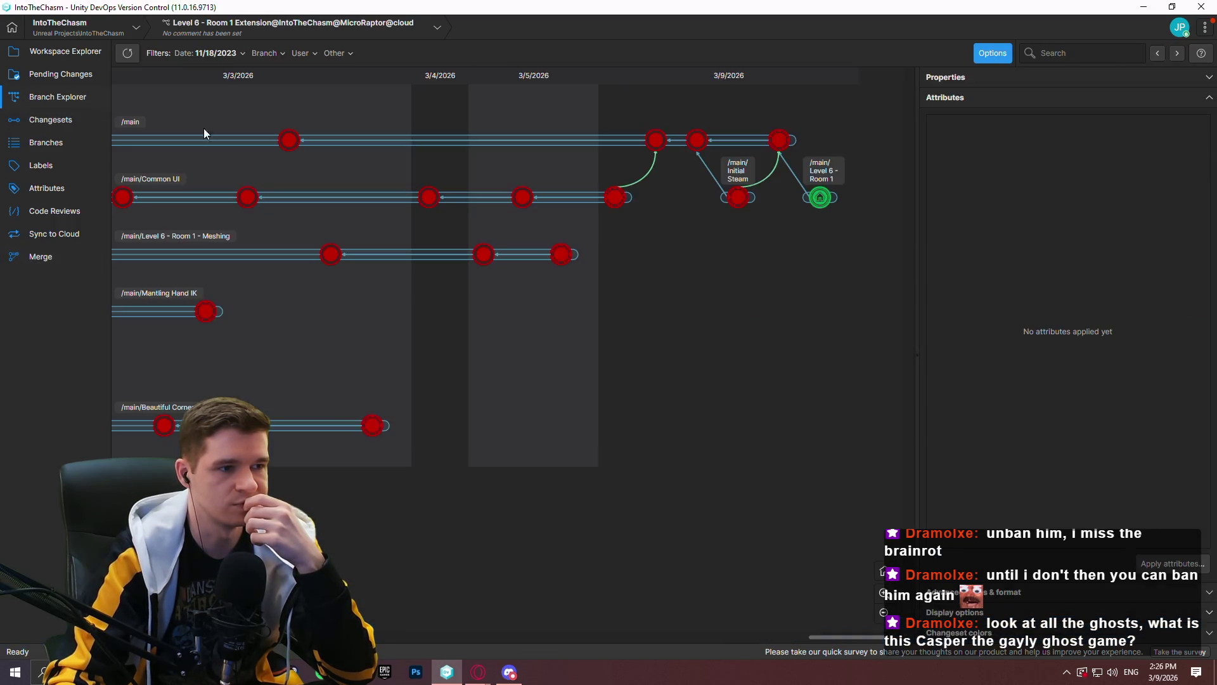
Merge the changeset into /main and check in the merge with a comment
{"action": "right_click", "coordinate": [822, 204]}
{"action": "left_click", "coordinate": [945, 369]}
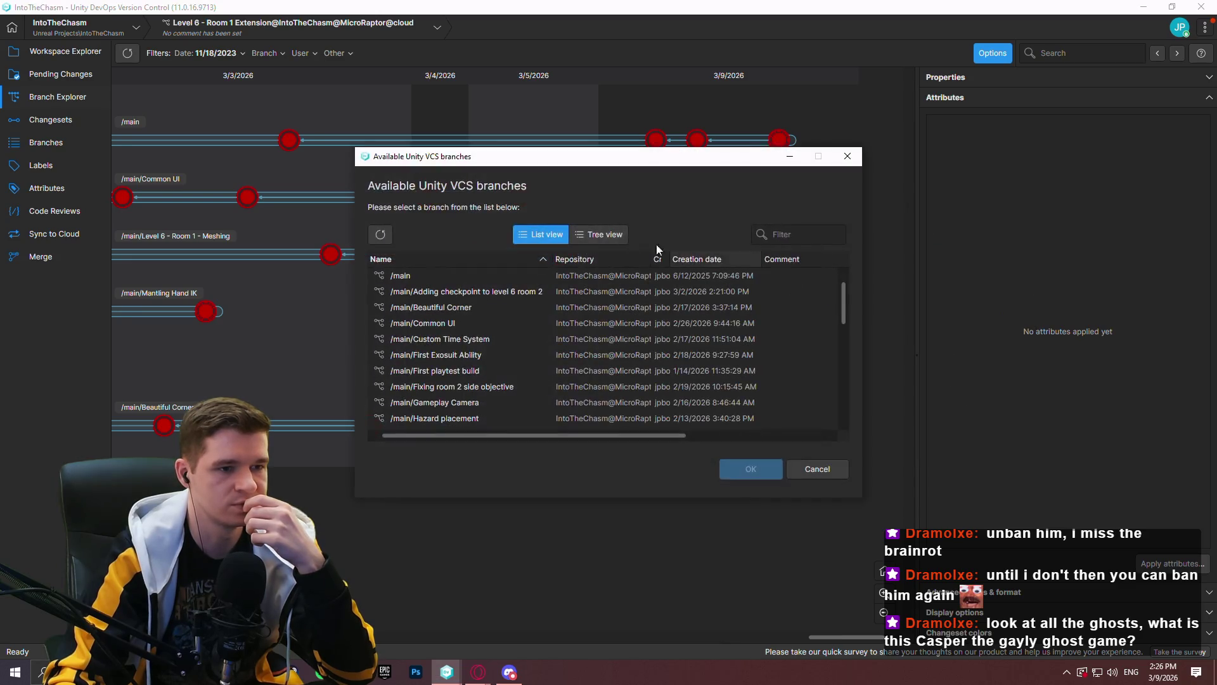
{"action": "double_click", "coordinate": [484, 277]}
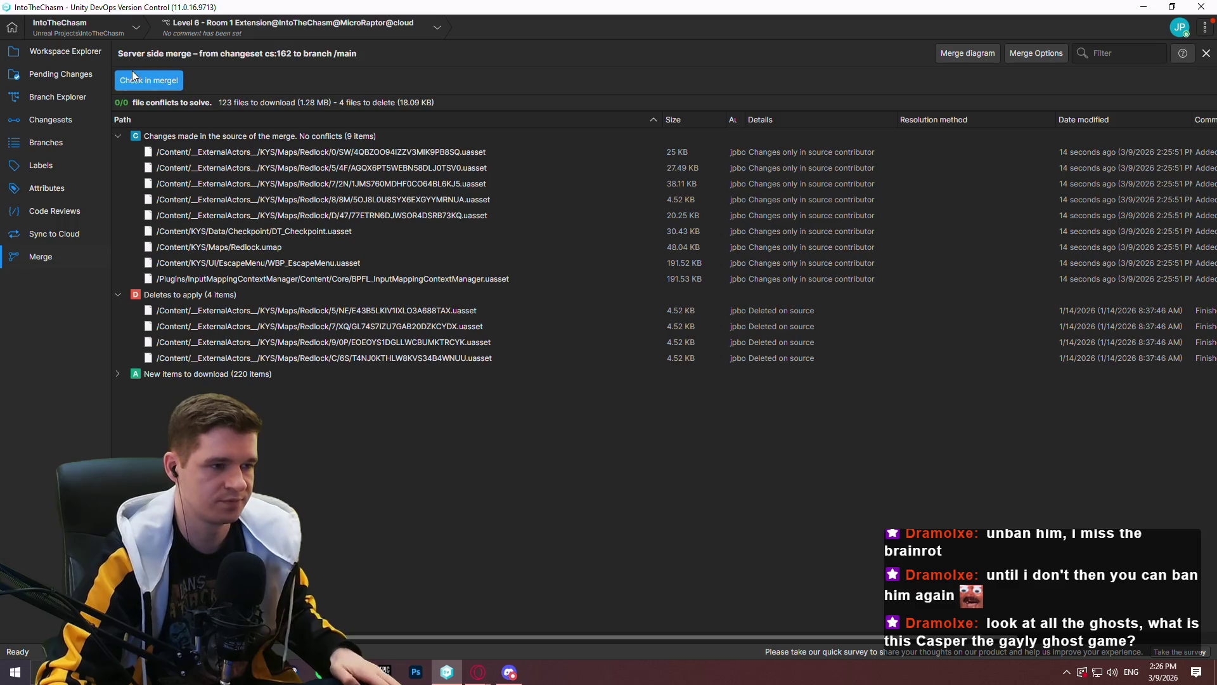
{"action": "left_click", "coordinate": [133, 77]}
{"action": "type", "text": "Level 6 - Room 1 extension to ma"}
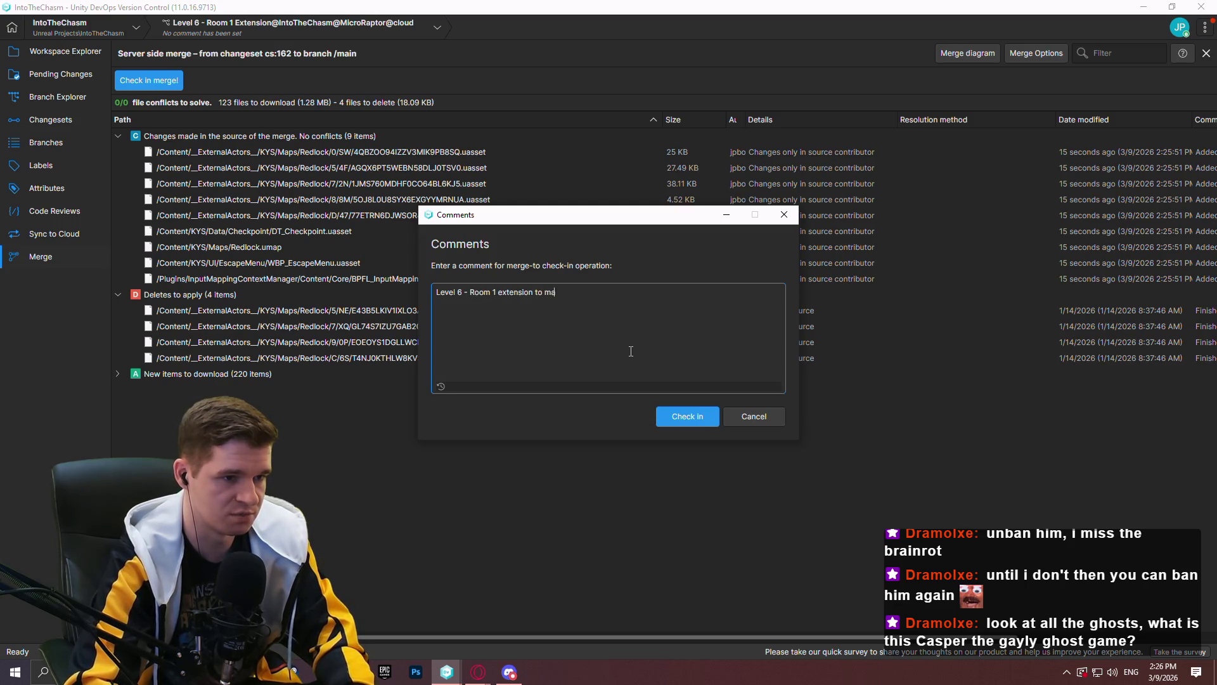
{"action": "type", "text": "in"}
{"action": "left_click", "coordinate": [687, 417]}
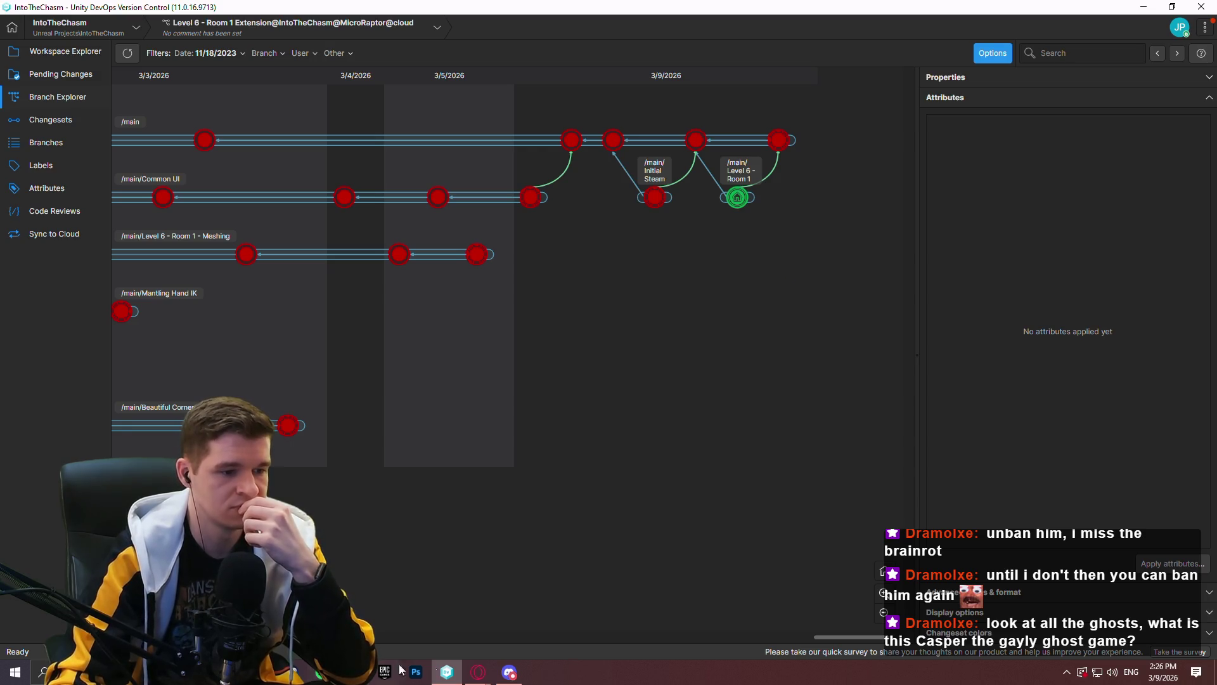
Drag card RL-25 into the Finished column on the YouTrack board, then open a new tab
{"action": "mouse_move", "coordinate": [479, 672]}
{"action": "left_click", "coordinate": [602, 627]}
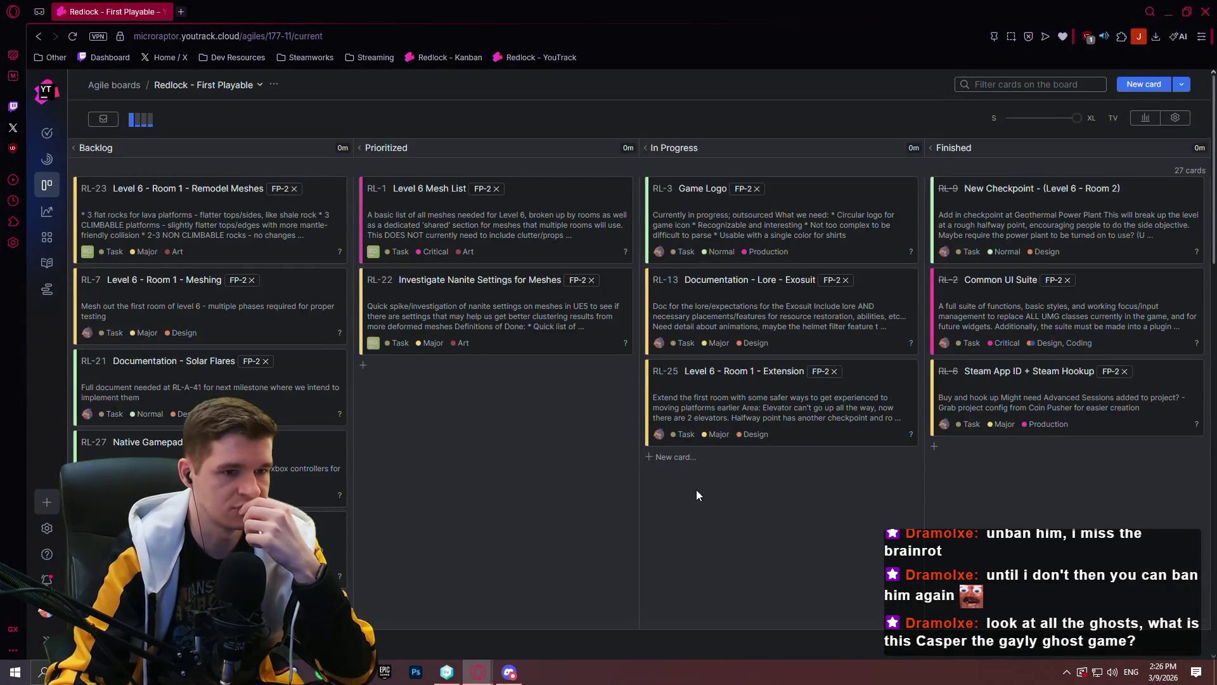
{"action": "mouse_move", "coordinate": [790, 416]}
{"action": "left_mouse_down"}
{"action": "mouse_move", "coordinate": [1116, 442]}
{"action": "mouse_move", "coordinate": [1072, 469]}
{"action": "left_mouse_up"}
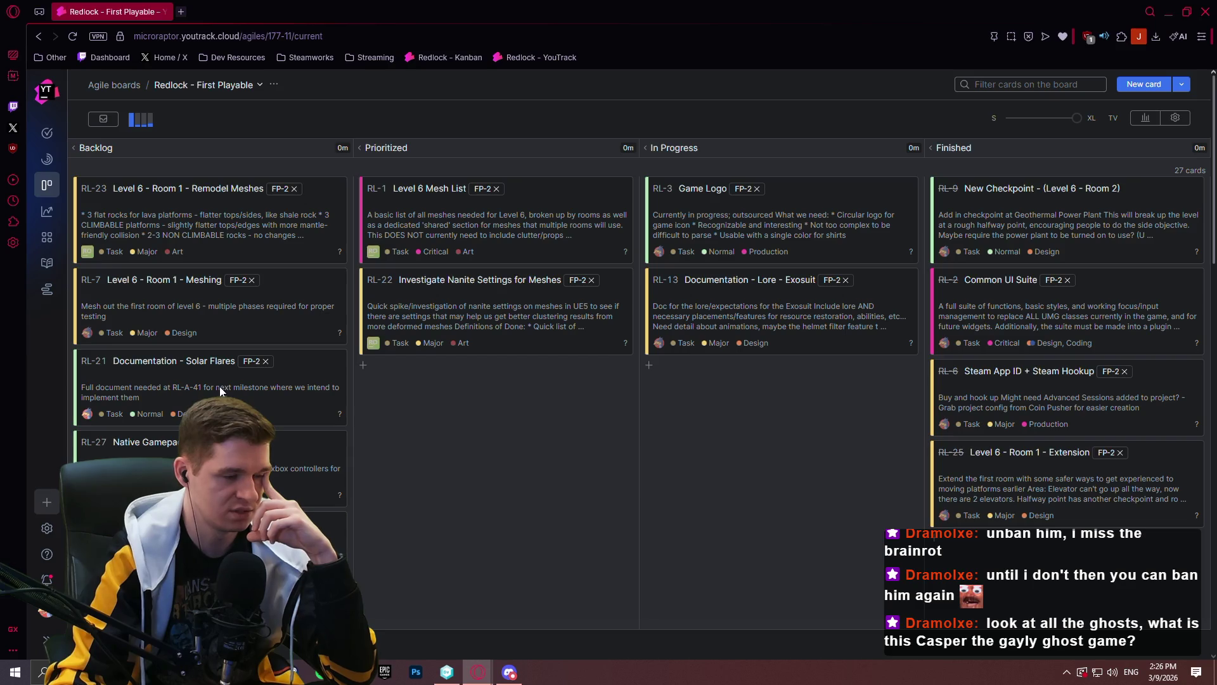
{"action": "scroll", "coordinate": [367, 379], "scroll_direction": "down", "scroll_amount": 1}
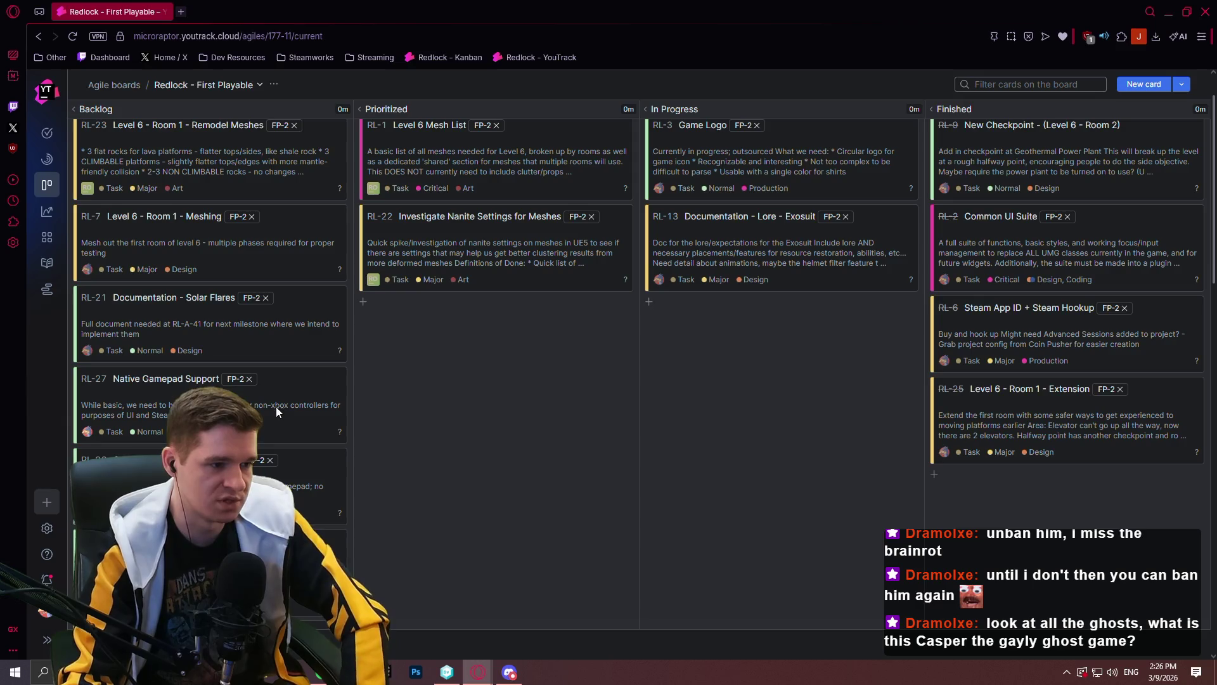
{"action": "left_click", "coordinate": [182, 13]}
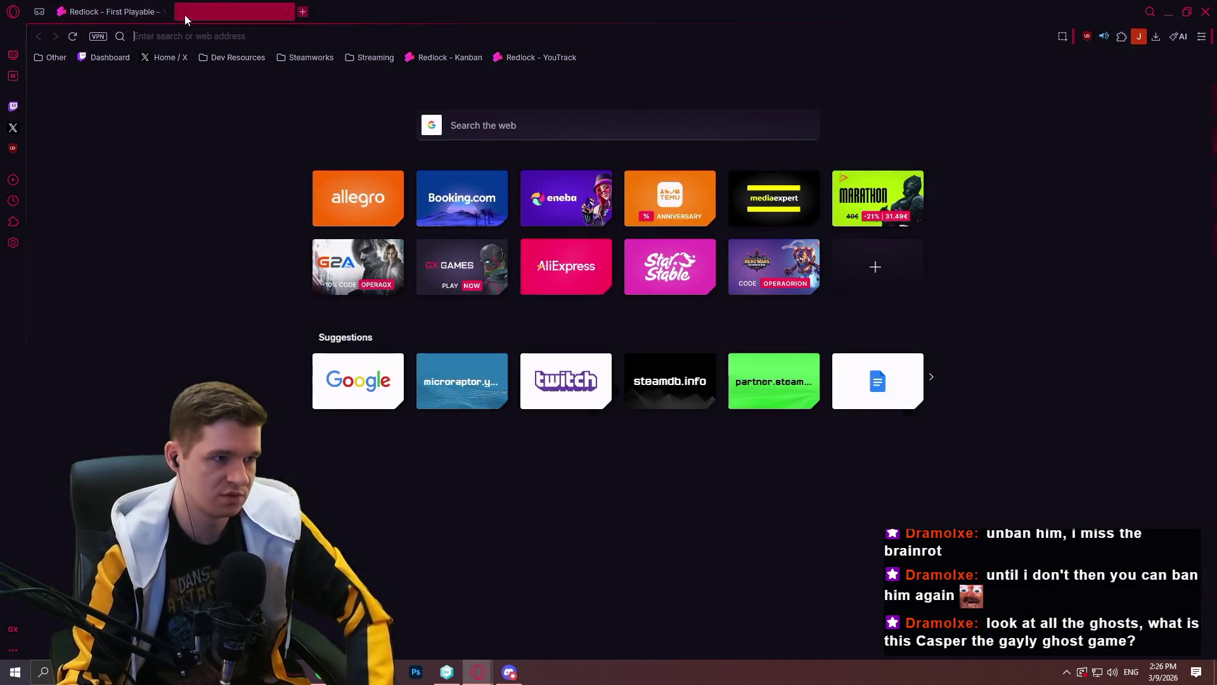
Go to fab.com and scroll through the 41 saved products on the wishlist
{"action": "type", "text": "fab.com"}
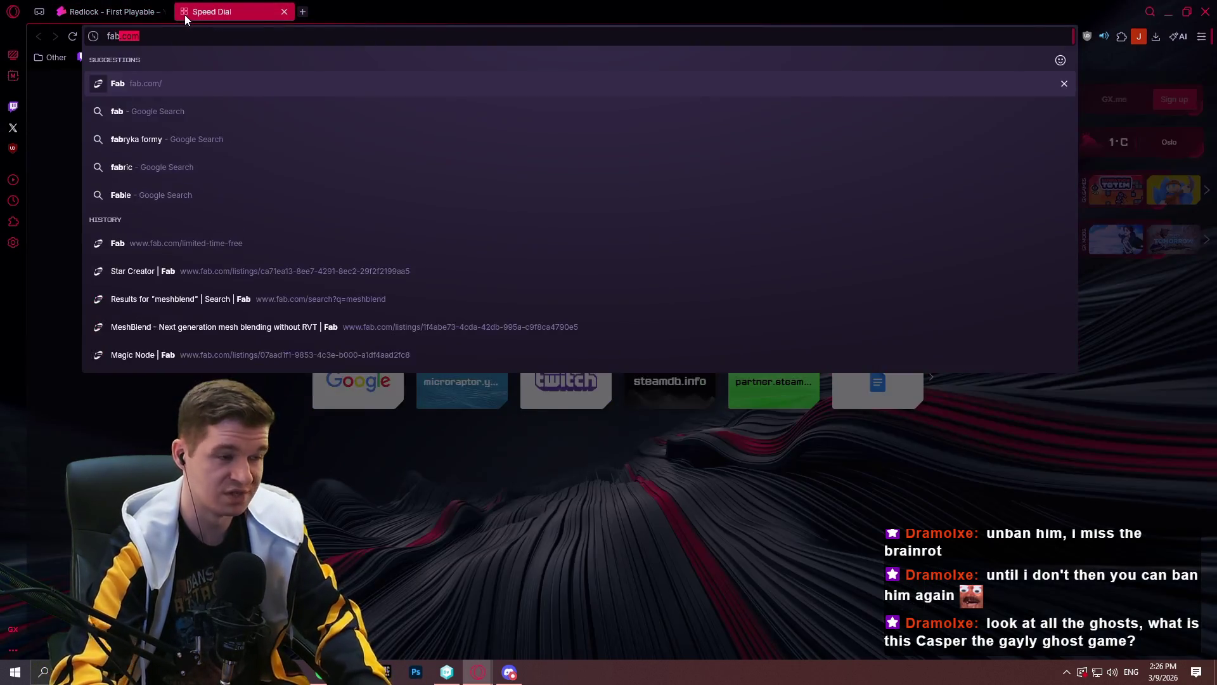
{"action": "key", "text": "Return"}
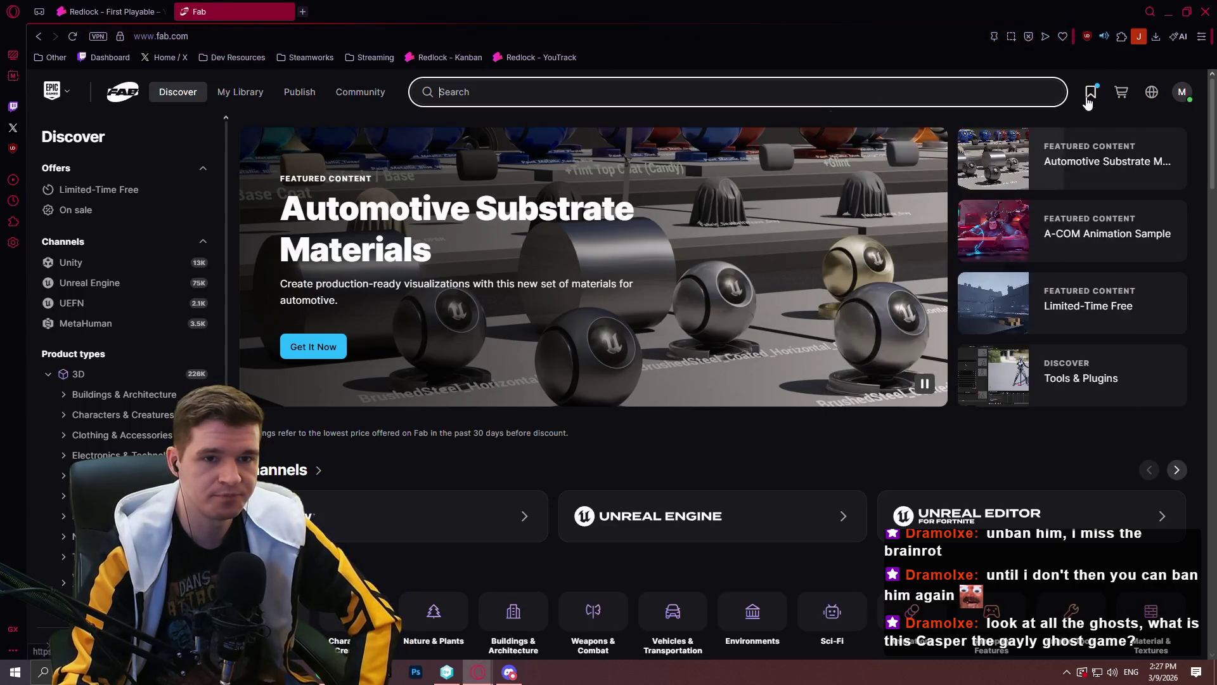
{"action": "left_click", "coordinate": [1089, 96]}
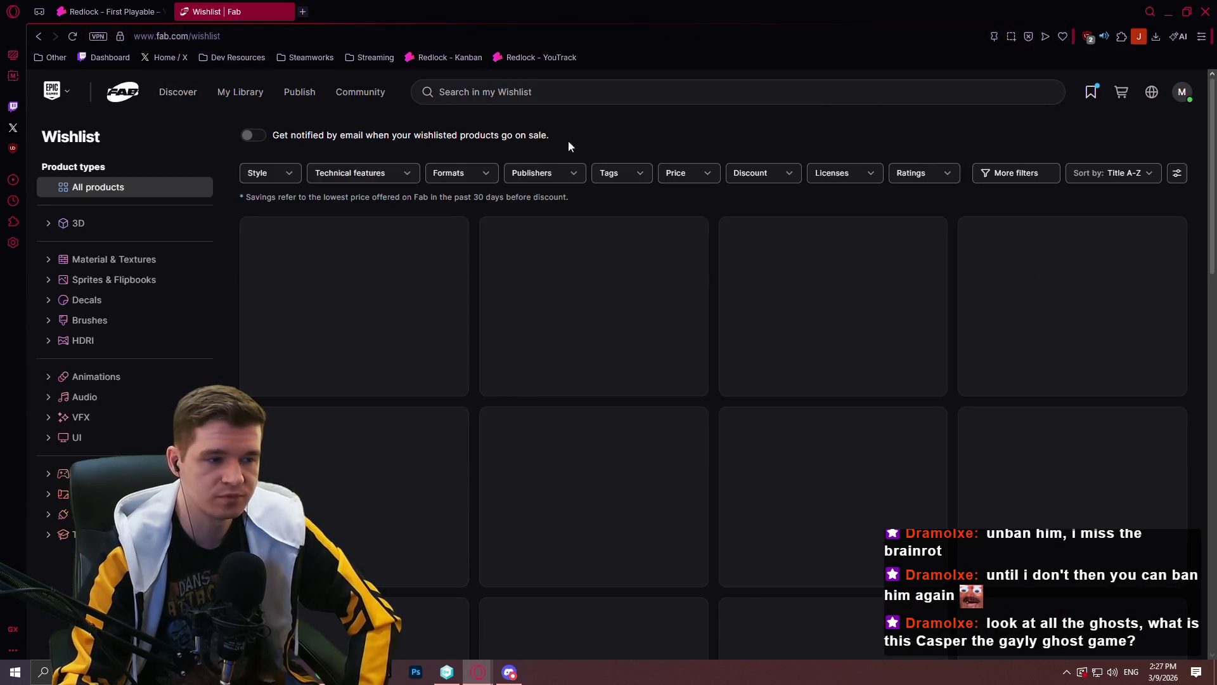
{"action": "scroll", "coordinate": [786, 241], "scroll_direction": "down", "scroll_amount": 1}
{"action": "scroll", "coordinate": [786, 241], "scroll_direction": "down", "scroll_amount": 15}
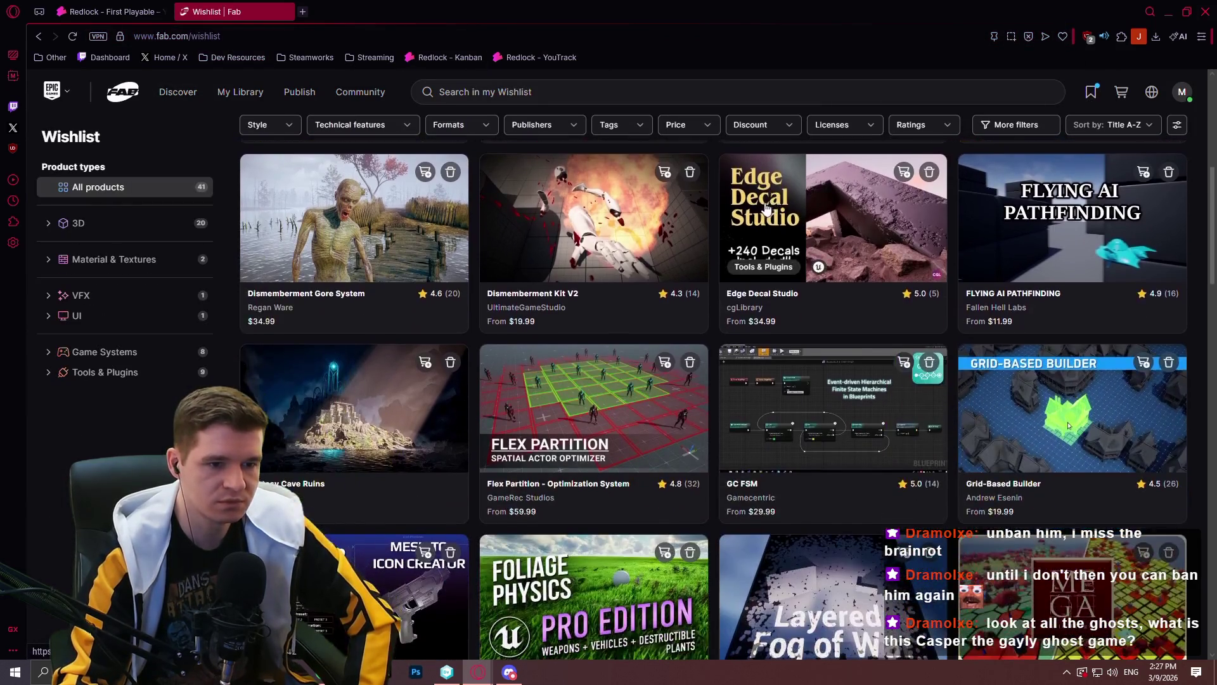
{"action": "scroll", "coordinate": [716, 200], "scroll_direction": "down", "scroll_amount": 5}
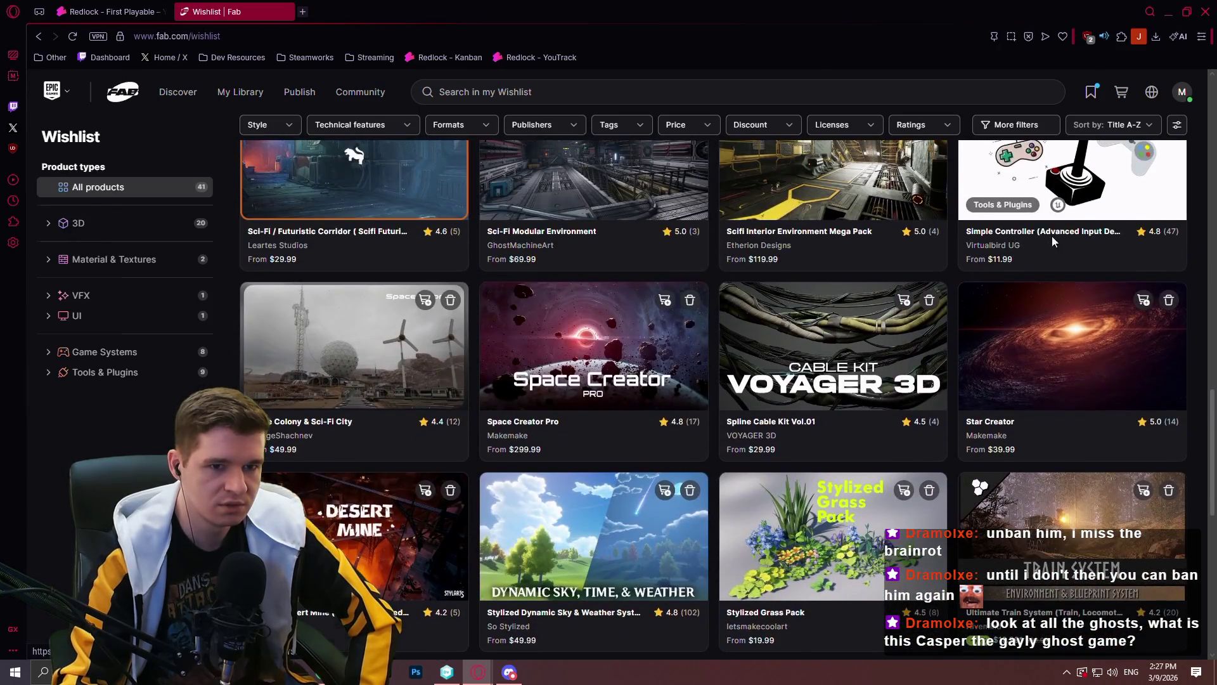
Open the Simple Controller plugin page and step through screenshots to the mapping functions image
{"action": "left_click", "coordinate": [1052, 236]}
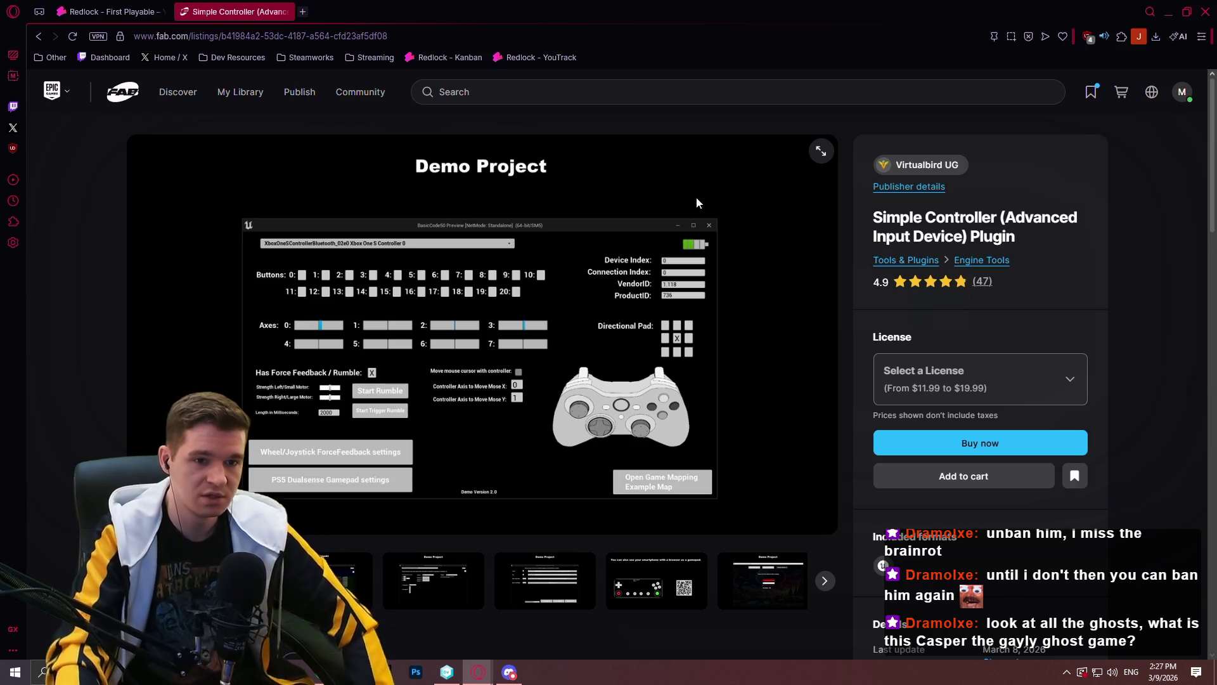
{"action": "scroll", "coordinate": [612, 171], "scroll_direction": "down", "scroll_amount": 3}
{"action": "scroll", "coordinate": [569, 193], "scroll_direction": "up", "scroll_amount": 2}
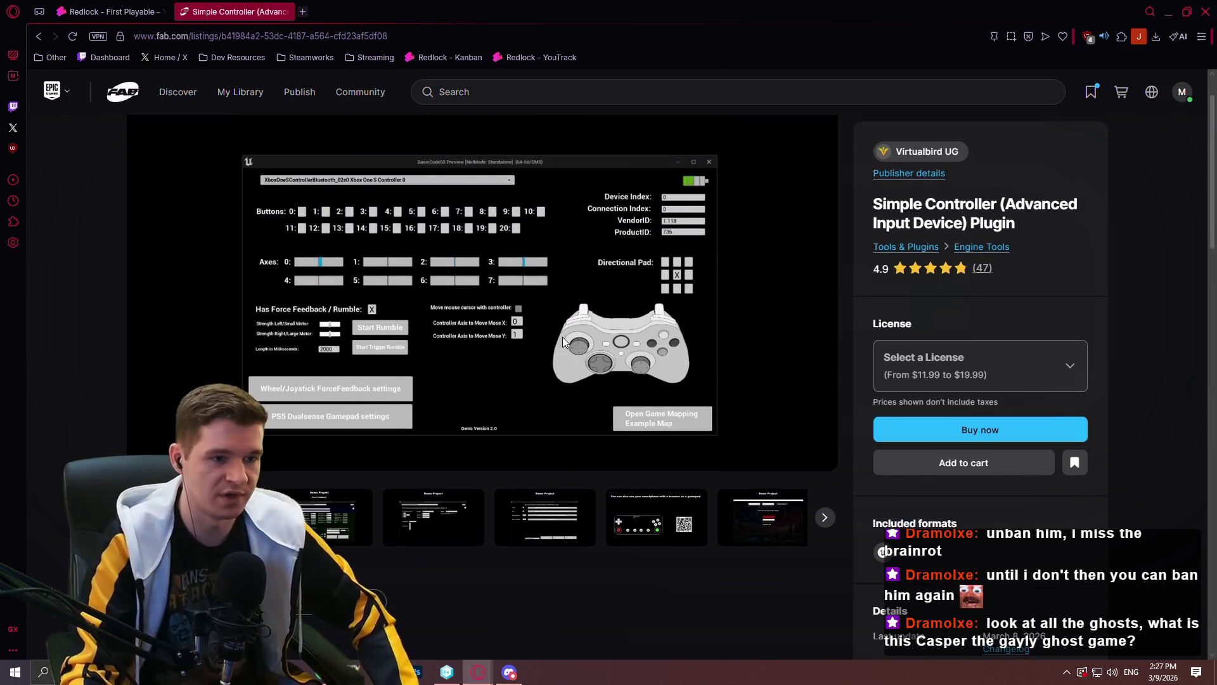
{"action": "scroll", "coordinate": [500, 320], "scroll_direction": "down", "scroll_amount": 6}
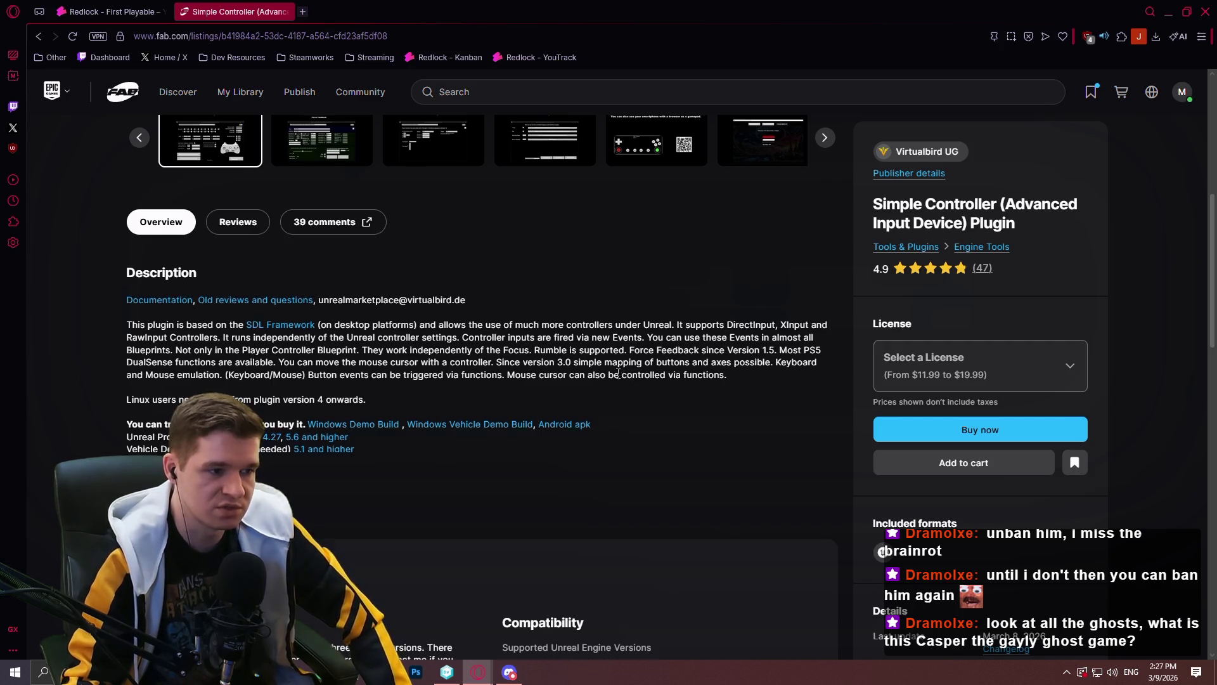
{"action": "scroll", "coordinate": [618, 373], "scroll_direction": "up", "scroll_amount": 6}
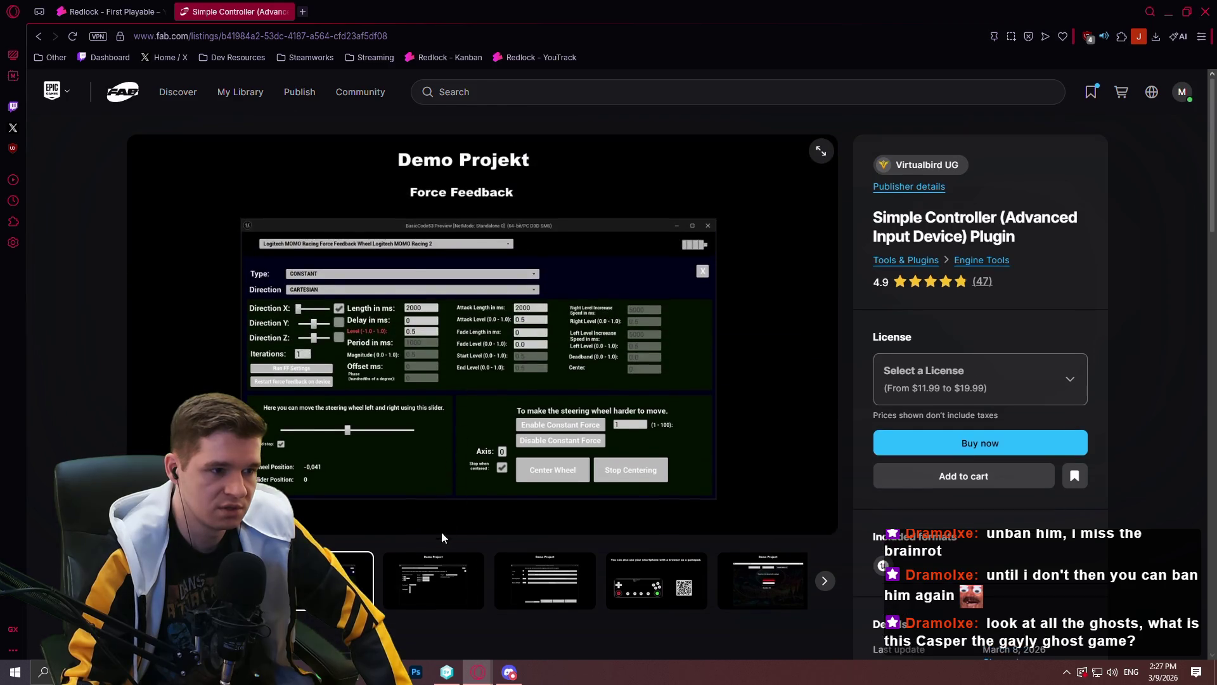
{"action": "left_click", "coordinate": [444, 577]}
{"action": "left_click", "coordinate": [542, 576]}
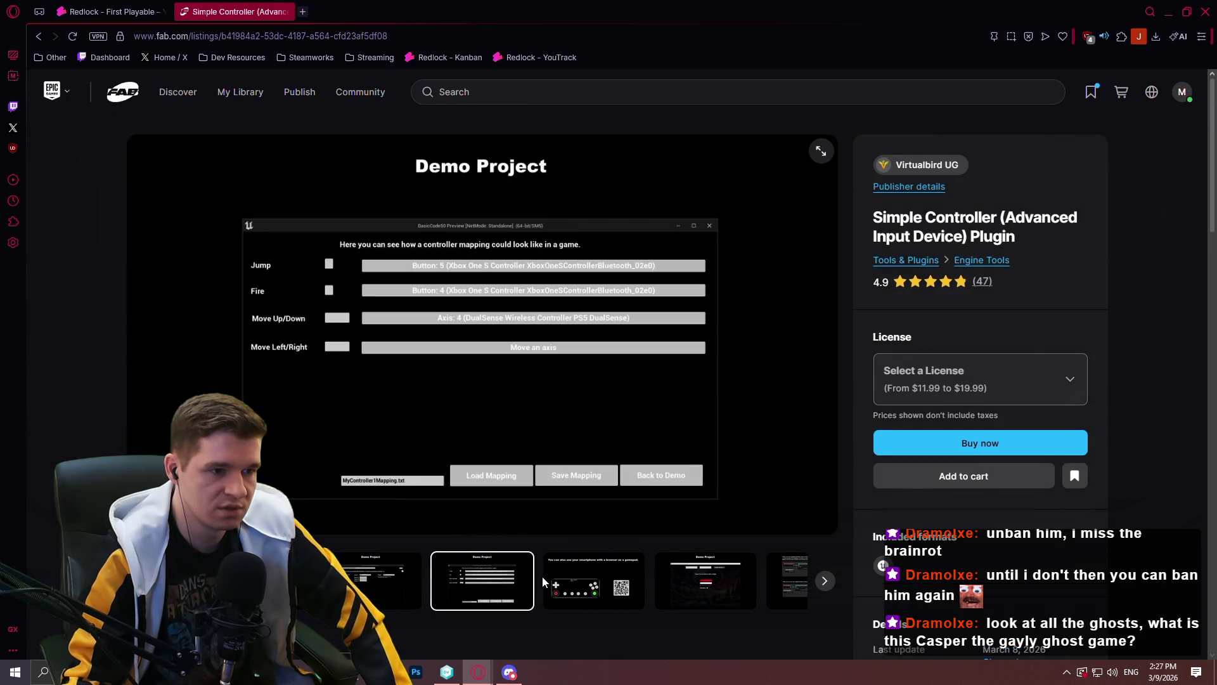
{"action": "left_click", "coordinate": [544, 578]}
{"action": "left_click", "coordinate": [599, 580]}
{"action": "left_click", "coordinate": [607, 581]}
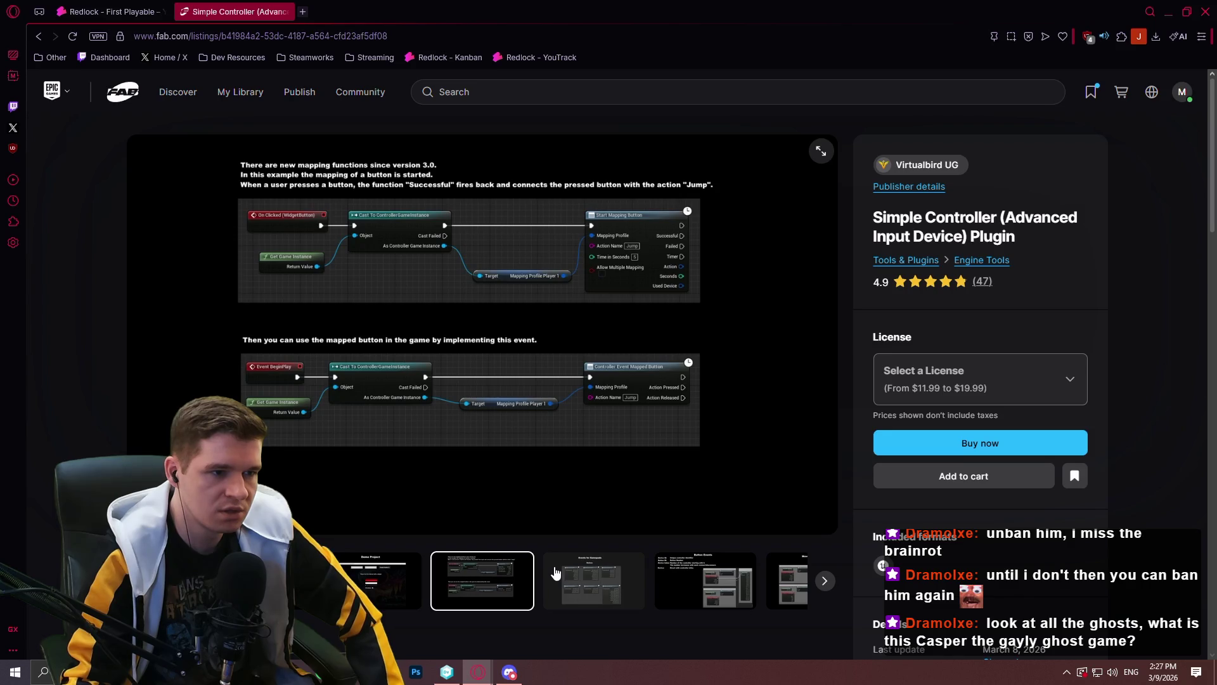
Expand the full description and view the Gamepad, Button and Movement Events screenshots
{"action": "scroll", "coordinate": [552, 572], "scroll_direction": "down", "scroll_amount": 5}
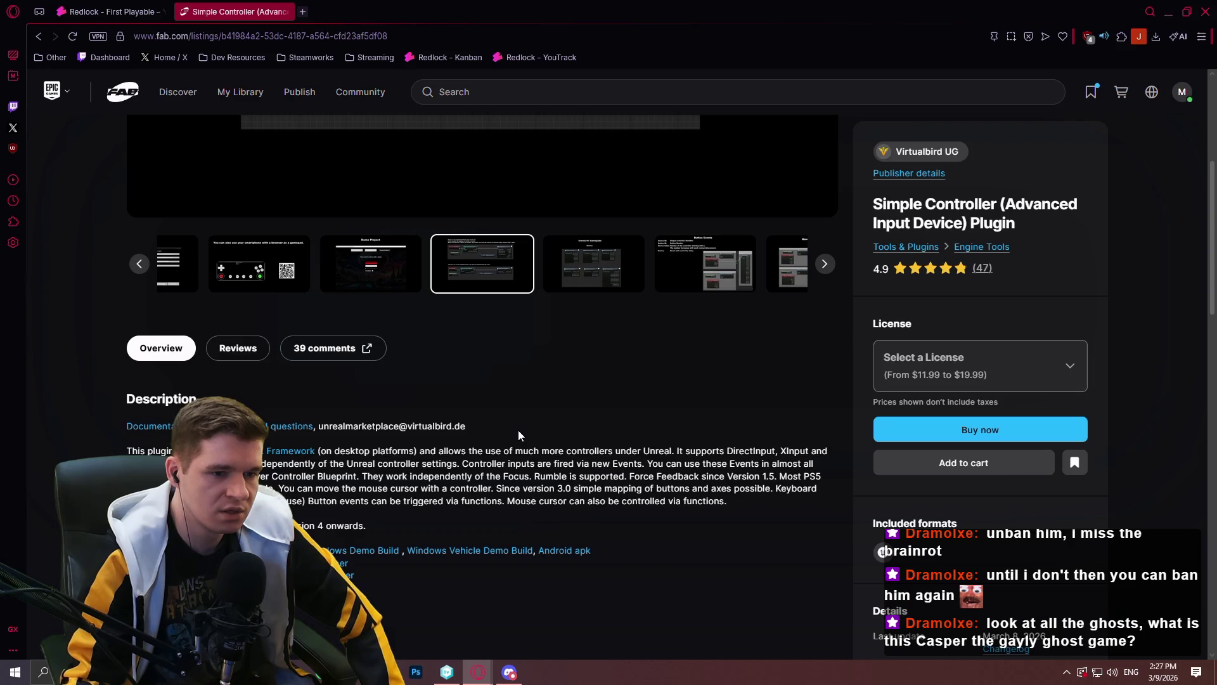
{"action": "scroll", "coordinate": [514, 431], "scroll_direction": "down", "scroll_amount": 2}
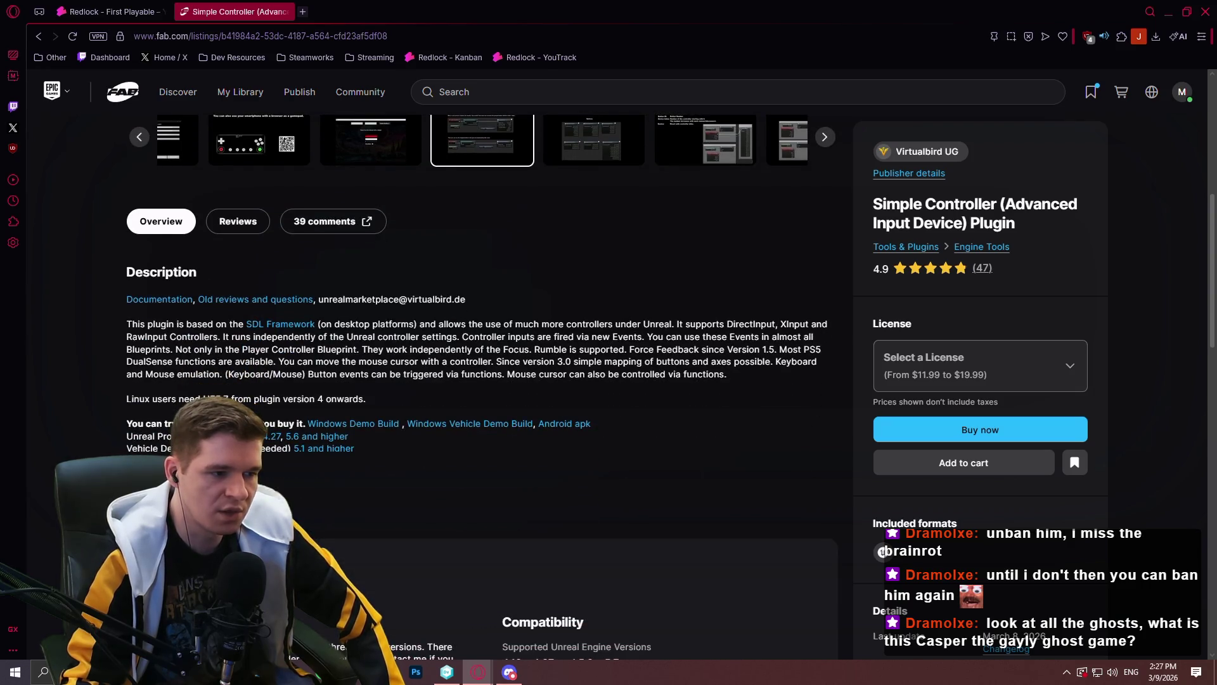
{"action": "left_click", "coordinate": [153, 488]}
{"action": "scroll", "coordinate": [680, 429], "scroll_direction": "down", "scroll_amount": 3}
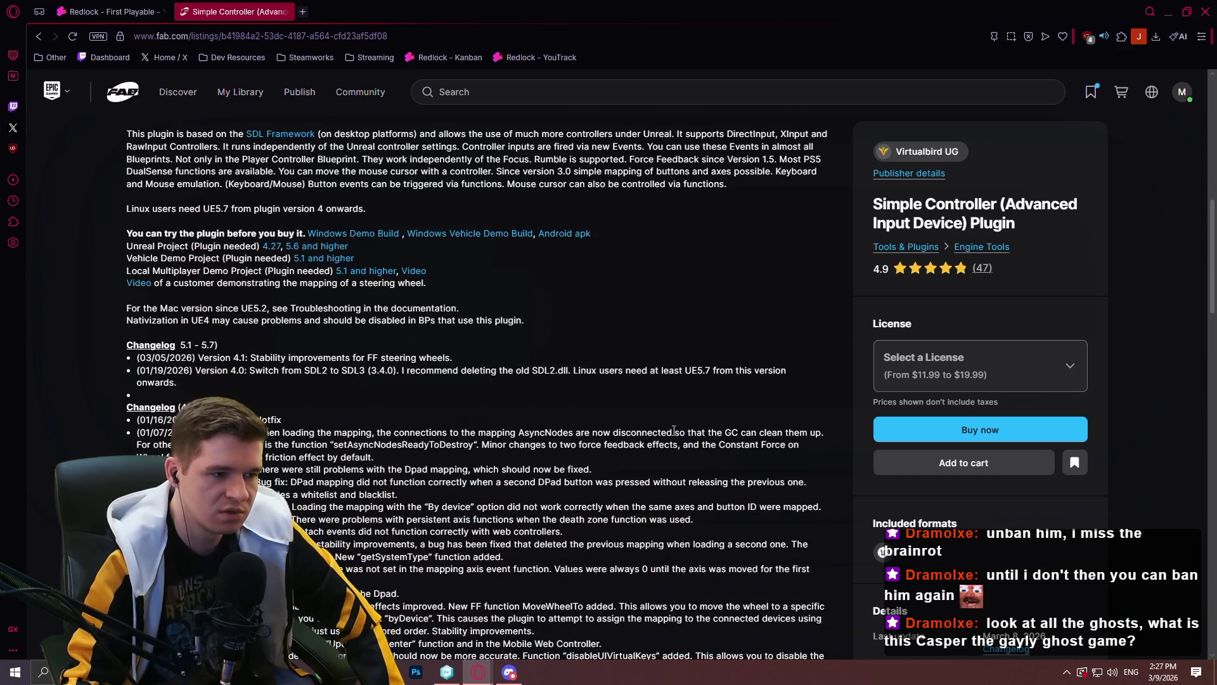
{"action": "scroll", "coordinate": [663, 393], "scroll_direction": "up", "scroll_amount": 3}
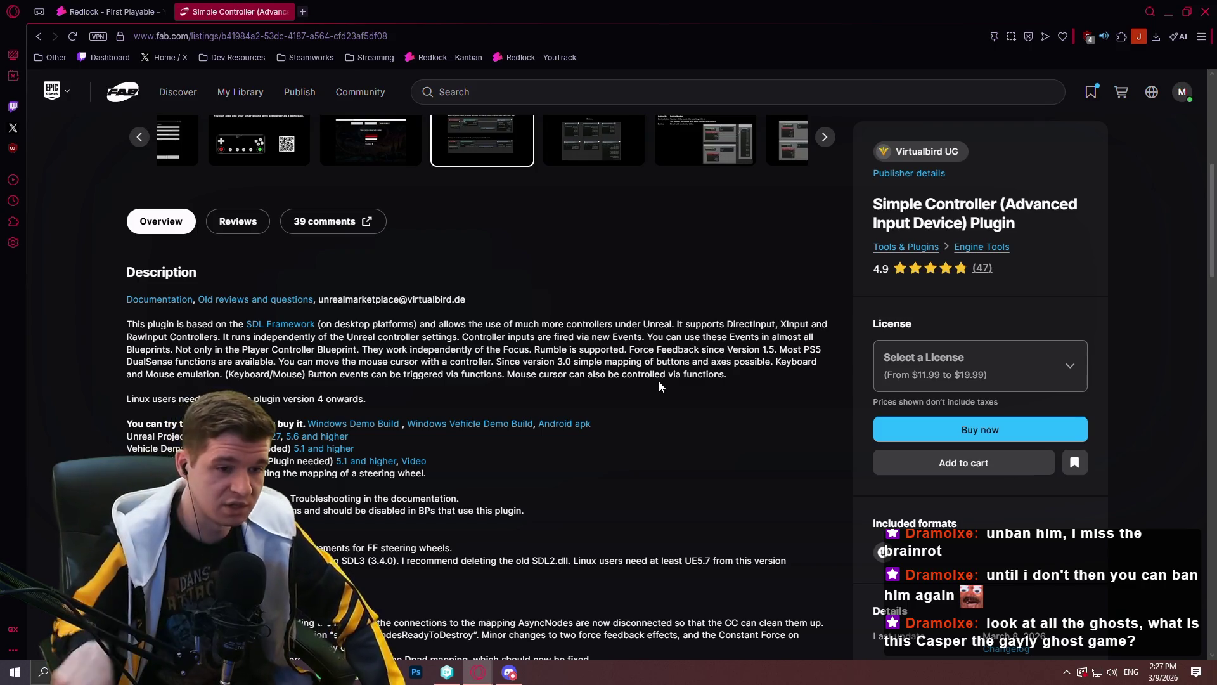
{"action": "scroll", "coordinate": [852, 355], "scroll_direction": "up", "scroll_amount": 7}
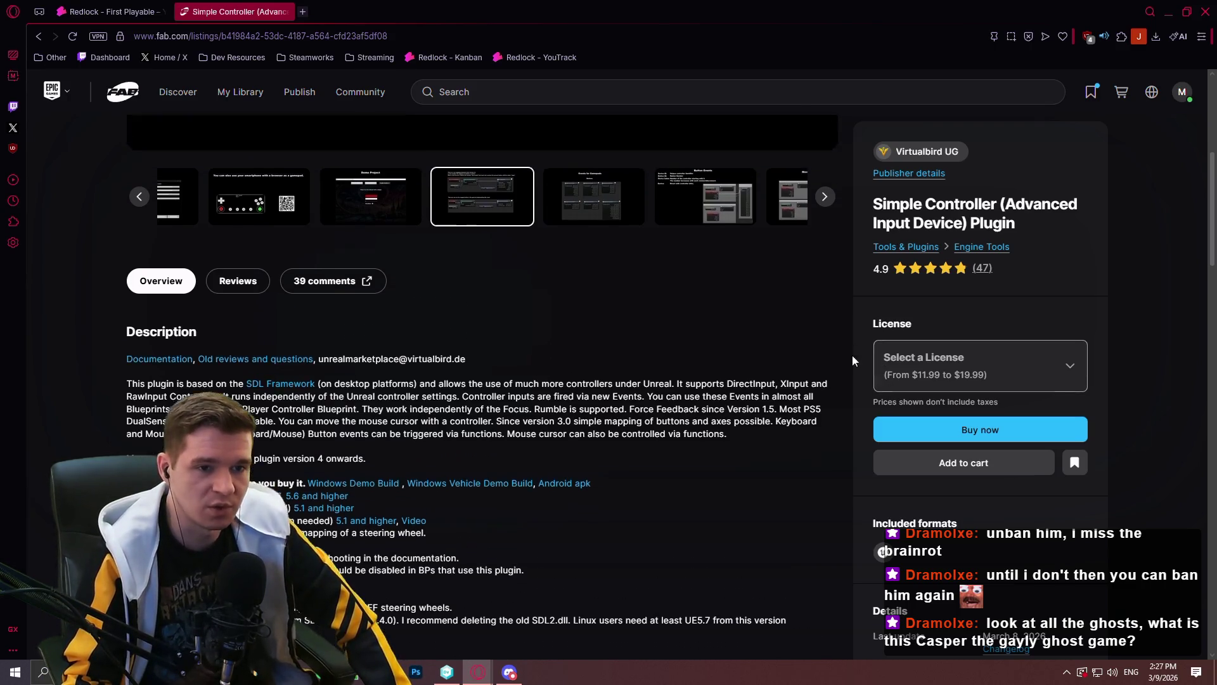
{"action": "left_click", "coordinate": [590, 600]}
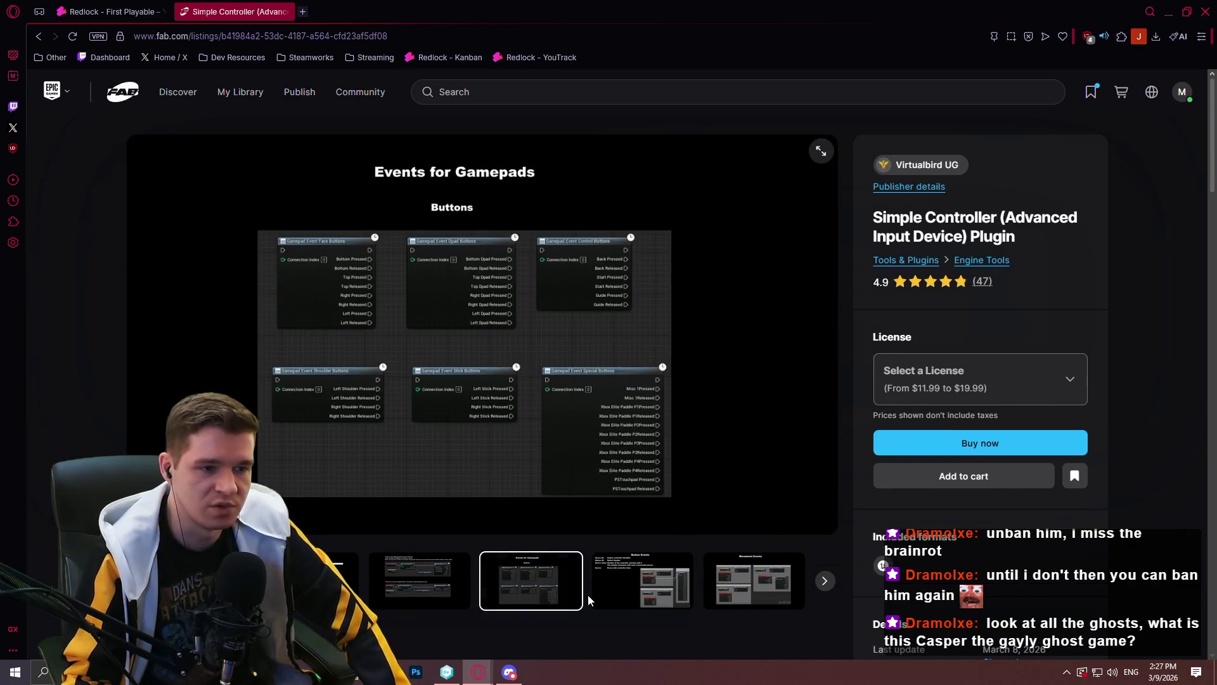
{"action": "left_click", "coordinate": [634, 586]}
{"action": "left_click", "coordinate": [713, 590]}
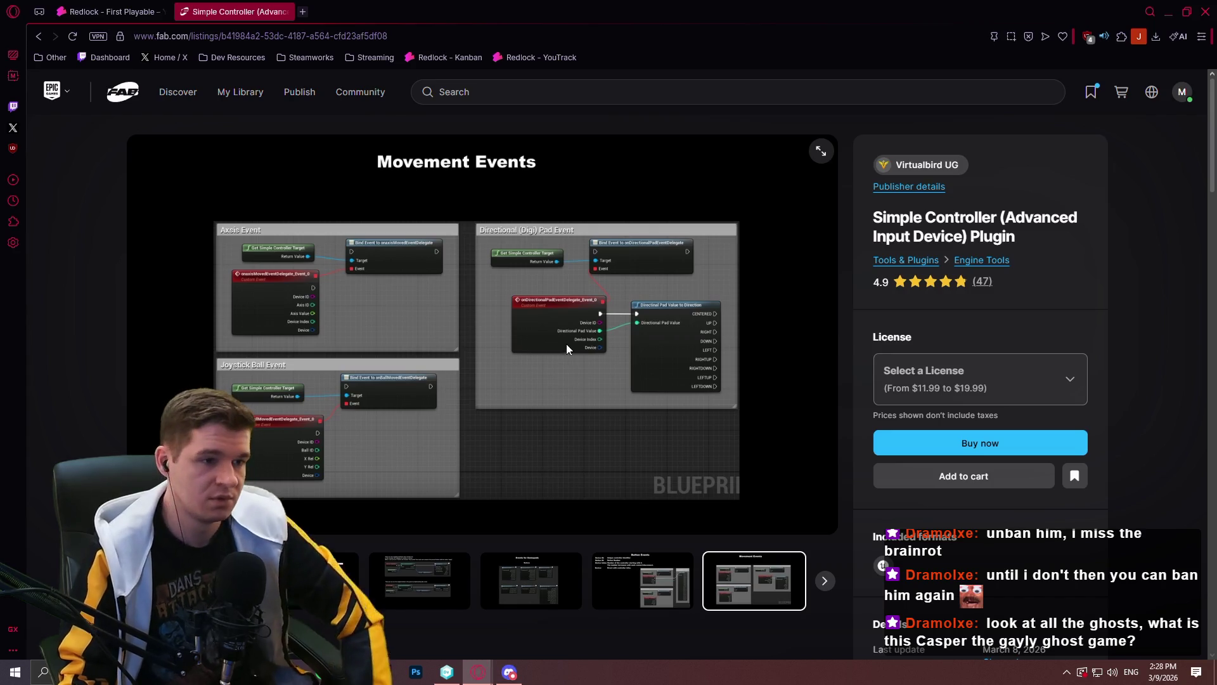
Switch back to the Redlock board and close the Fab listing tab
{"action": "key", "text": "ctrl+Tab"}
{"action": "left_click", "coordinate": [293, 12]}
{"action": "scroll", "coordinate": [513, 299], "scroll_direction": "down", "scroll_amount": 5}
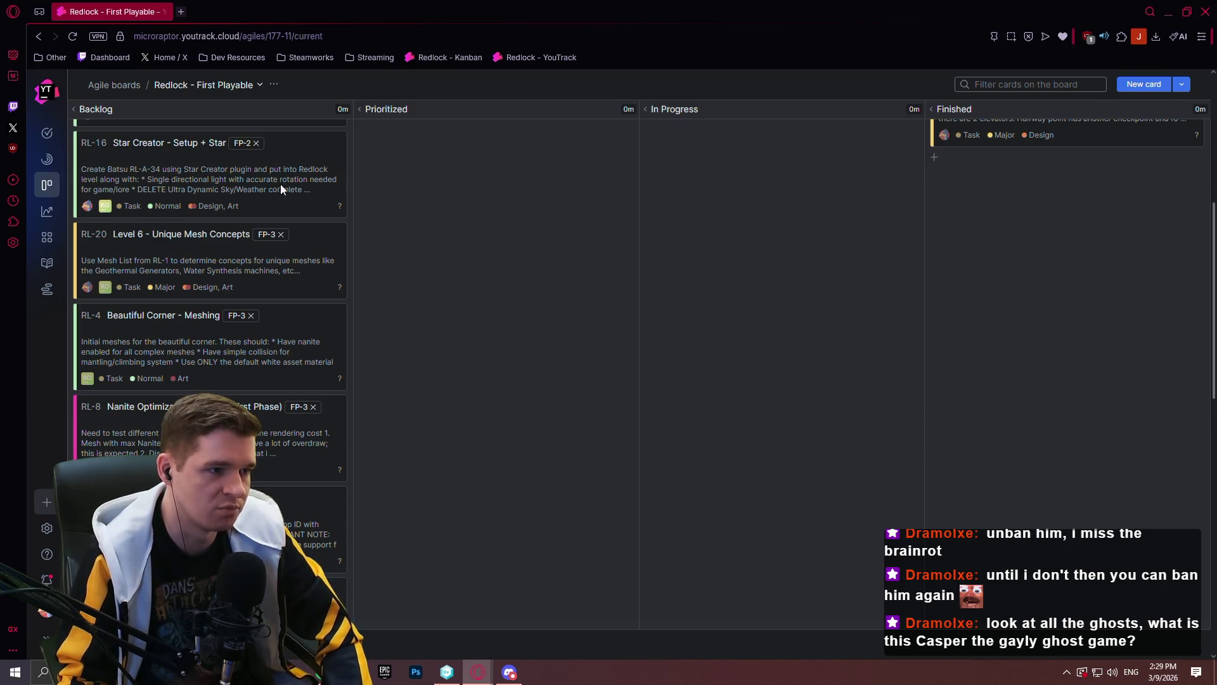
Drag card RL-16 'Star Creator - Setup + Star' from Backlog into the In Progress column
{"action": "scroll", "coordinate": [519, 212], "scroll_direction": "up", "scroll_amount": 2}
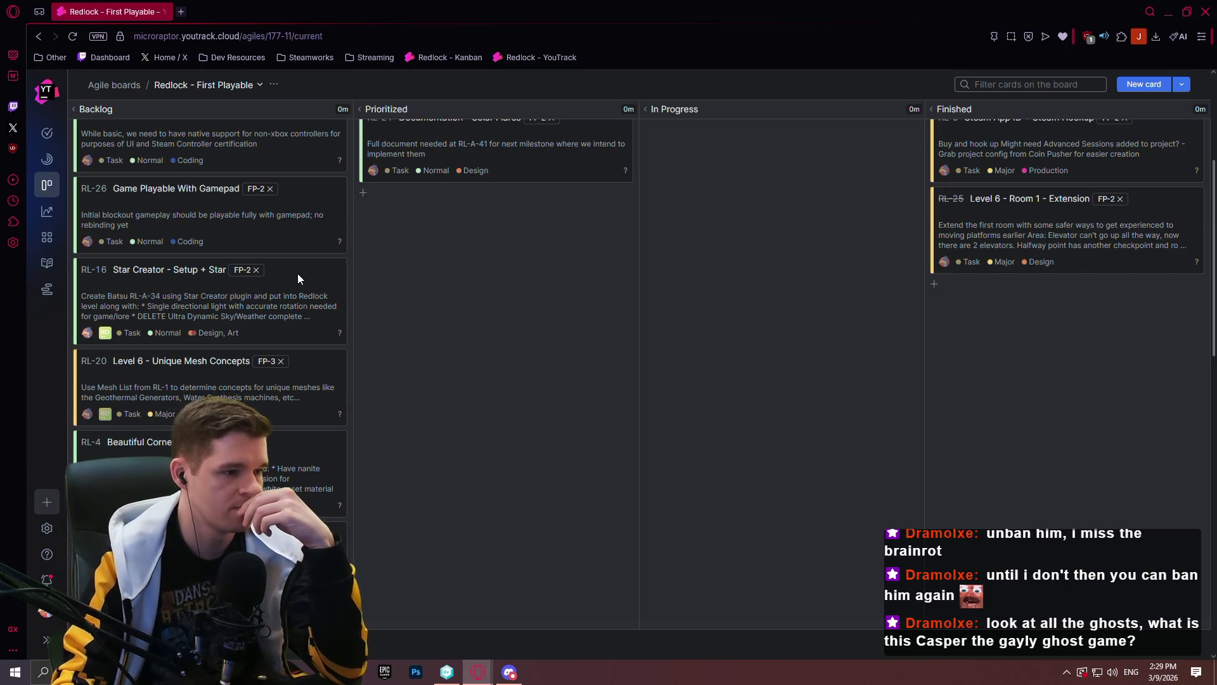
{"action": "scroll", "coordinate": [266, 279], "scroll_direction": "down", "scroll_amount": 3}
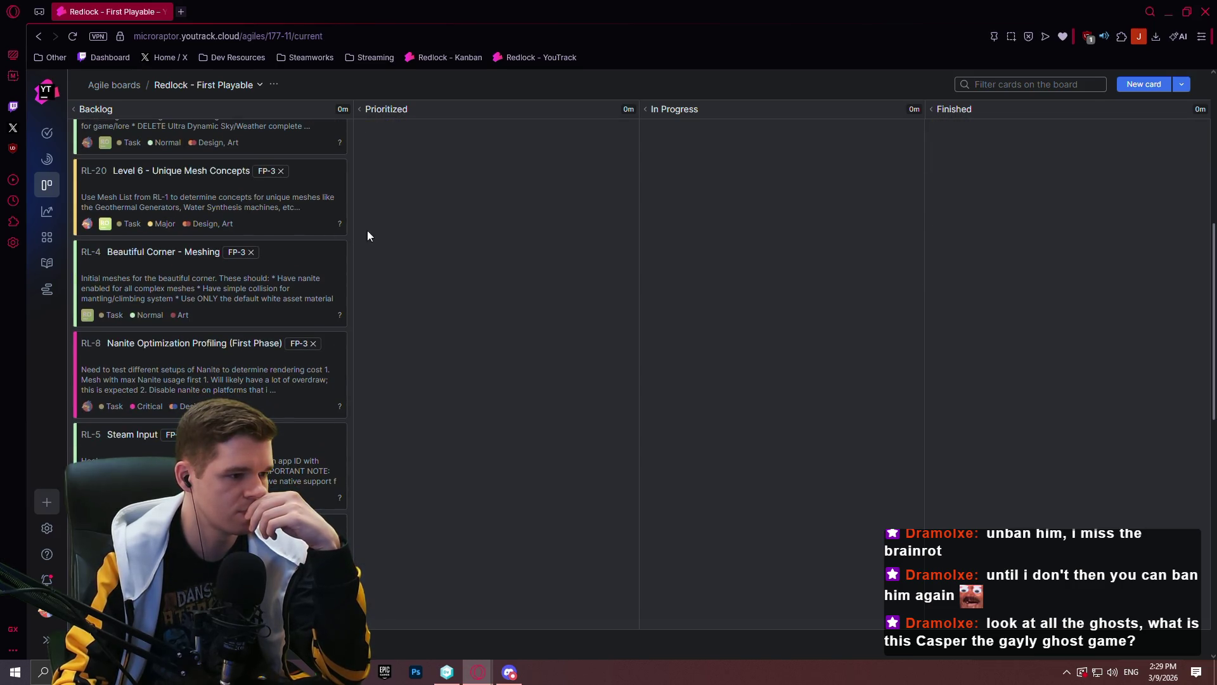
{"action": "scroll", "coordinate": [417, 234], "scroll_direction": "down", "scroll_amount": 3}
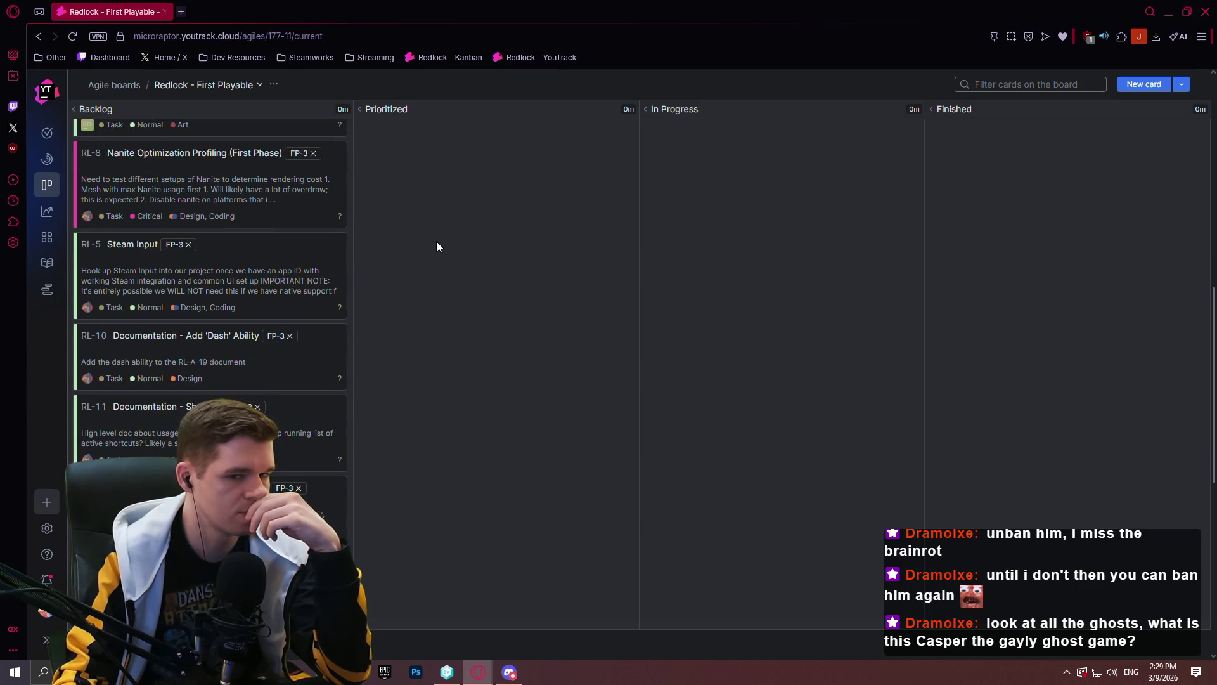
{"action": "scroll", "coordinate": [436, 246], "scroll_direction": "down", "scroll_amount": 5}
{"action": "scroll", "coordinate": [439, 246], "scroll_direction": "down", "scroll_amount": 3}
{"action": "scroll", "coordinate": [501, 247], "scroll_direction": "up", "scroll_amount": 5}
{"action": "left_click_drag", "start_coordinate": [1215, 371], "coordinate": [1195, 195]}
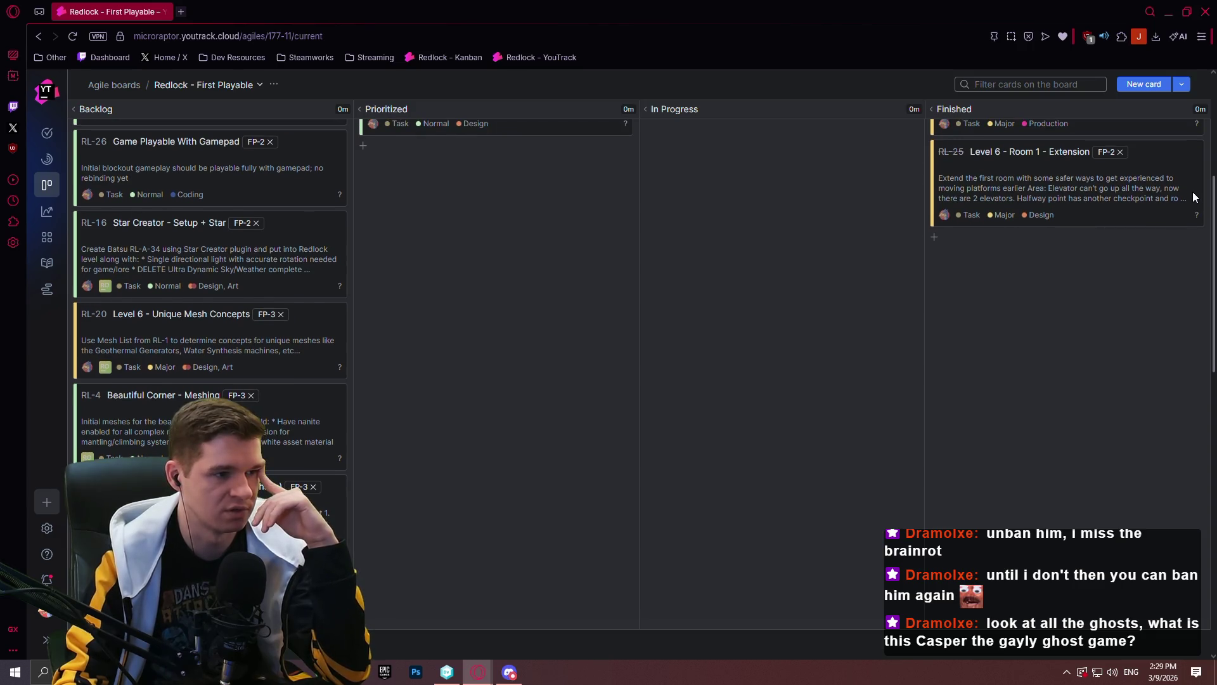
{"action": "scroll", "coordinate": [1189, 171], "scroll_direction": "up", "scroll_amount": 2}
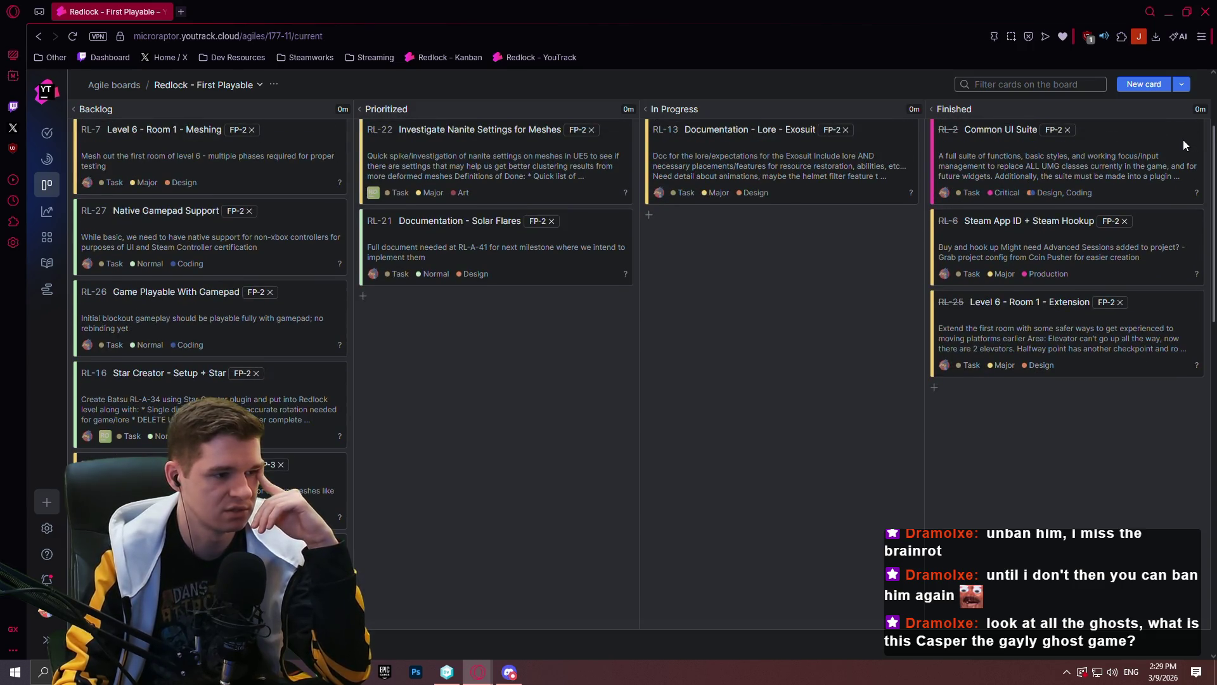
{"action": "scroll", "coordinate": [1186, 130], "scroll_direction": "up", "scroll_amount": 1}
{"action": "scroll", "coordinate": [1193, 109], "scroll_direction": "up", "scroll_amount": 1}
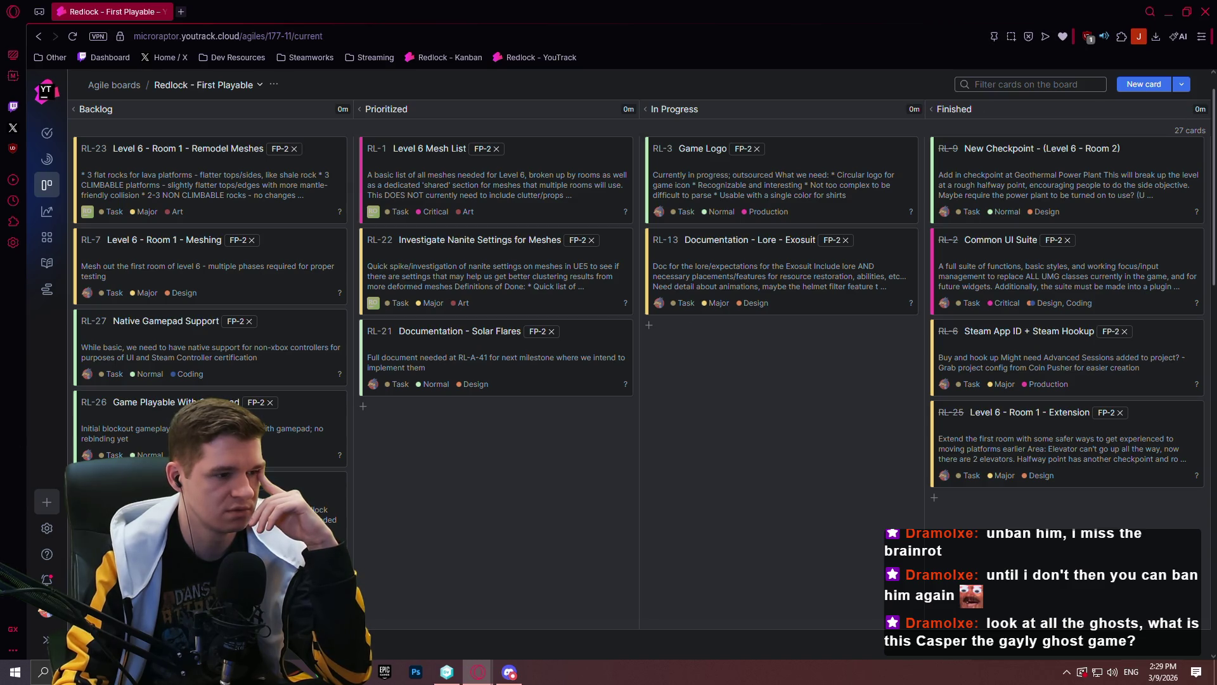
{"action": "left_click_drag", "start_coordinate": [918, 394], "coordinate": [754, 380]}
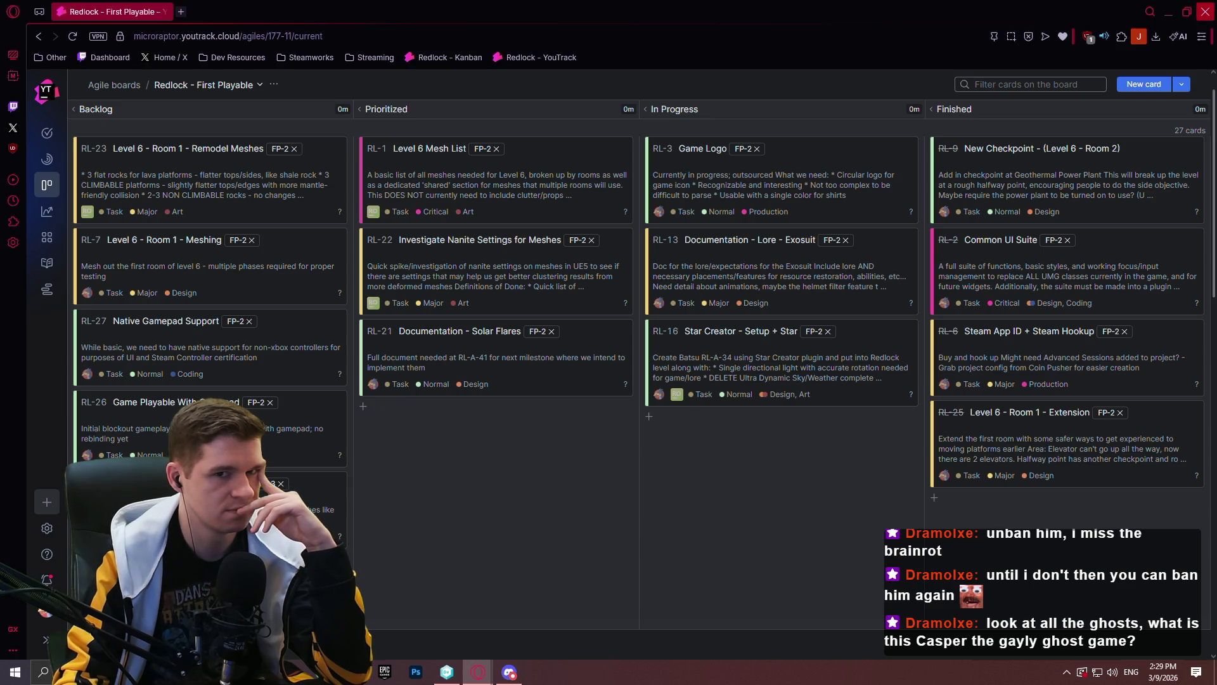
{"action": "left_click", "coordinate": [447, 671]}
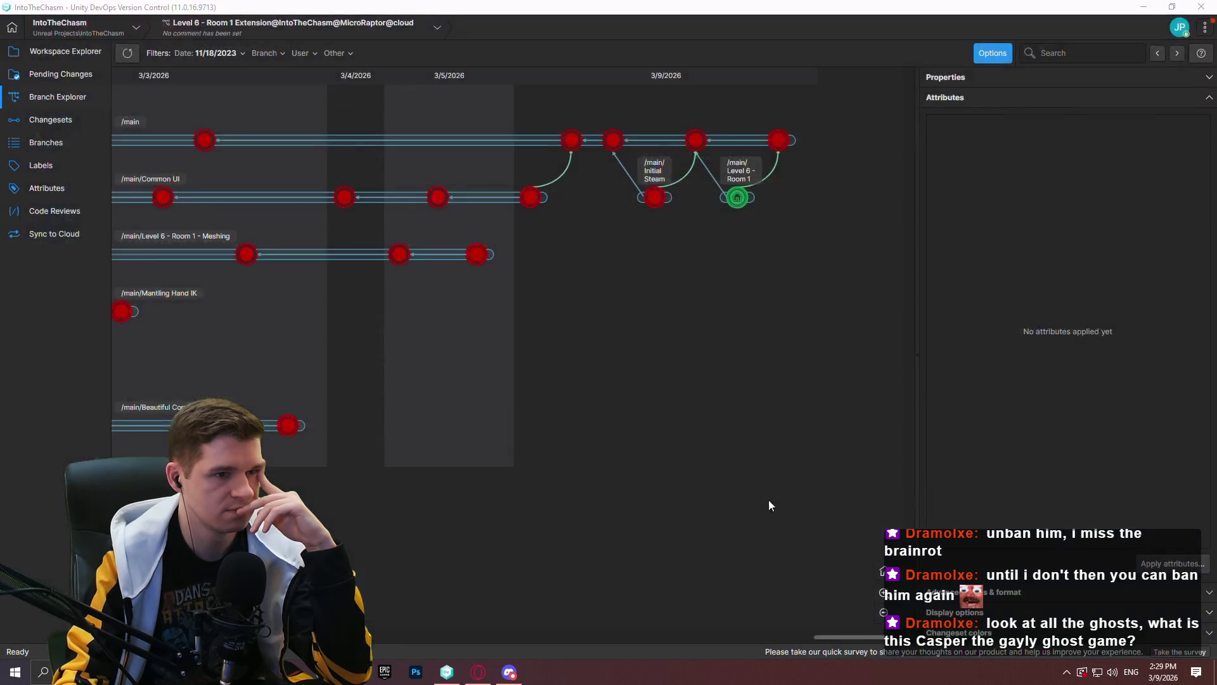
Create a 'Star Creator Setup' branch from the latest /main changeset and switch the workspace to it
{"action": "right_click", "coordinate": [778, 139]}
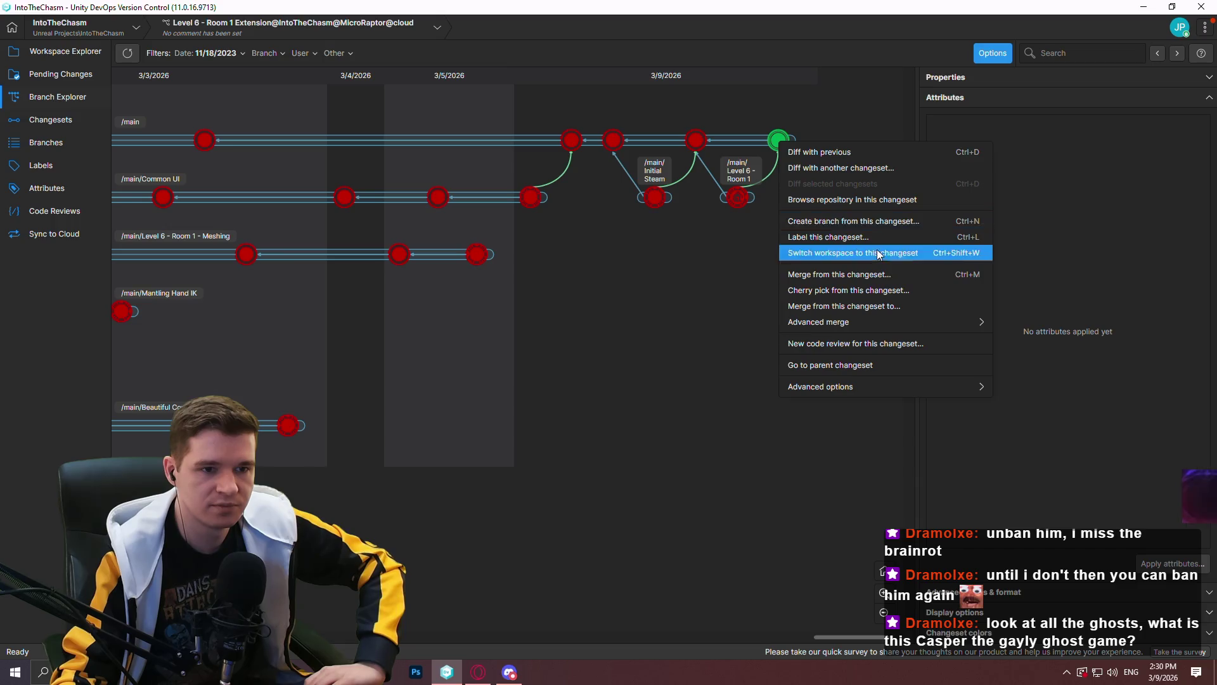
{"action": "left_click", "coordinate": [866, 220]}
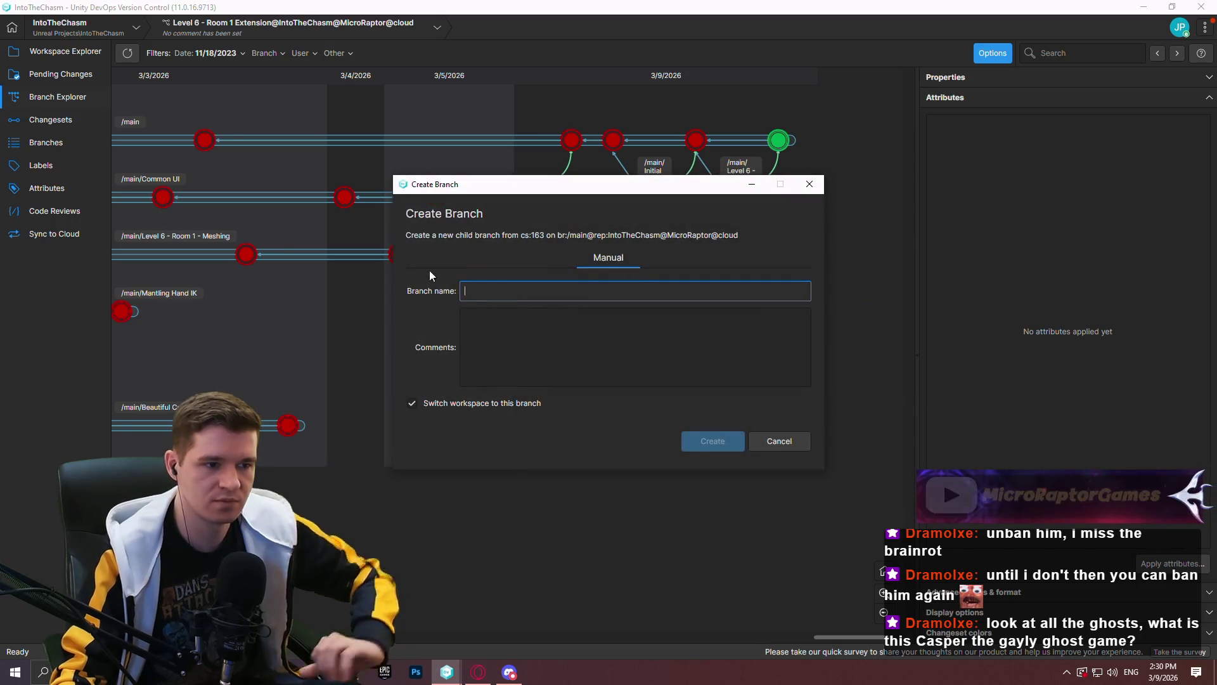
{"action": "type", "text": "Star C"}
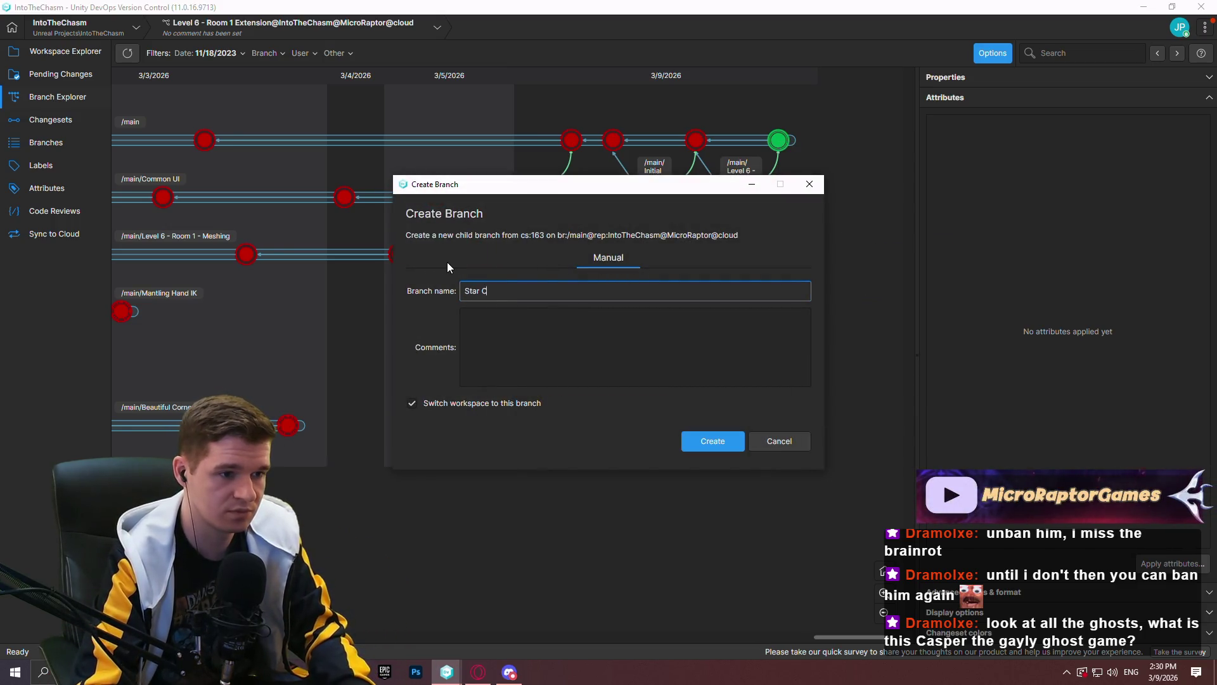
{"action": "type", "text": "reator Setup"}
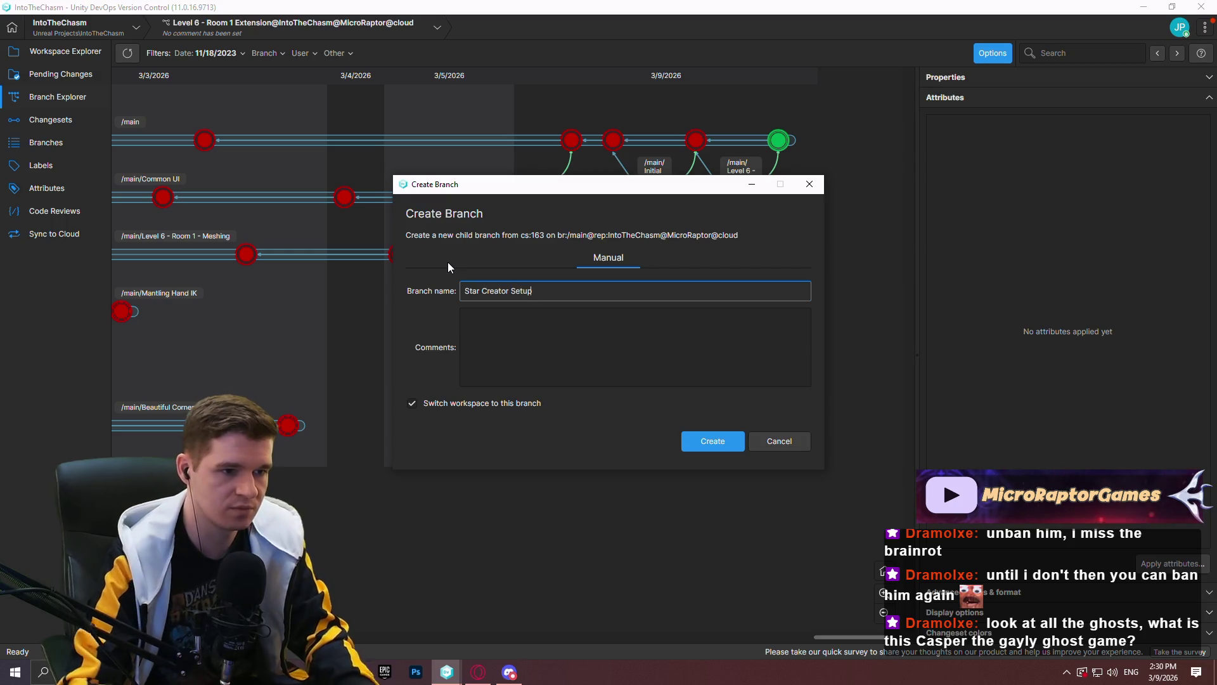
{"action": "left_click", "coordinate": [716, 438]}
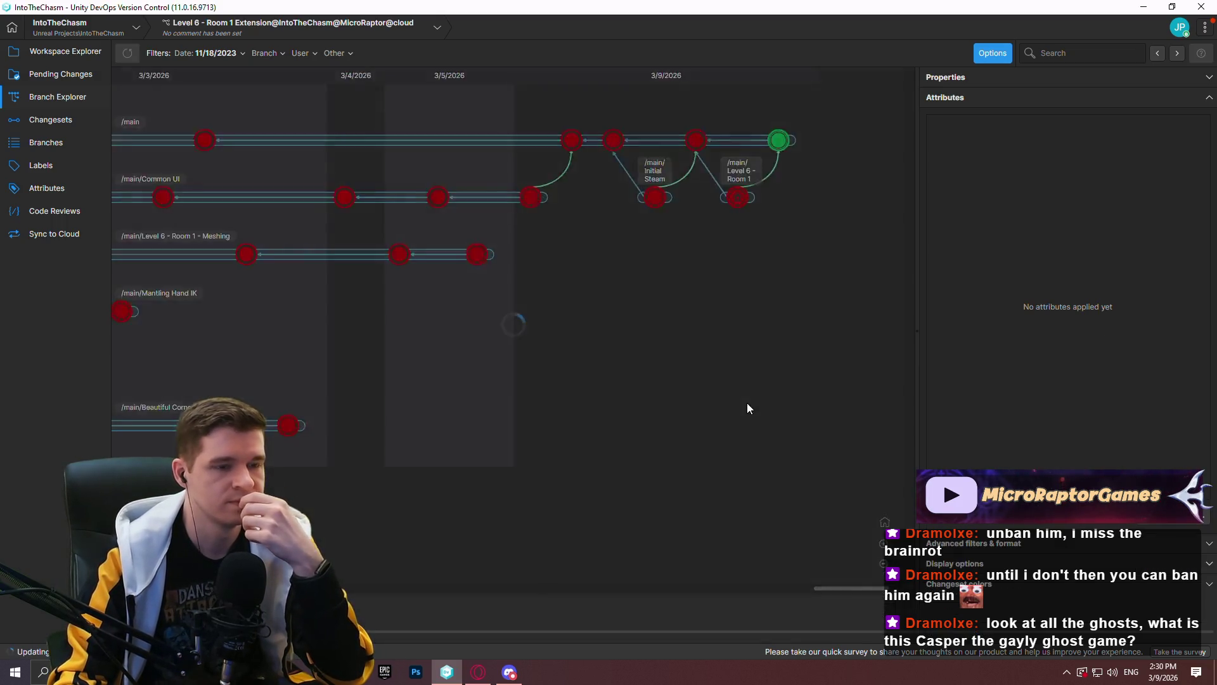
{"action": "left_click", "coordinate": [75, 53]}
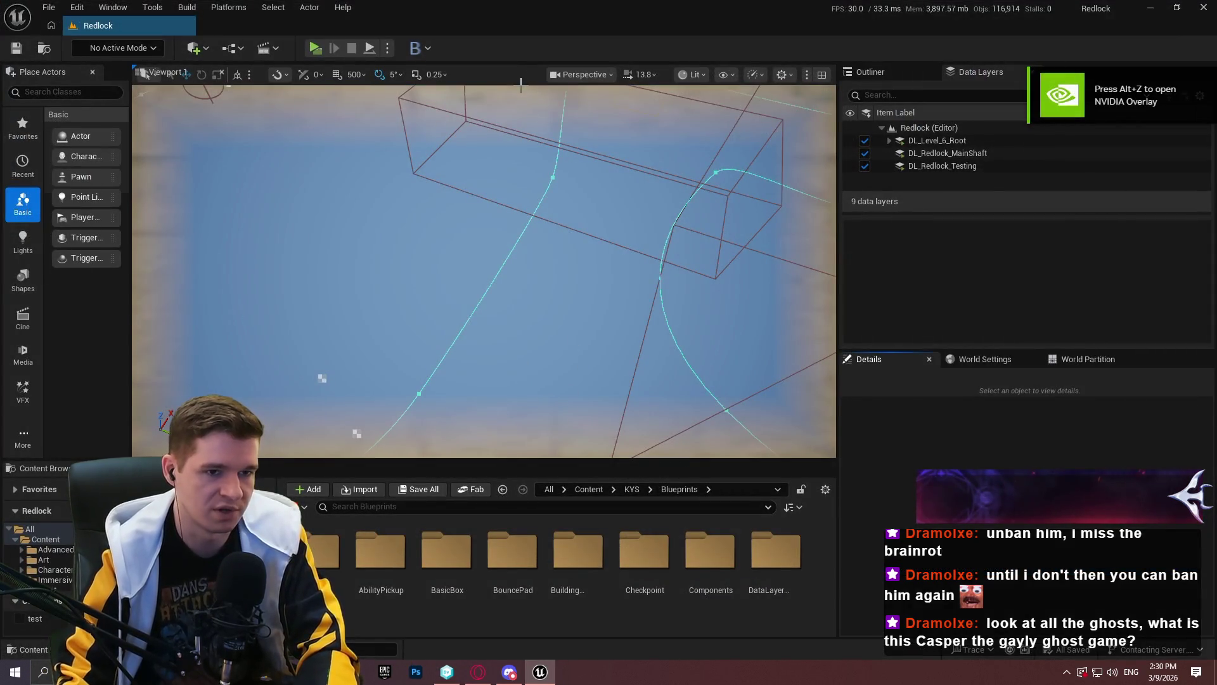
Create a new level from the Basic template
{"action": "left_click", "coordinate": [51, 8]}
{"action": "left_click", "coordinate": [87, 56]}
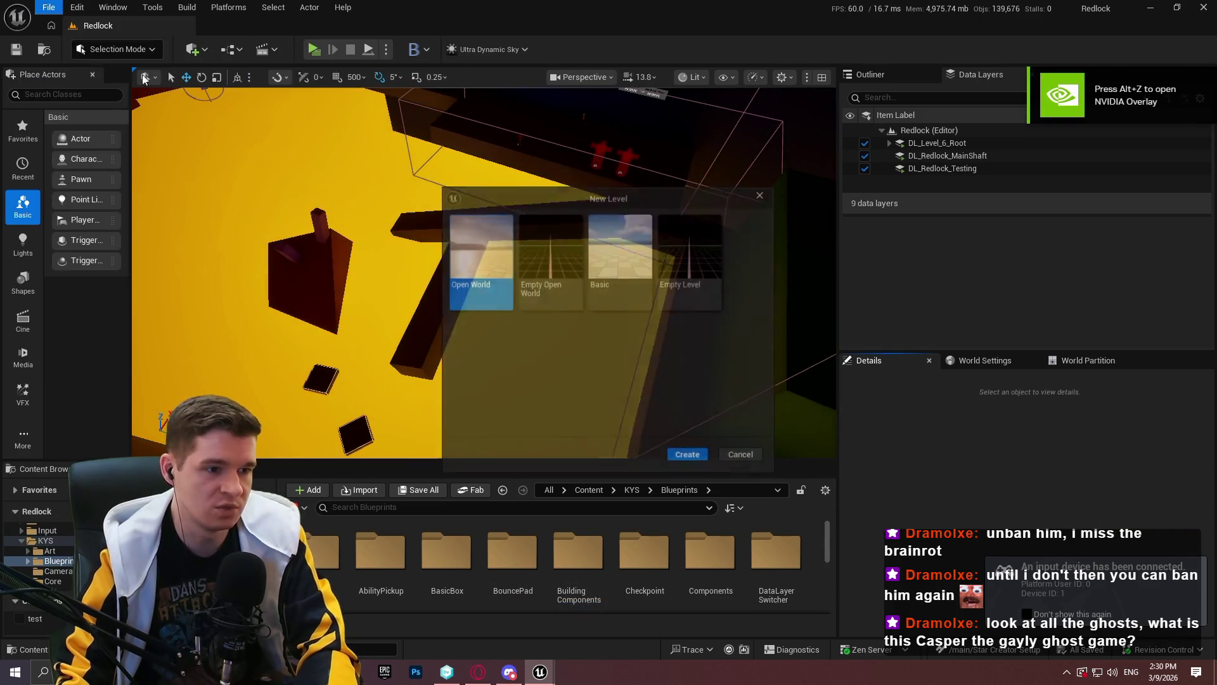
{"action": "left_click", "coordinate": [618, 279]}
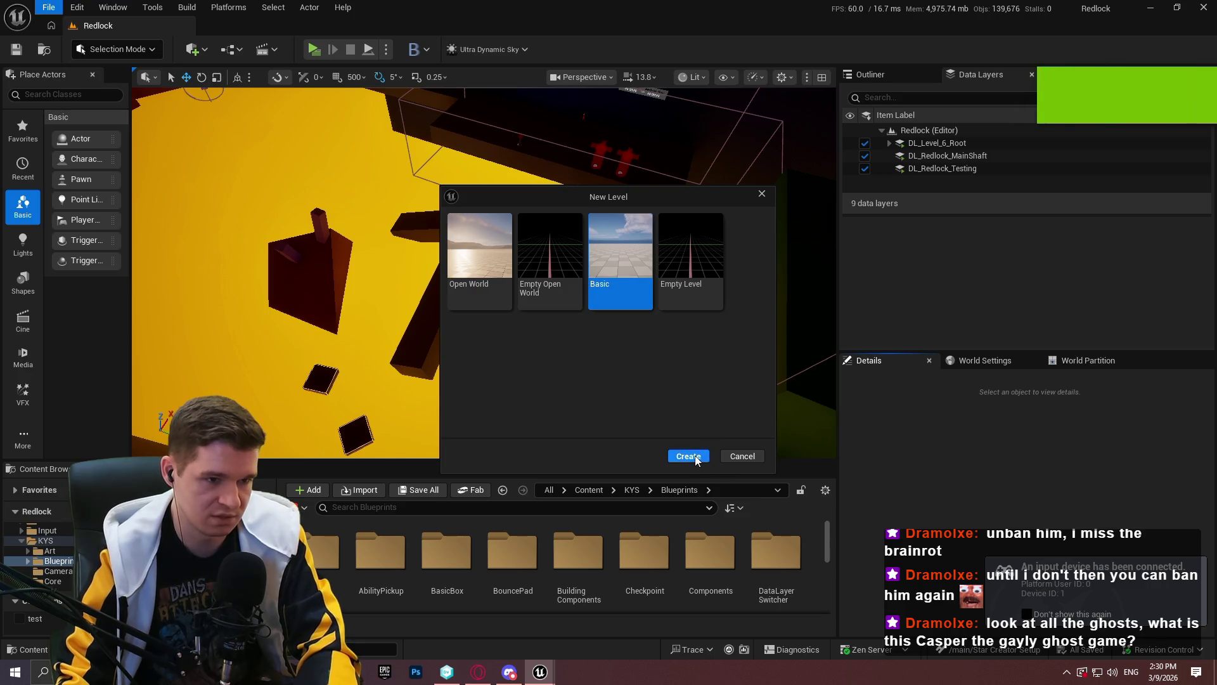
{"action": "left_click", "coordinate": [691, 457]}
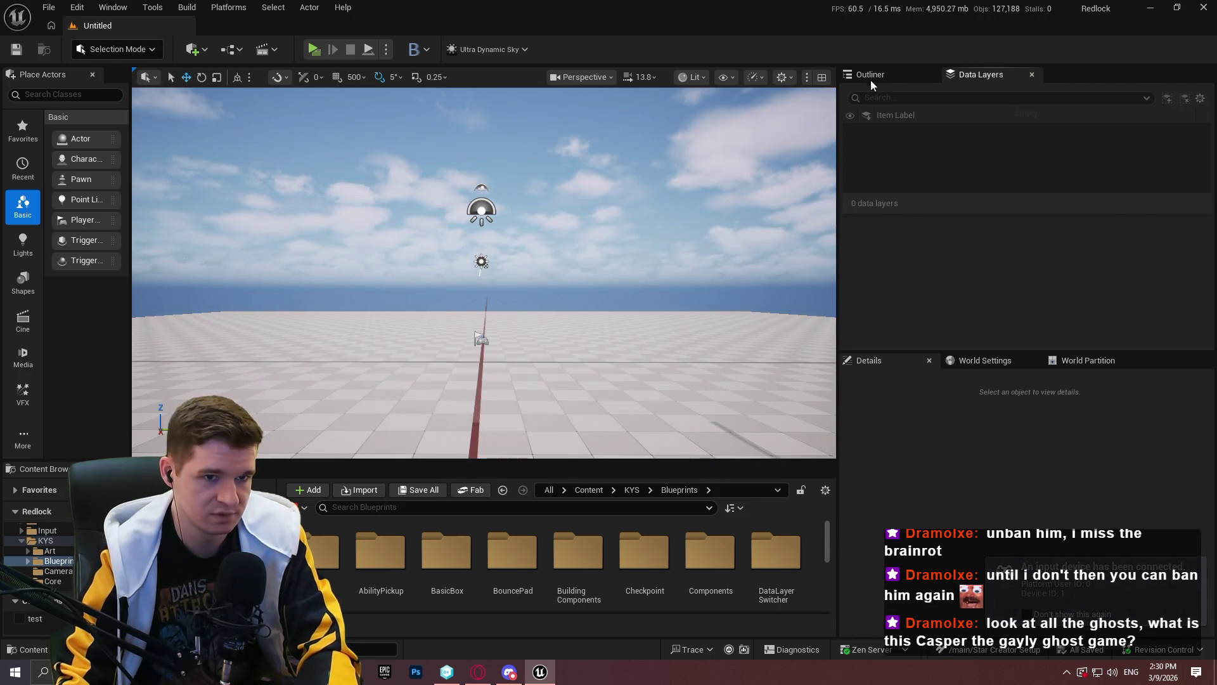
Hide ExponentialHeightFog and select SM_SkySphere, SkyAtmosphere and DirectionalLight in the Outliner
{"action": "left_click", "coordinate": [869, 79]}
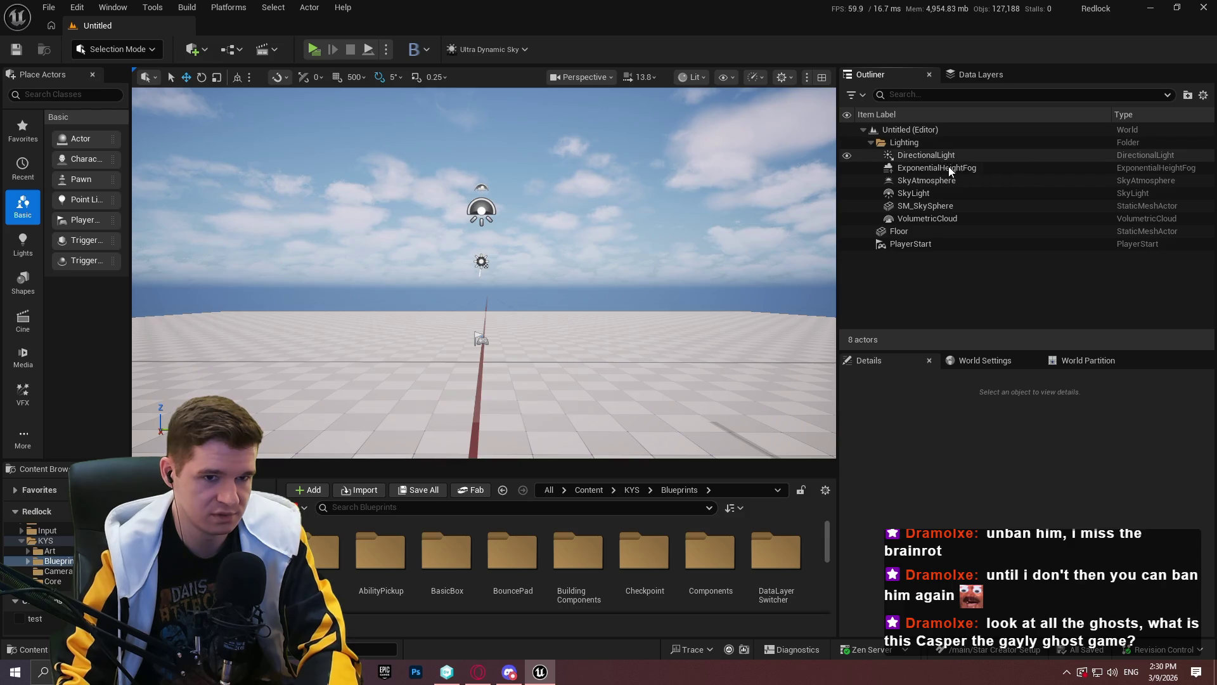
{"action": "left_click", "coordinate": [938, 206]}
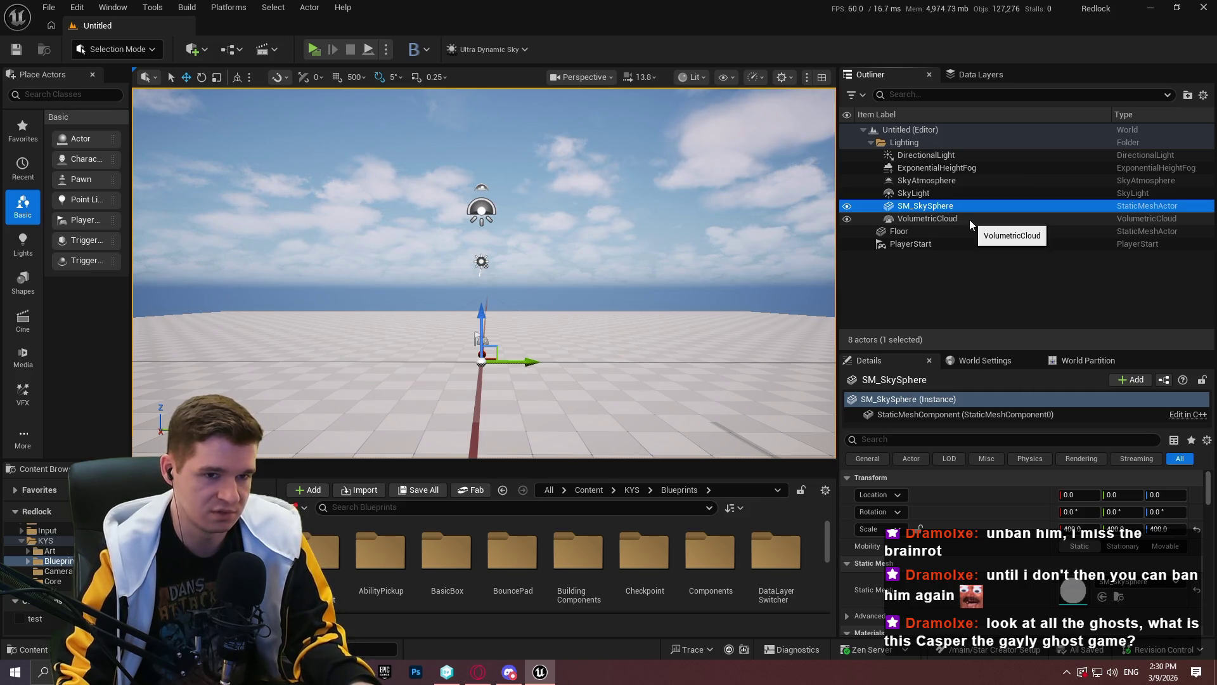
{"action": "left_click", "coordinate": [947, 158], "text": "ctrl"}
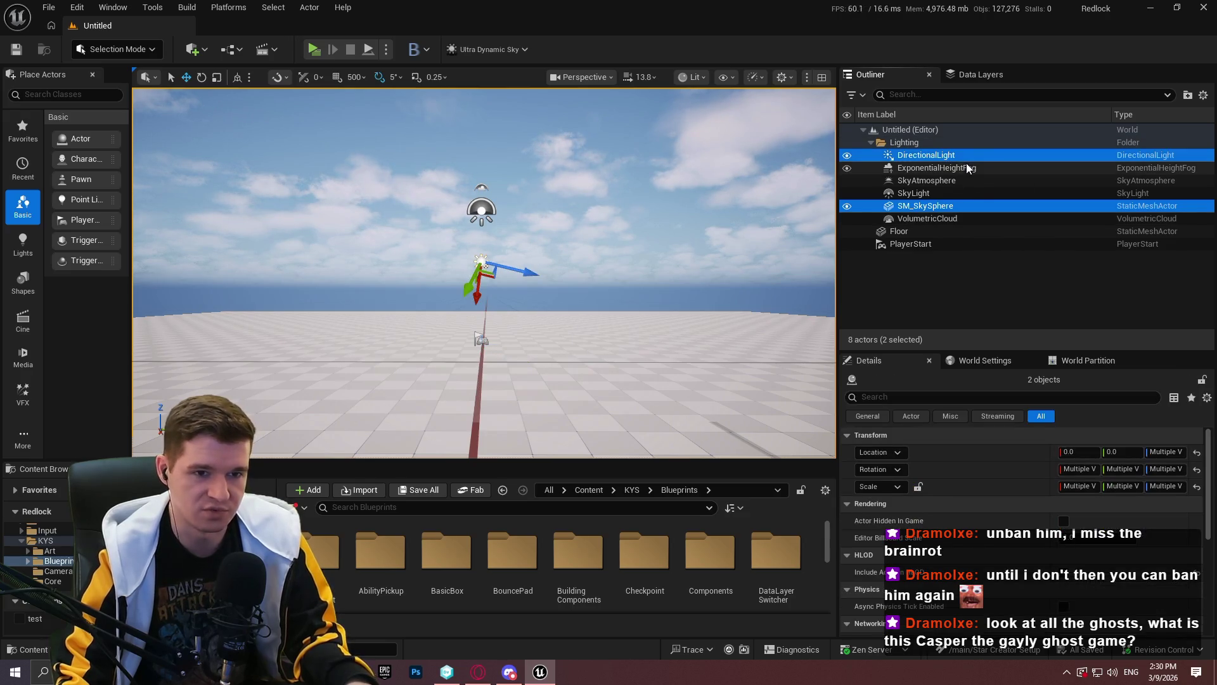
{"action": "left_click", "coordinate": [847, 169]}
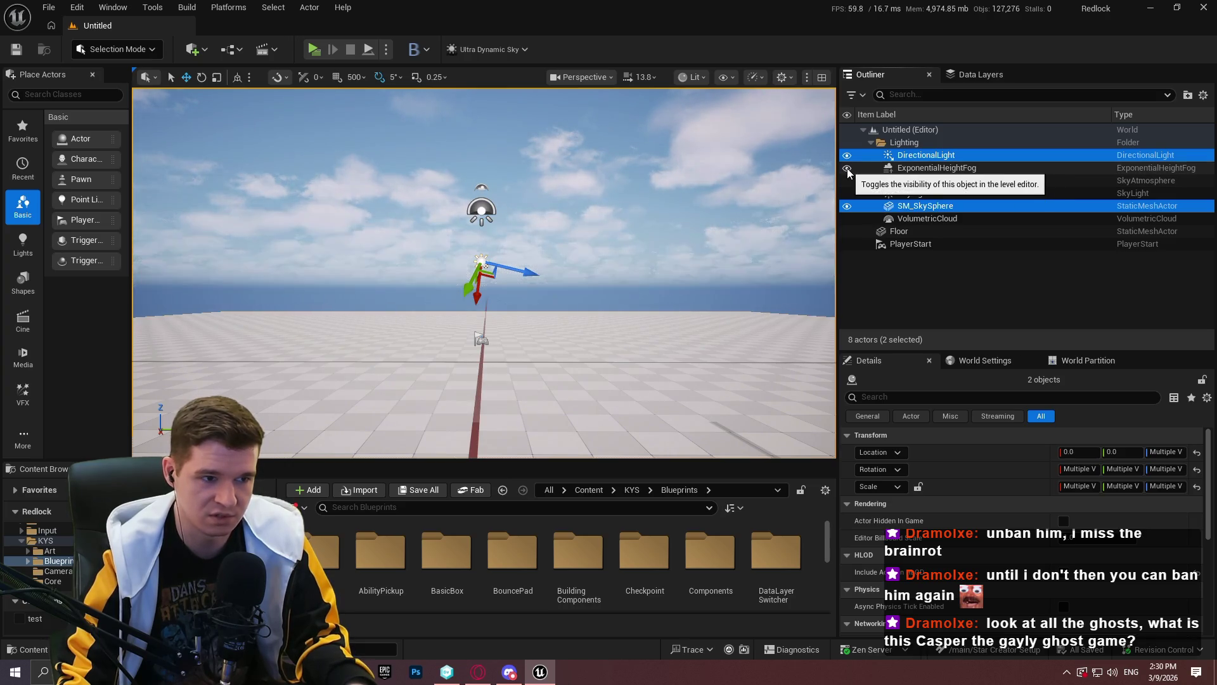
{"action": "left_click", "coordinate": [848, 182]}
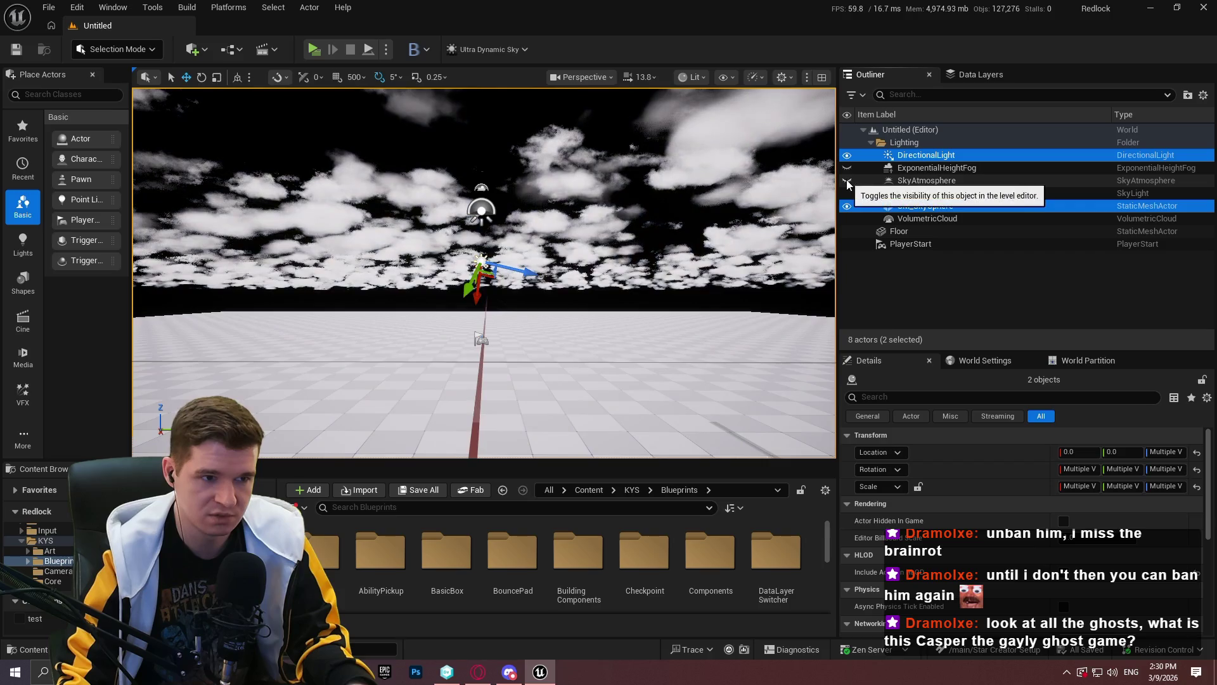
{"action": "left_click", "coordinate": [848, 182]}
{"action": "left_click", "coordinate": [942, 180]}
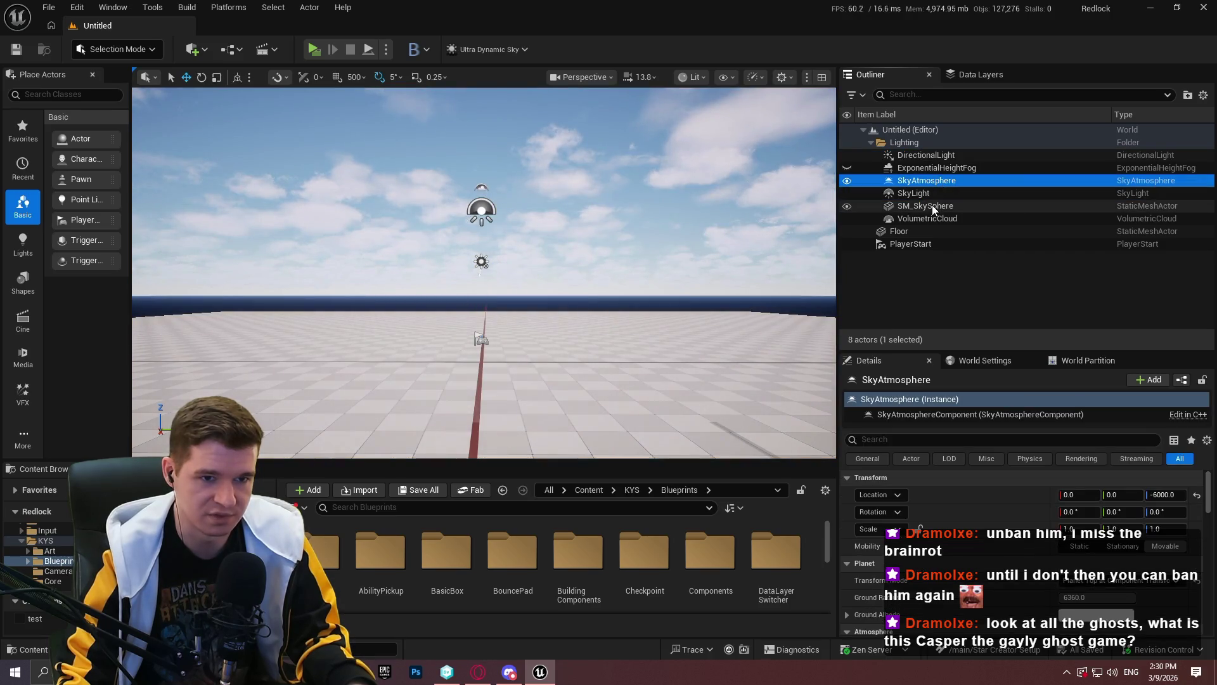
{"action": "left_click", "coordinate": [932, 204]}
{"action": "left_click", "coordinate": [931, 181], "text": "ctrl"}
{"action": "left_click", "coordinate": [940, 154], "text": "ctrl"}
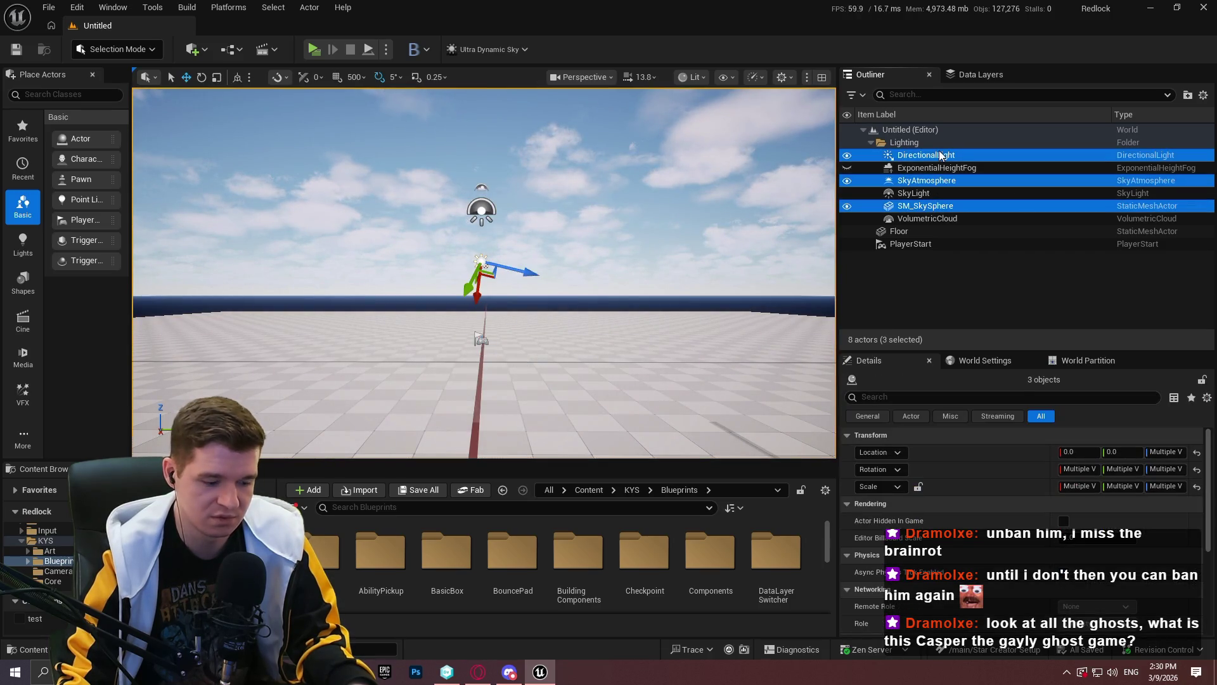
Hide the SkyLight and VolumetricCloud actors after comparing the floor with and without sky light
{"action": "left_click", "coordinate": [847, 195]}
{"action": "left_click", "coordinate": [847, 196]}
{"action": "left_click", "coordinate": [847, 195]}
{"action": "left_click", "coordinate": [848, 195]}
{"action": "left_click", "coordinate": [848, 195]}
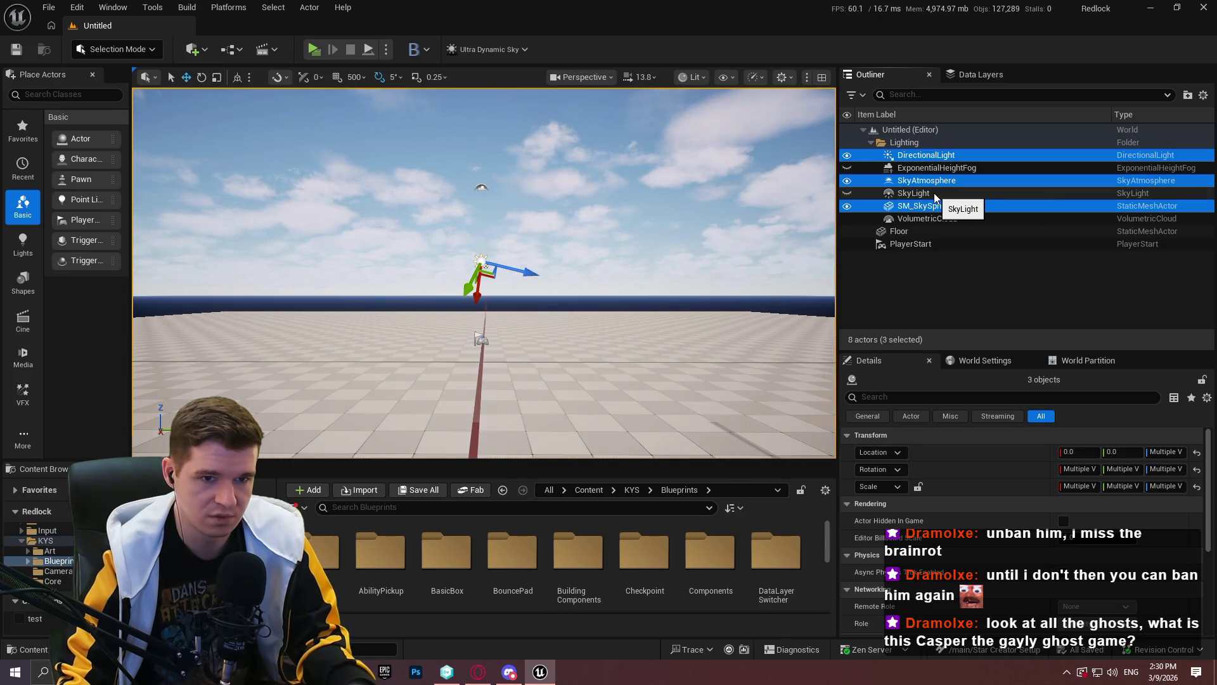
{"action": "left_click", "coordinate": [935, 195]}
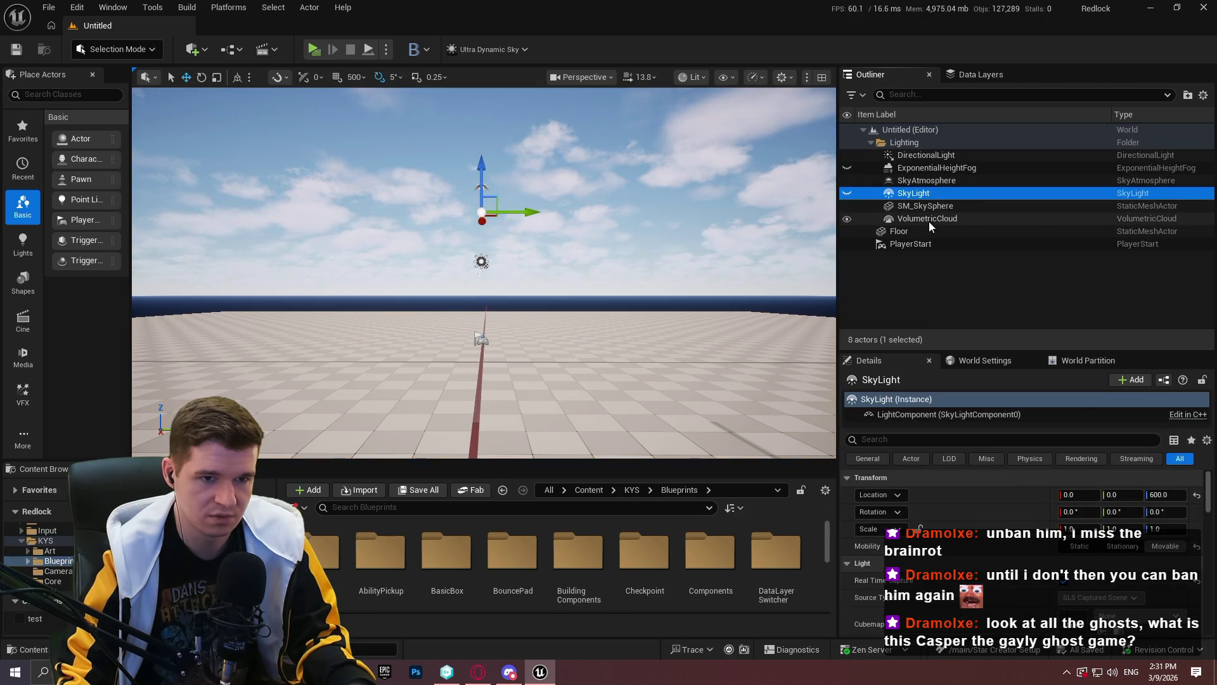
{"action": "left_click", "coordinate": [930, 222]}
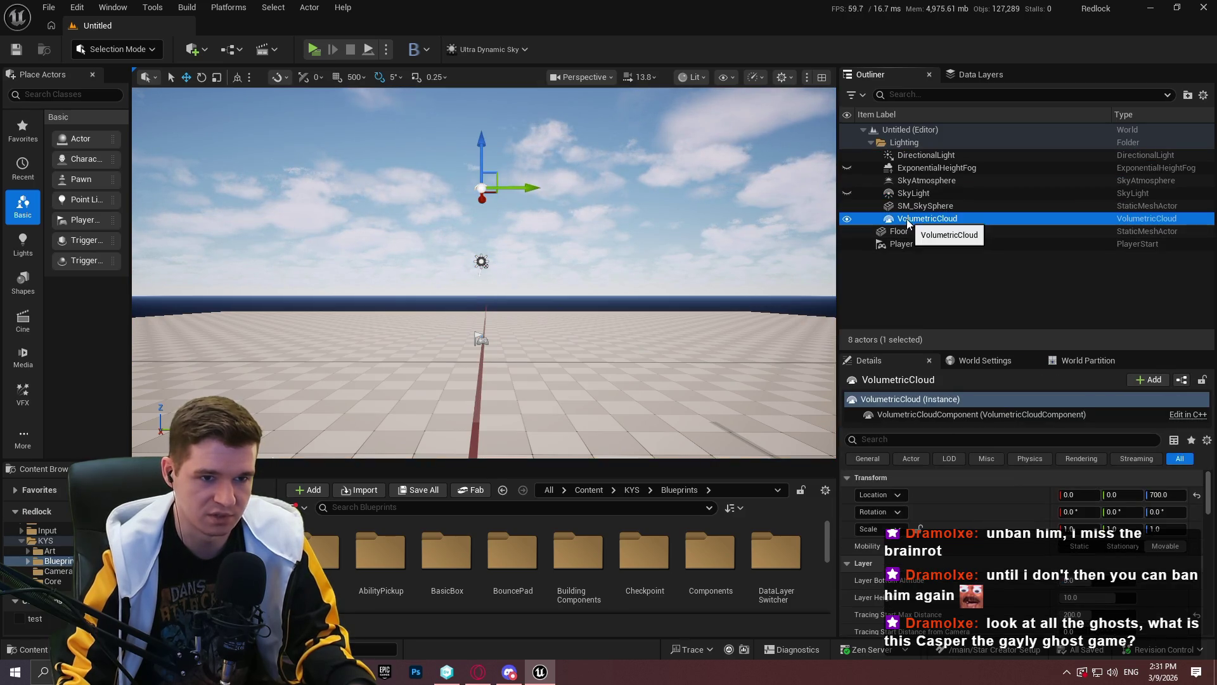
{"action": "left_click", "coordinate": [847, 219]}
Fly low over the grid and compare the view with sky atmosphere and height fog toggled
{"action": "left_click_drag", "start_coordinate": [634, 285], "coordinate": [596, 212]}
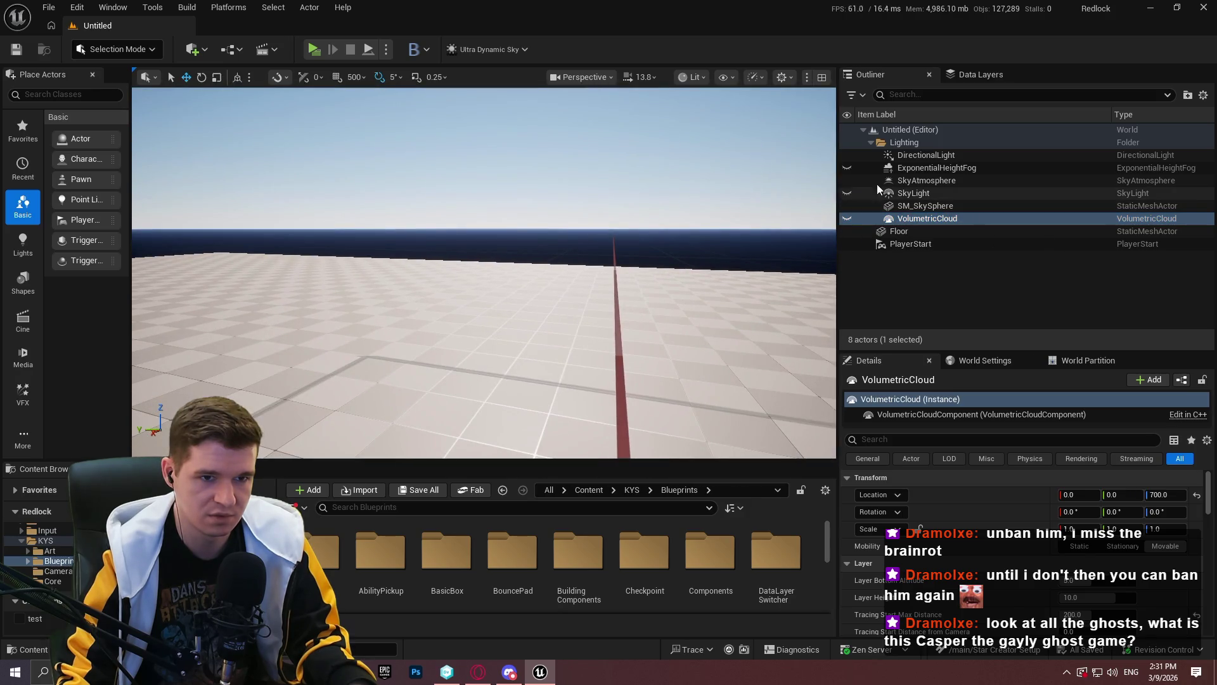
{"action": "left_click", "coordinate": [850, 181]}
{"action": "left_click", "coordinate": [846, 180]}
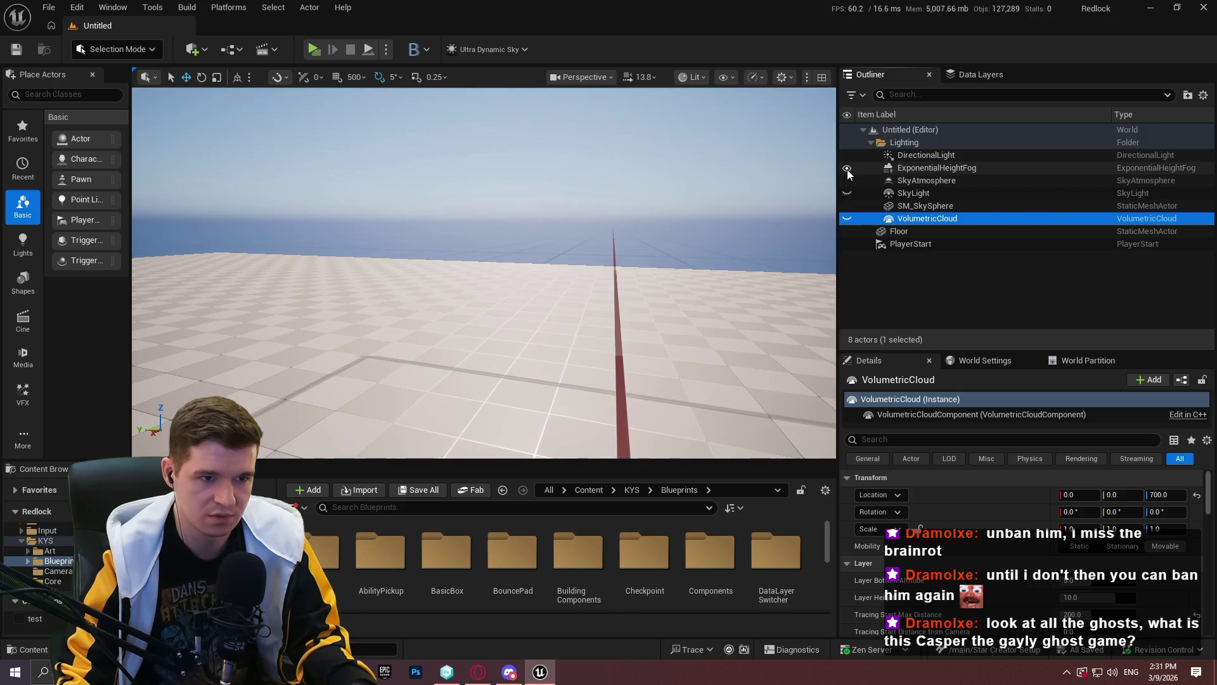
{"action": "left_click", "coordinate": [847, 170]}
{"action": "left_click", "coordinate": [846, 170]}
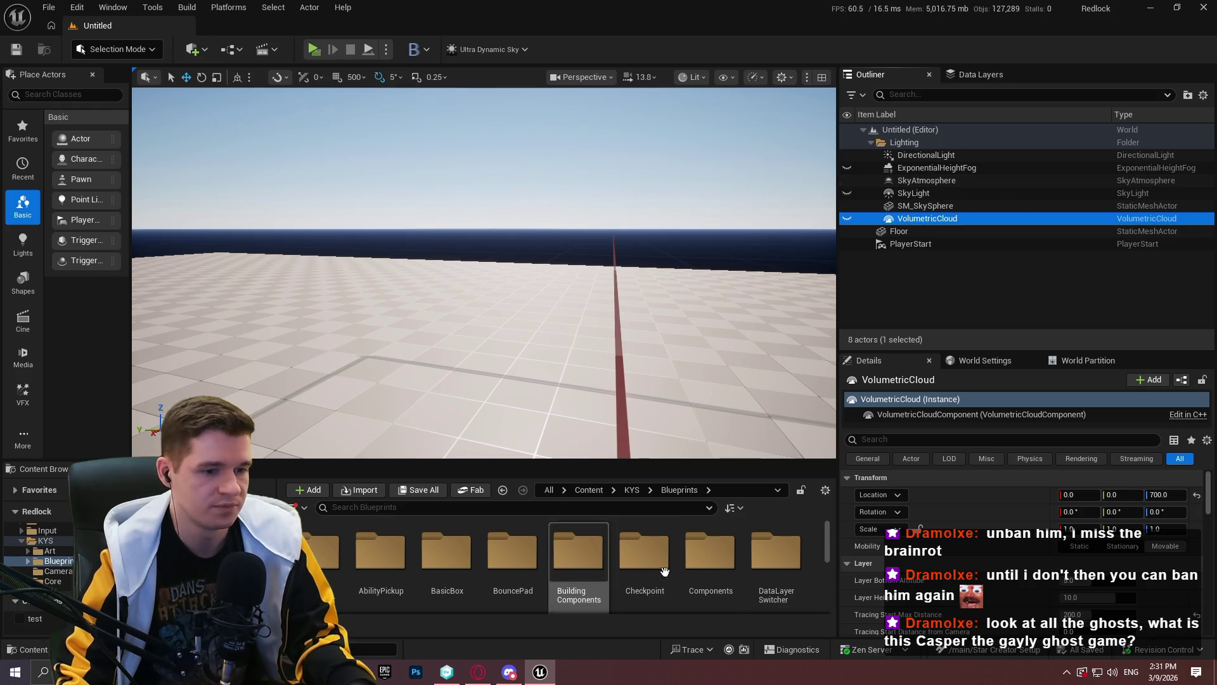
Open the Redlock map from the KYS > Maps folder
{"action": "scroll", "coordinate": [697, 539], "scroll_direction": "down", "scroll_amount": 1}
{"action": "mouse_move", "coordinate": [658, 458]}
{"action": "left_mouse_down"}
{"action": "mouse_move", "coordinate": [641, 466]}
{"action": "mouse_move", "coordinate": [642, 291]}
{"action": "left_mouse_up"}
{"action": "scroll", "coordinate": [649, 397], "scroll_direction": "up", "scroll_amount": 1}
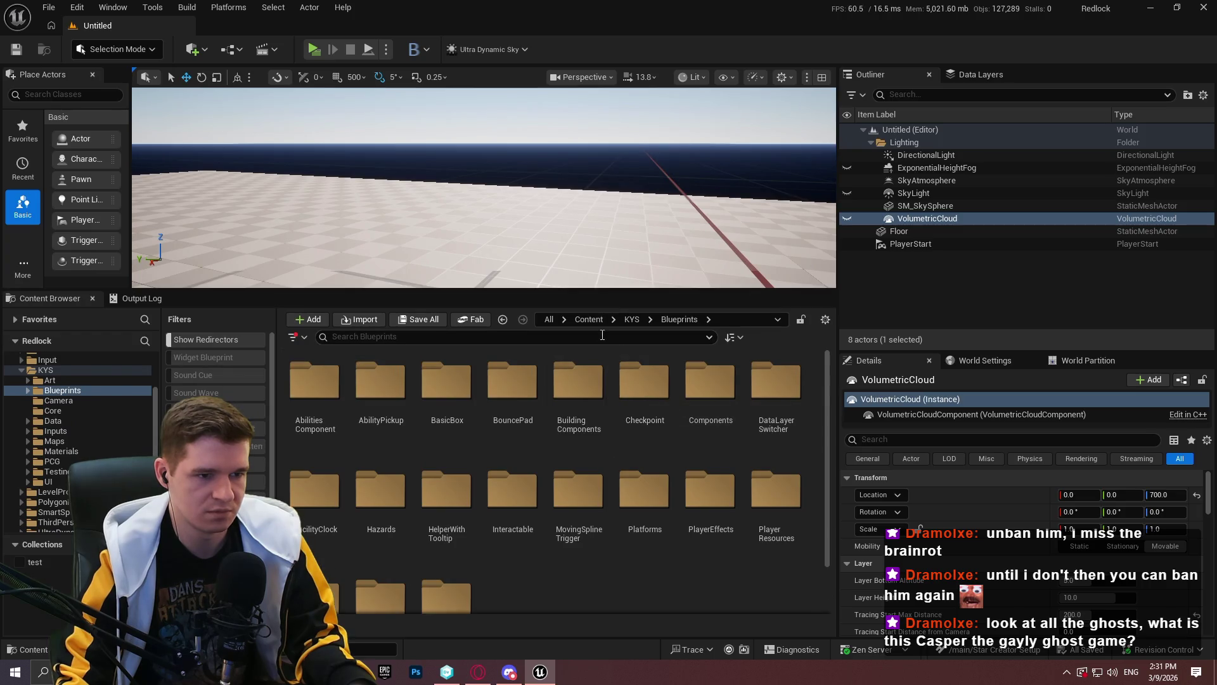
{"action": "left_click", "coordinate": [633, 320]}
{"action": "double_click", "coordinate": [703, 444]}
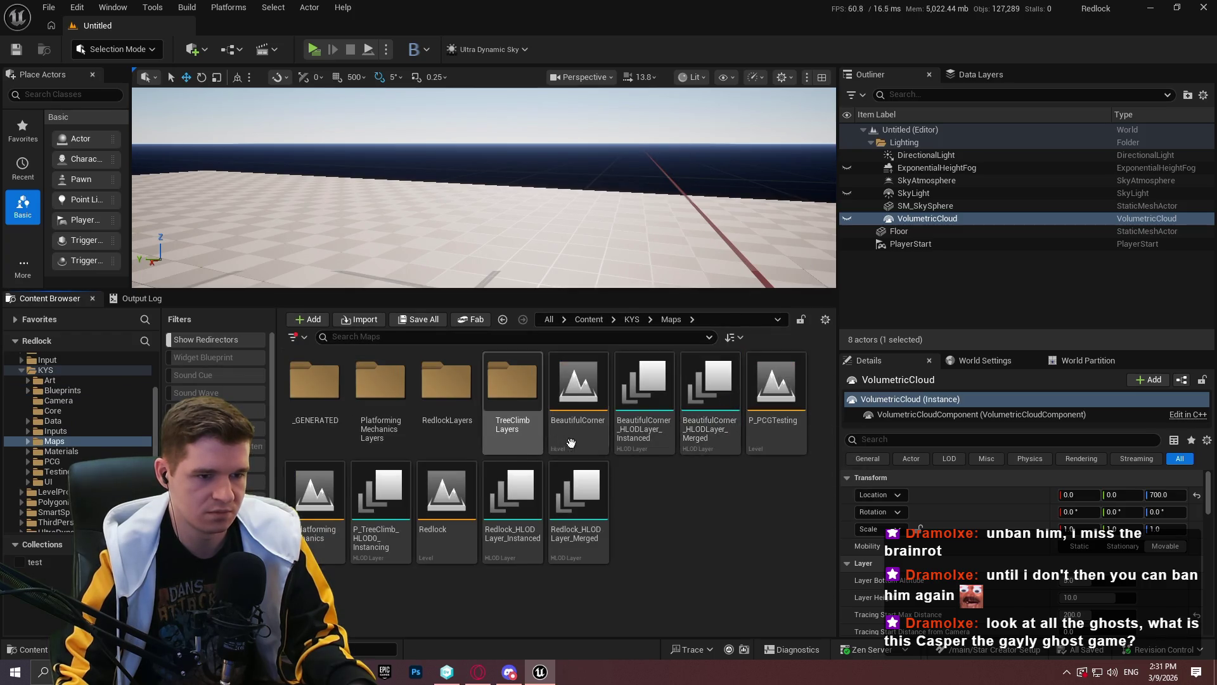
{"action": "double_click", "coordinate": [446, 513]}
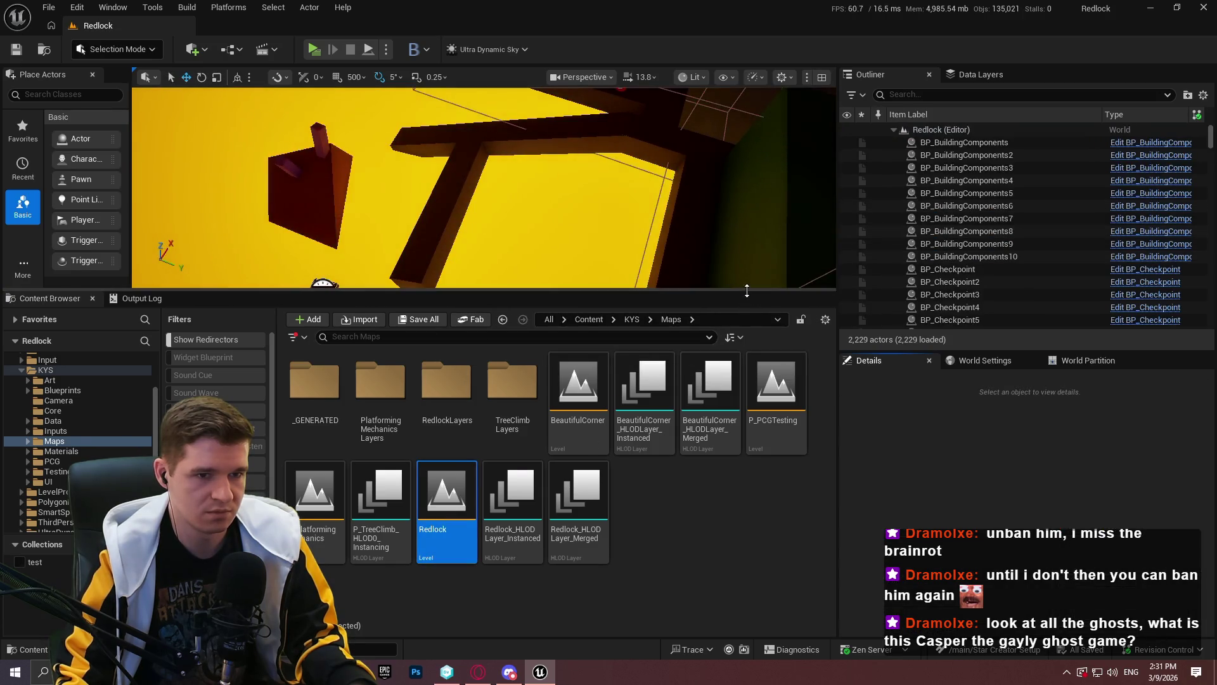
Paste DirectionalLight, SkyAtmosphere and SM_SkySphere into the Redlock level root
{"action": "left_click_drag", "start_coordinate": [747, 290], "coordinate": [738, 412]}
{"action": "left_click", "coordinate": [894, 129]}
{"action": "left_click", "coordinate": [894, 130]}
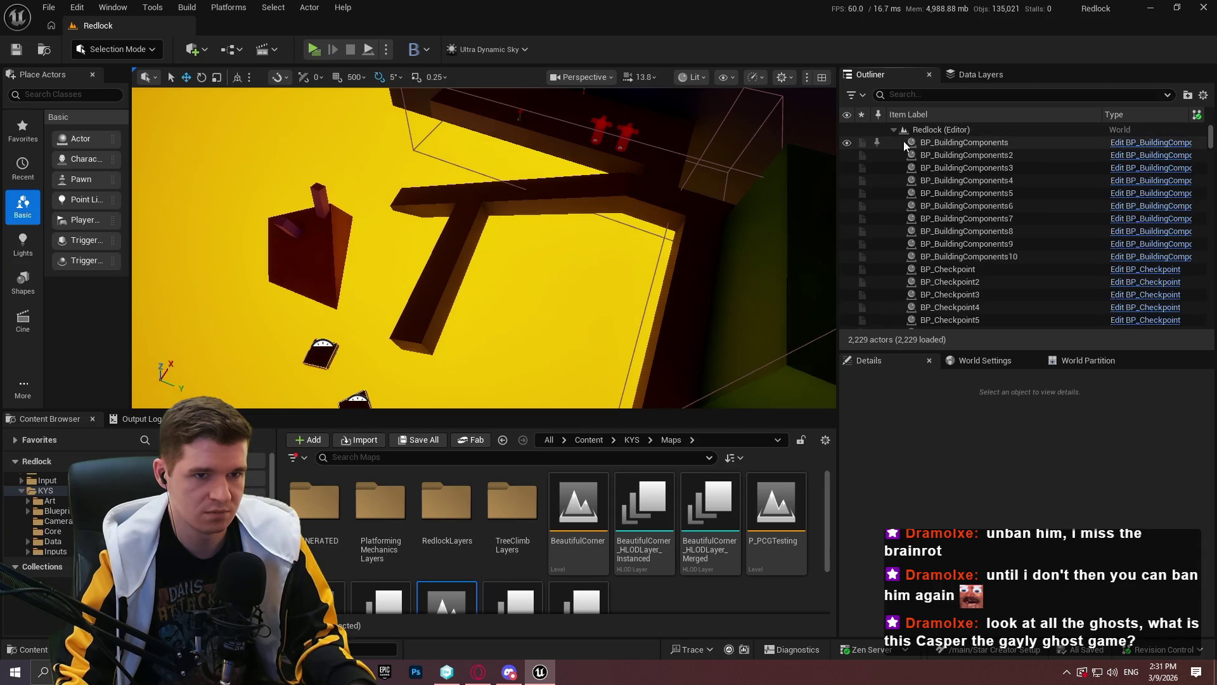
{"action": "left_click", "coordinate": [946, 129]}
{"action": "key", "text": "ctrl+v"}
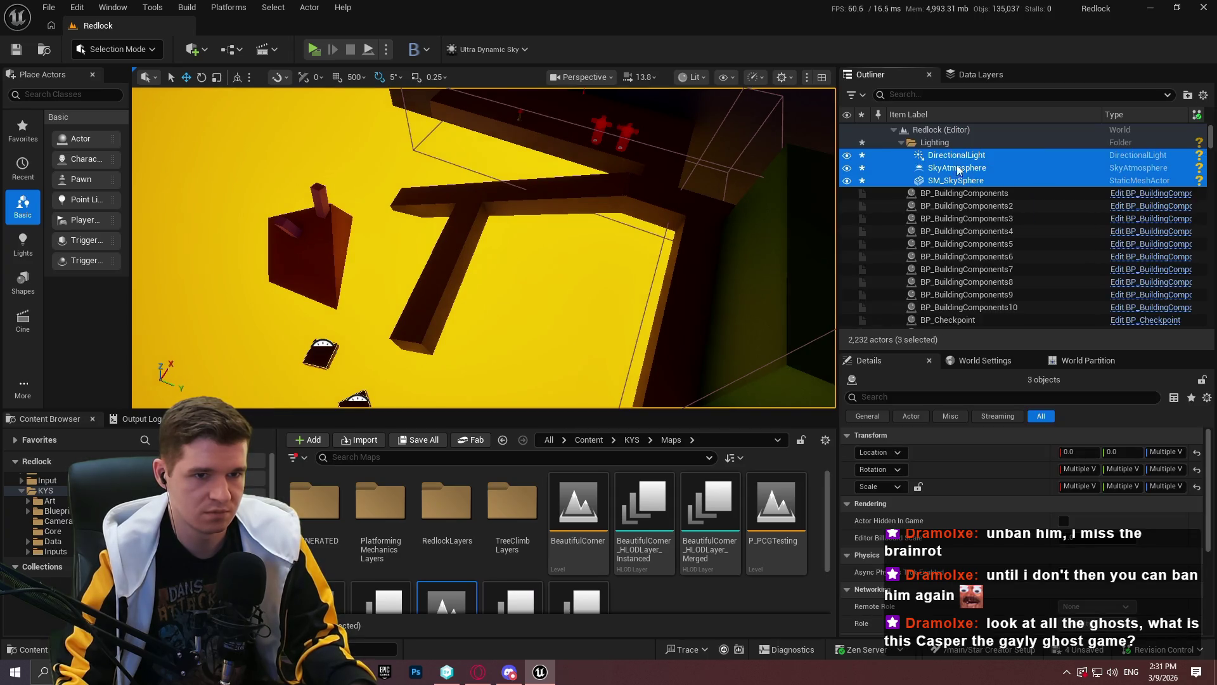
{"action": "key", "text": "f"}
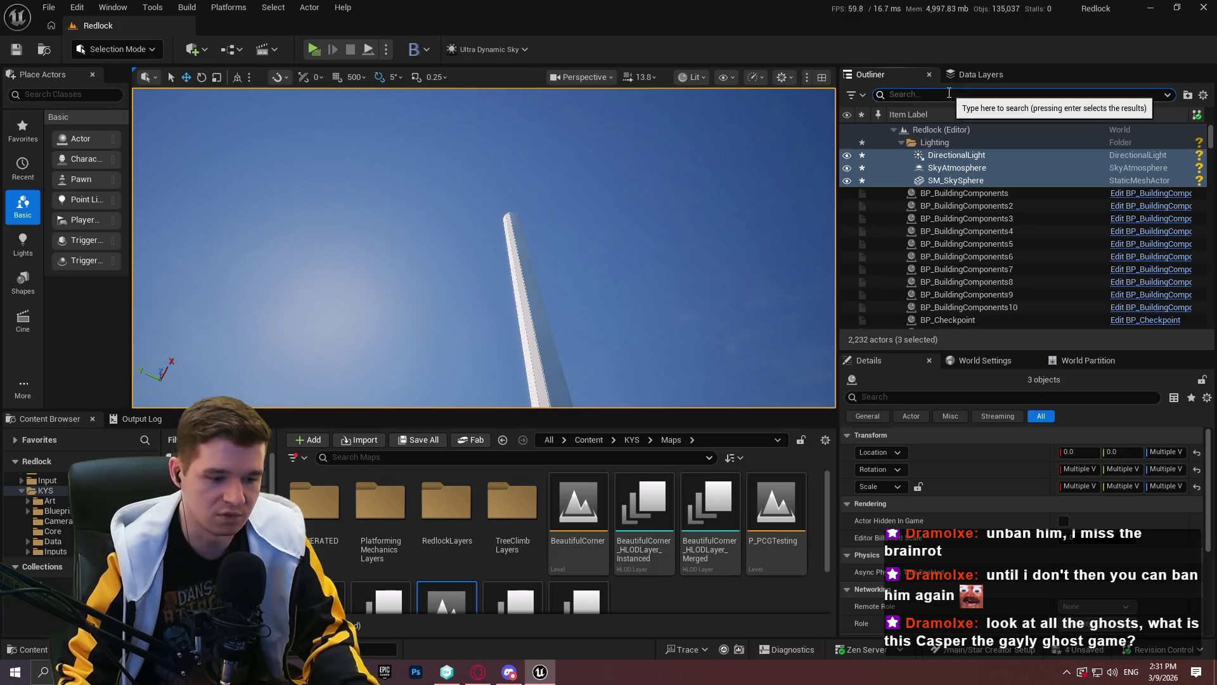
Filter the Outliner by 'ultr' and delete Ultra_Dynamic_Sky and Ultra_Dynamic_Weather
{"action": "type", "text": "ultr"}
{"action": "left_click", "coordinate": [1009, 147]}
{"action": "left_click", "coordinate": [999, 155], "text": "ctrl"}
{"action": "key", "text": "Delete"}
{"action": "mouse_move", "coordinate": [432, 292]}
{"action": "left_mouse_down"}
{"action": "mouse_move", "coordinate": [444, 279]}
{"action": "mouse_move", "coordinate": [431, 330]}
{"action": "mouse_move", "coordinate": [444, 304]}
{"action": "left_mouse_up"}
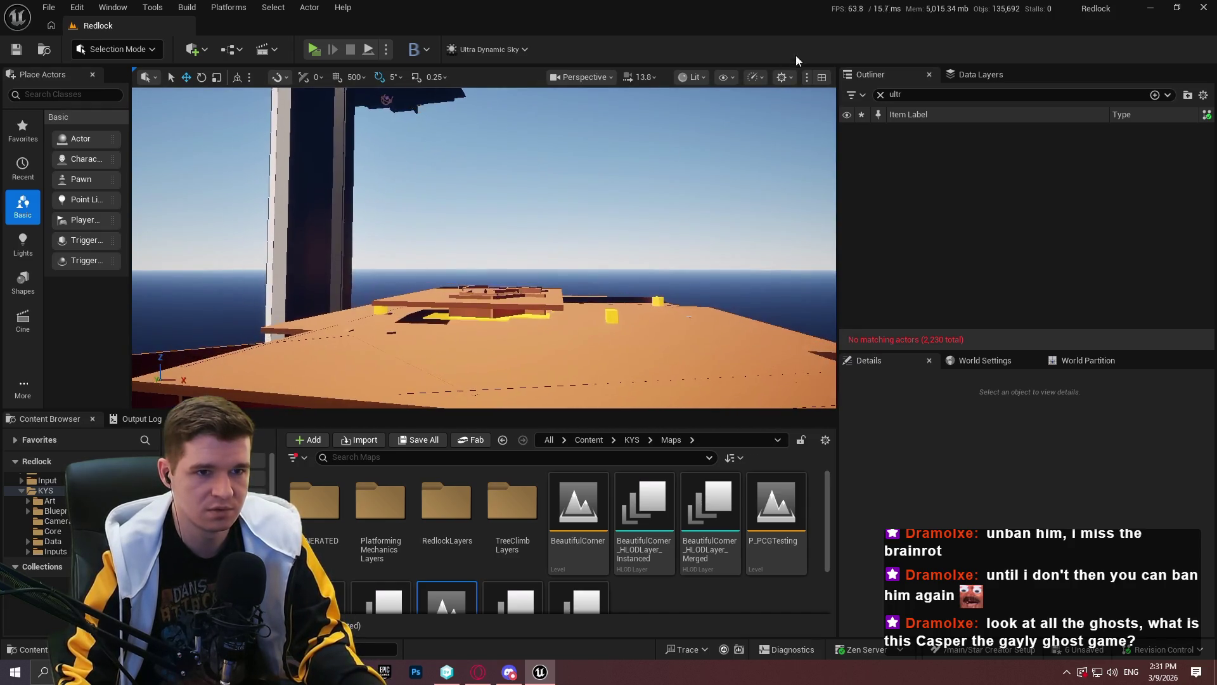
Clear the actor filter and start a Redlock playtest, running the character forward
{"action": "left_click", "coordinate": [879, 95]}
{"action": "mouse_move", "coordinate": [774, 155]}
{"action": "left_mouse_down"}
{"action": "mouse_move", "coordinate": [545, 190]}
{"action": "mouse_move", "coordinate": [317, 45]}
{"action": "left_mouse_up"}
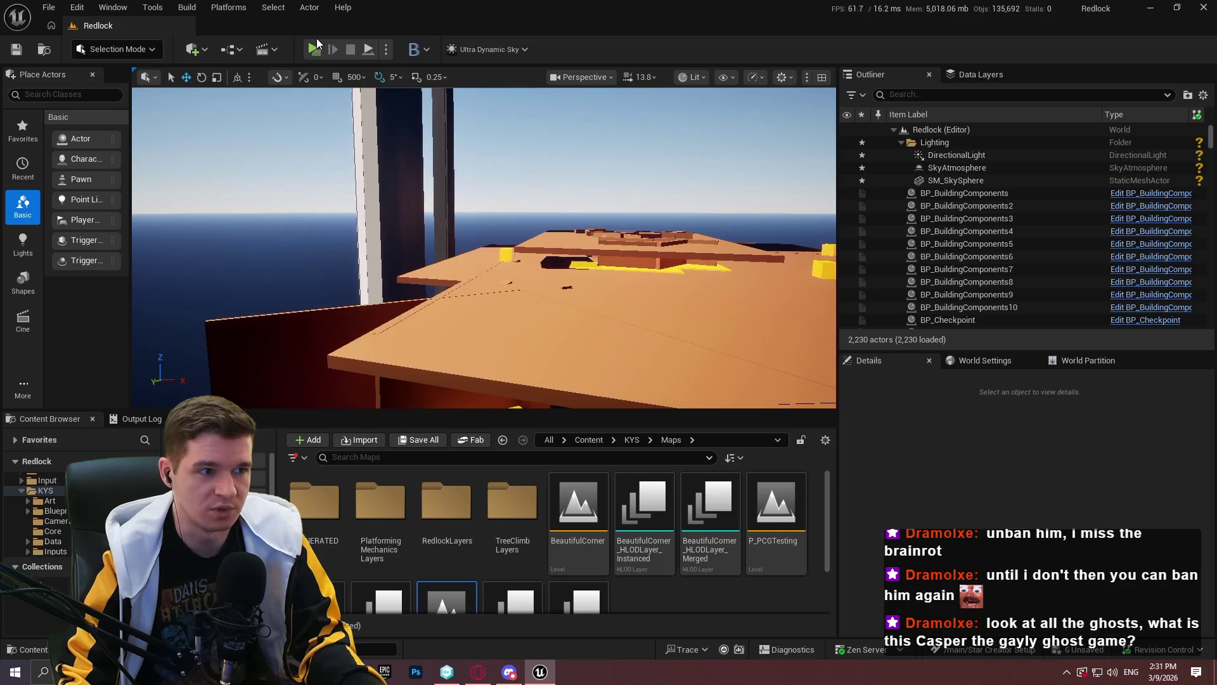
{"action": "key", "text": "alt+p"}
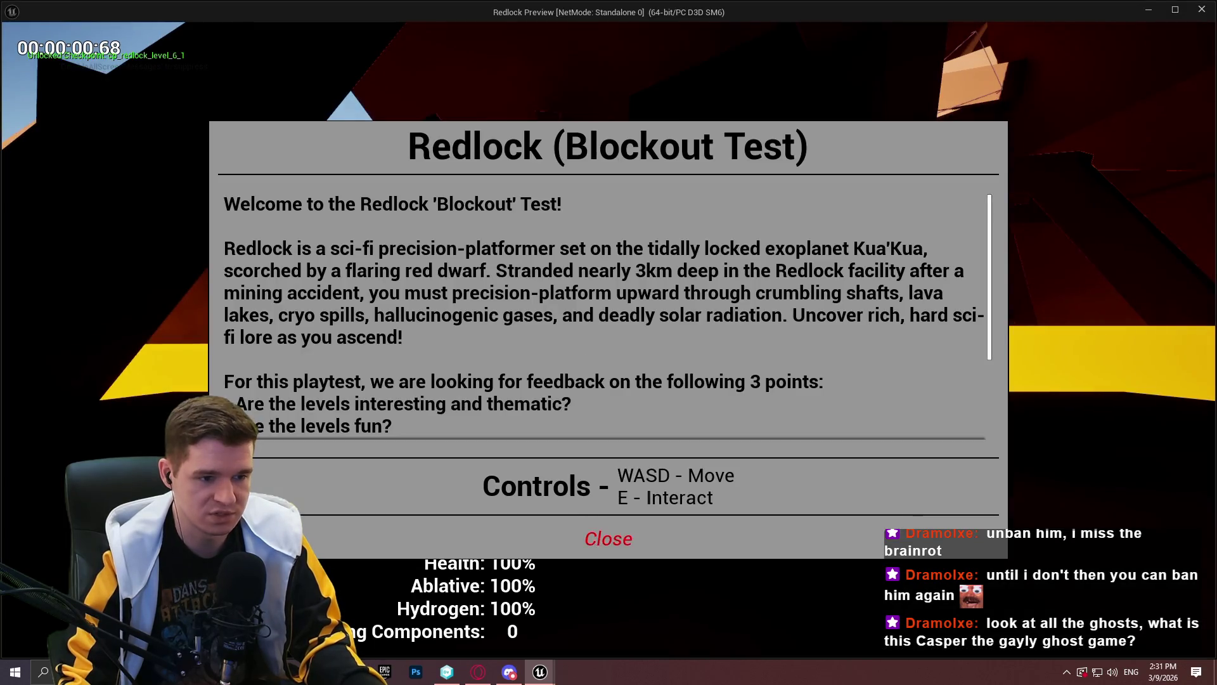
{"action": "key", "text": "Escape"}
{"action": "key", "text": "w"}
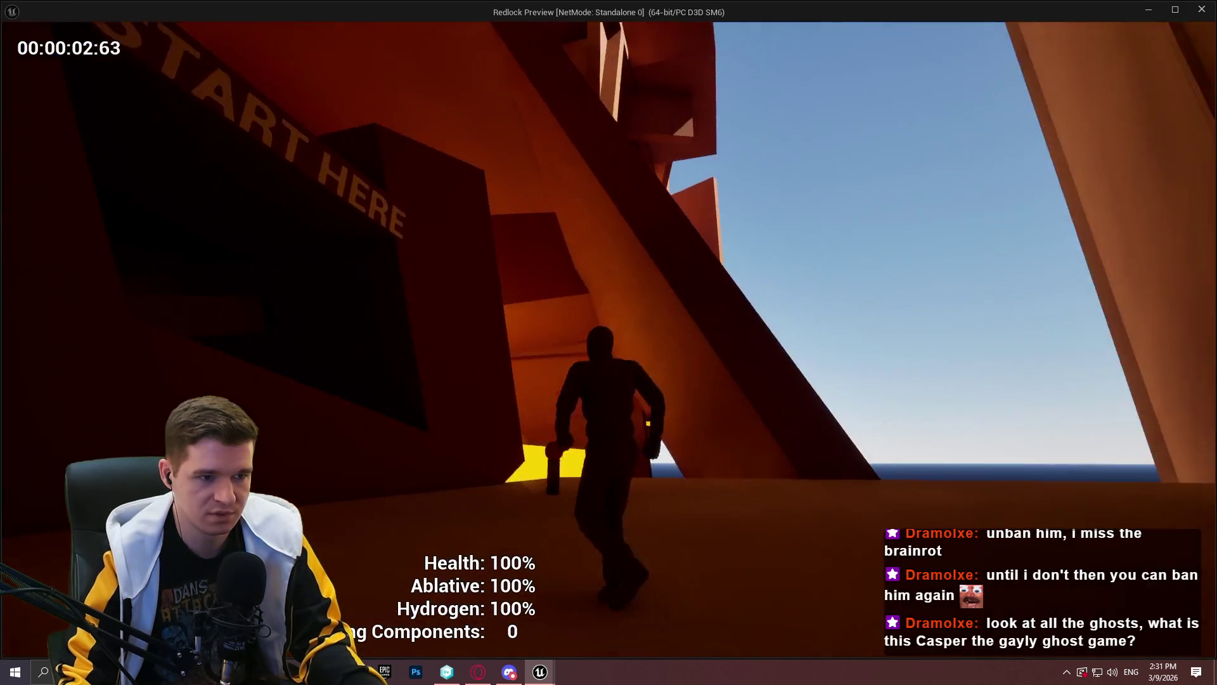
{"action": "key", "text": "space"}
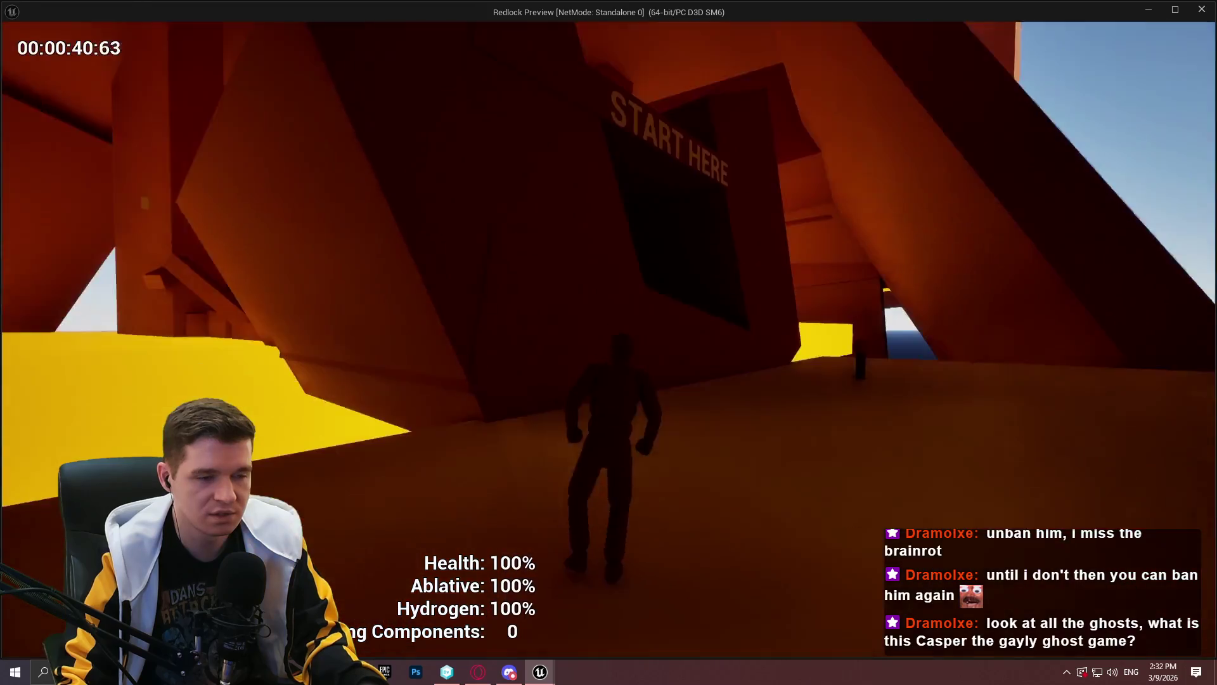
Teleport to the Geothermal Power Room checkpoint
{"action": "key", "text": "Escape"}
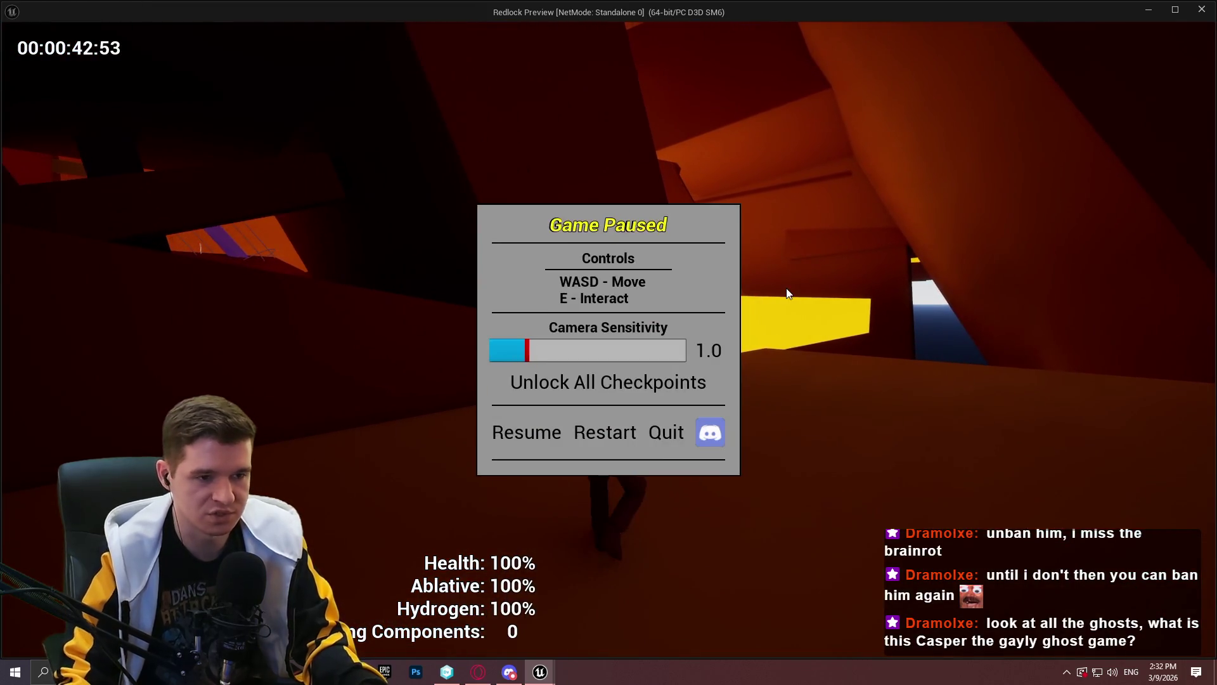
{"action": "left_click", "coordinate": [501, 431]}
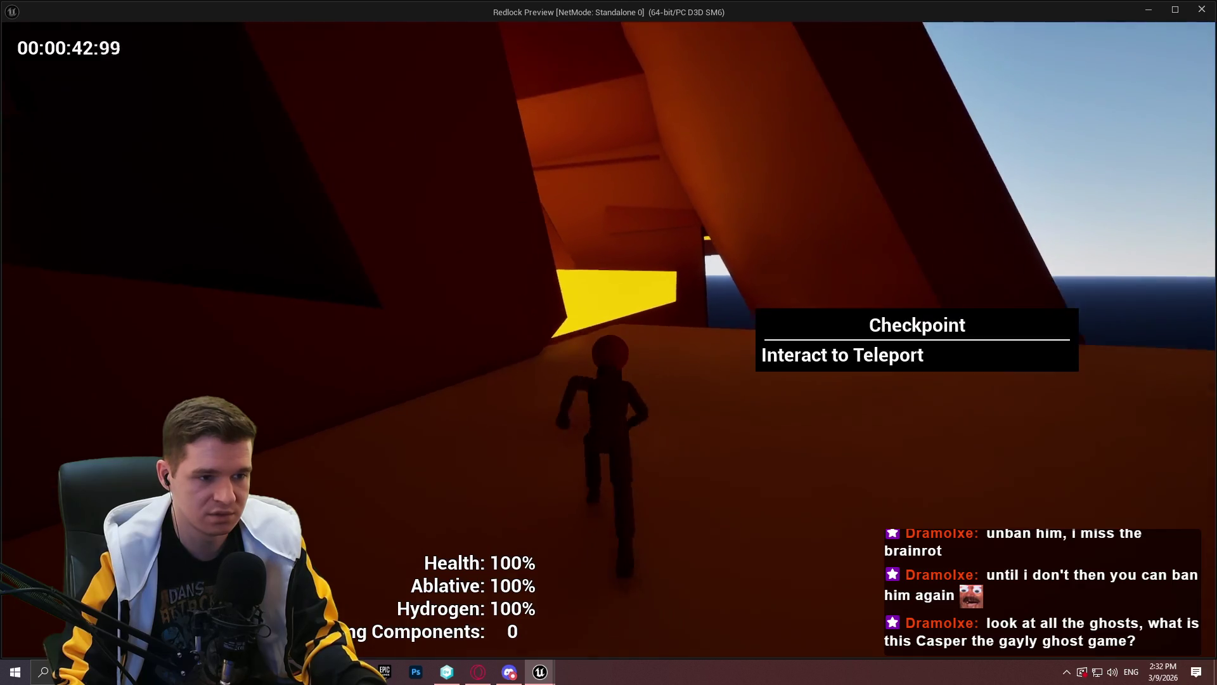
{"action": "key", "text": "e"}
{"action": "left_click", "coordinate": [926, 423]}
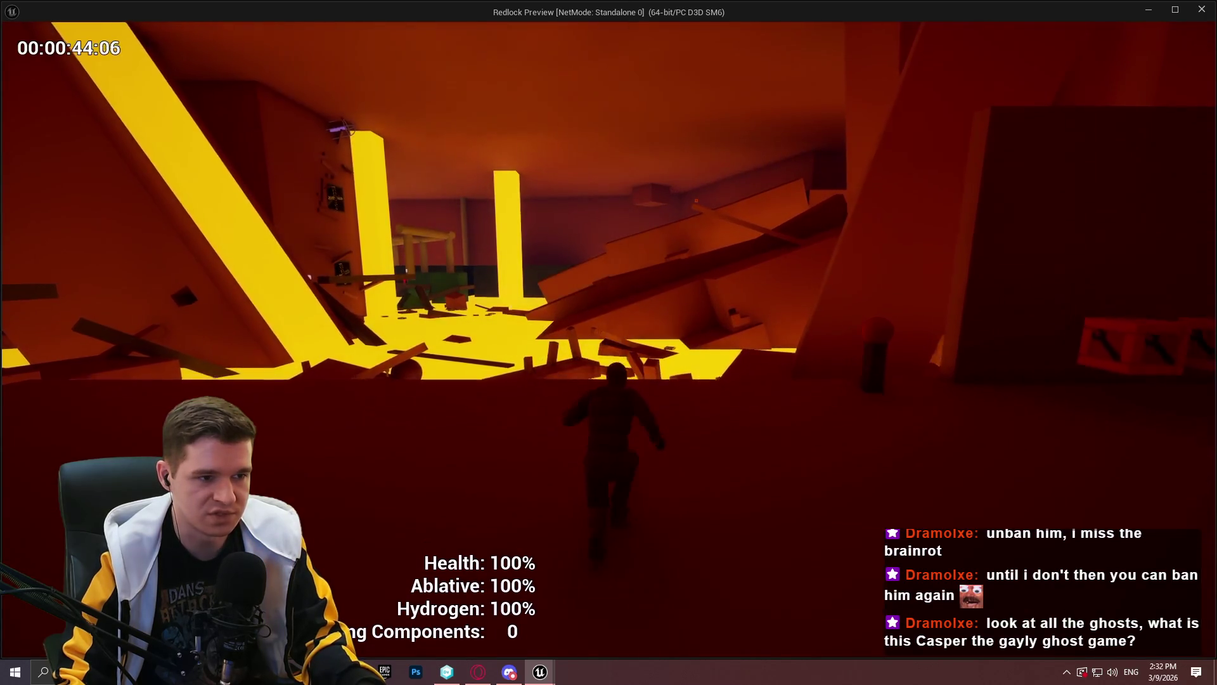
Run through the debris room onto the sunlit platforms, then exit the playtest
{"action": "key", "text": "w"}
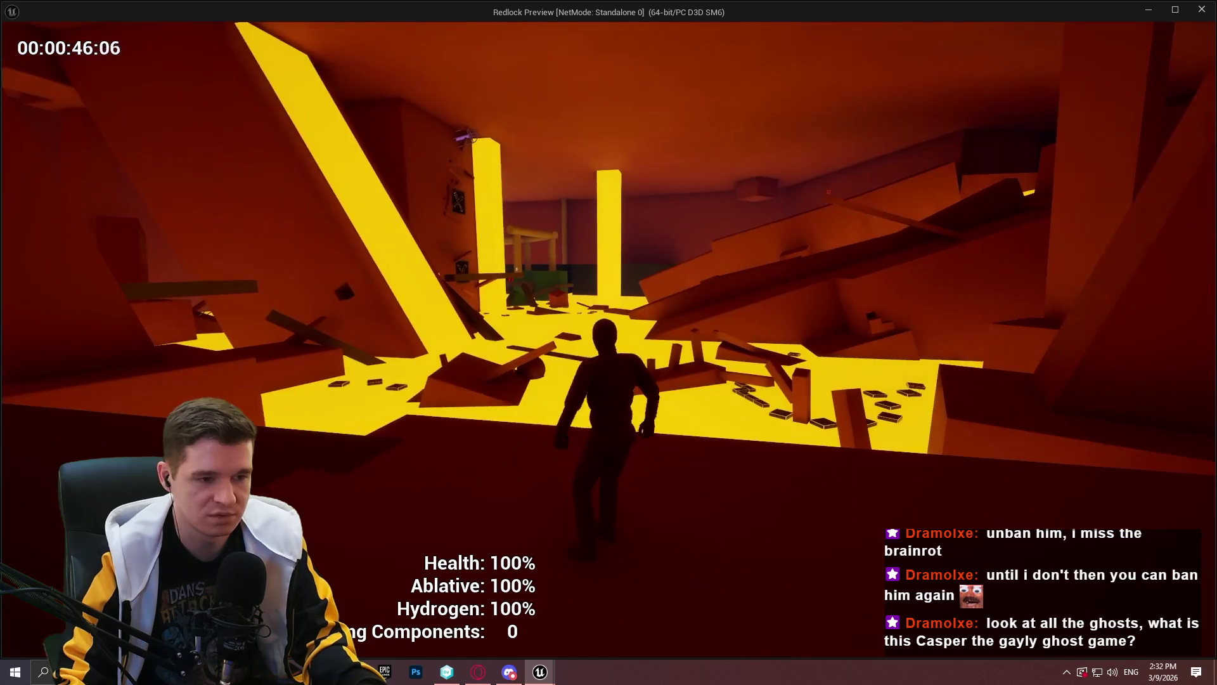
{"action": "key", "text": "w"}
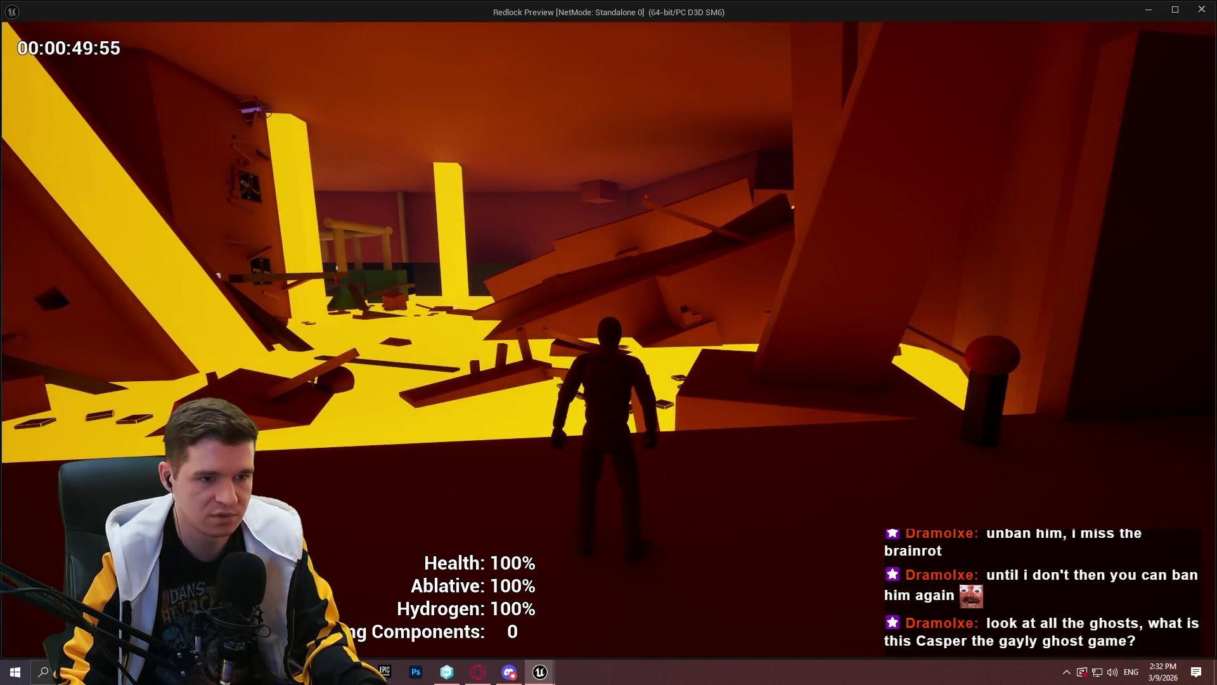
{"action": "key", "text": "w"}
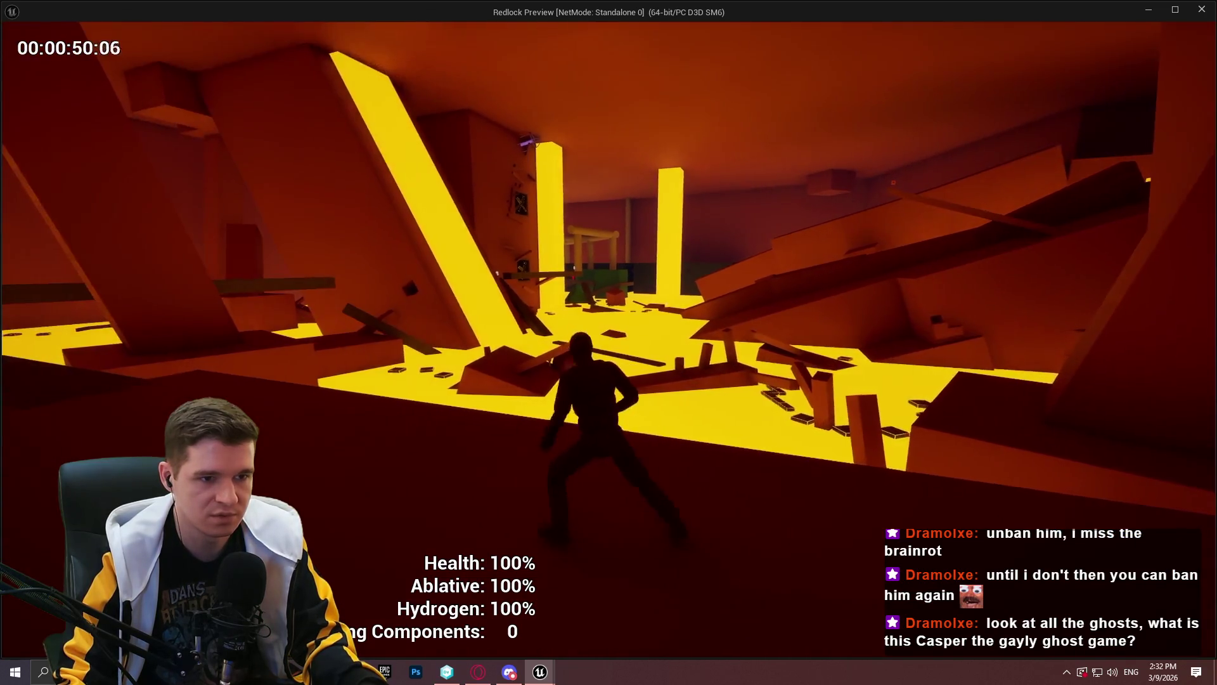
{"action": "key", "text": "w"}
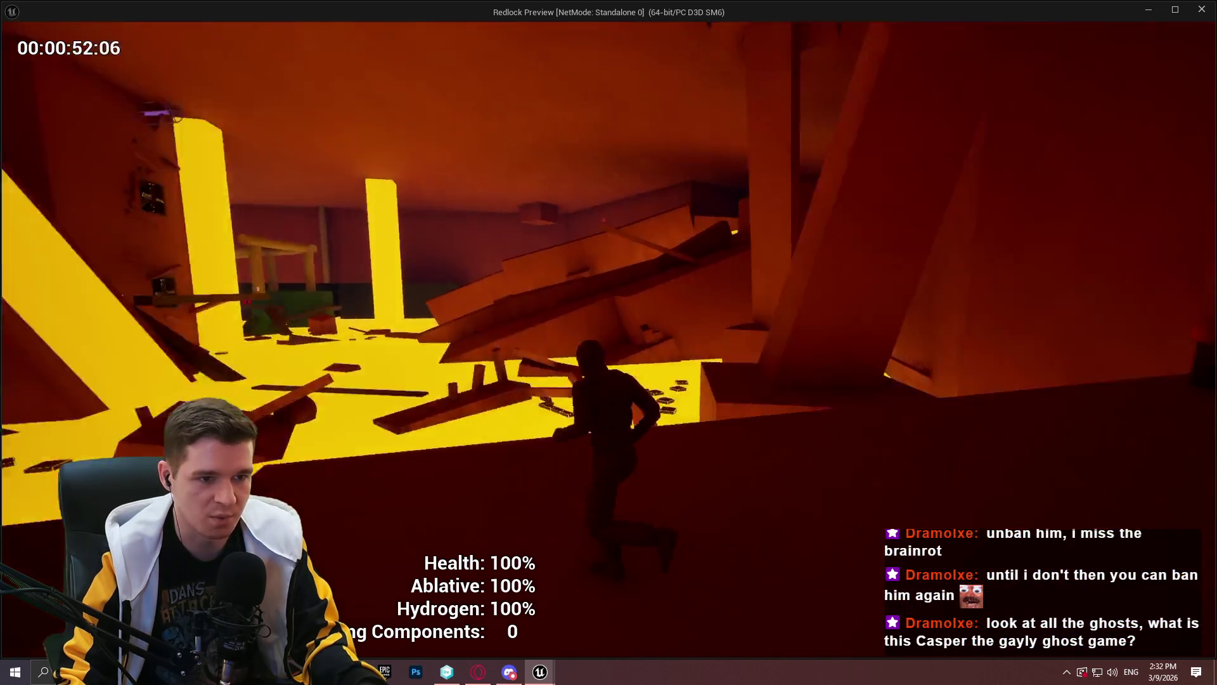
{"action": "key", "text": "w"}
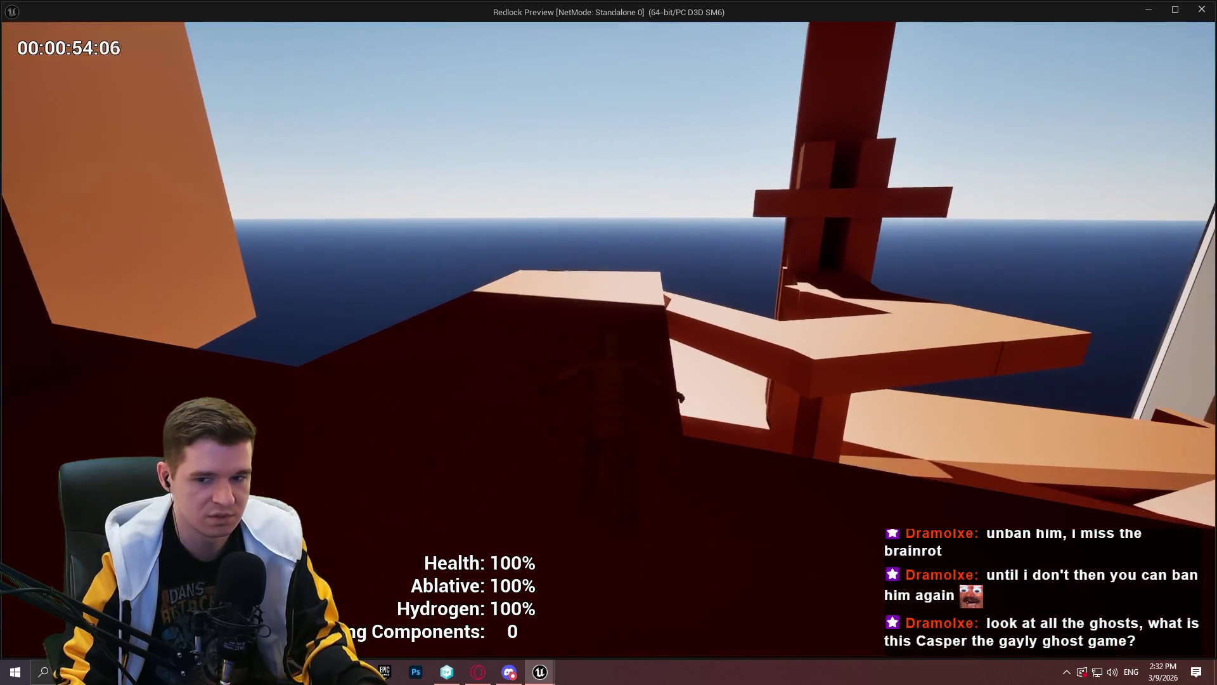
{"action": "key", "text": "space"}
{"action": "key", "text": "w"}
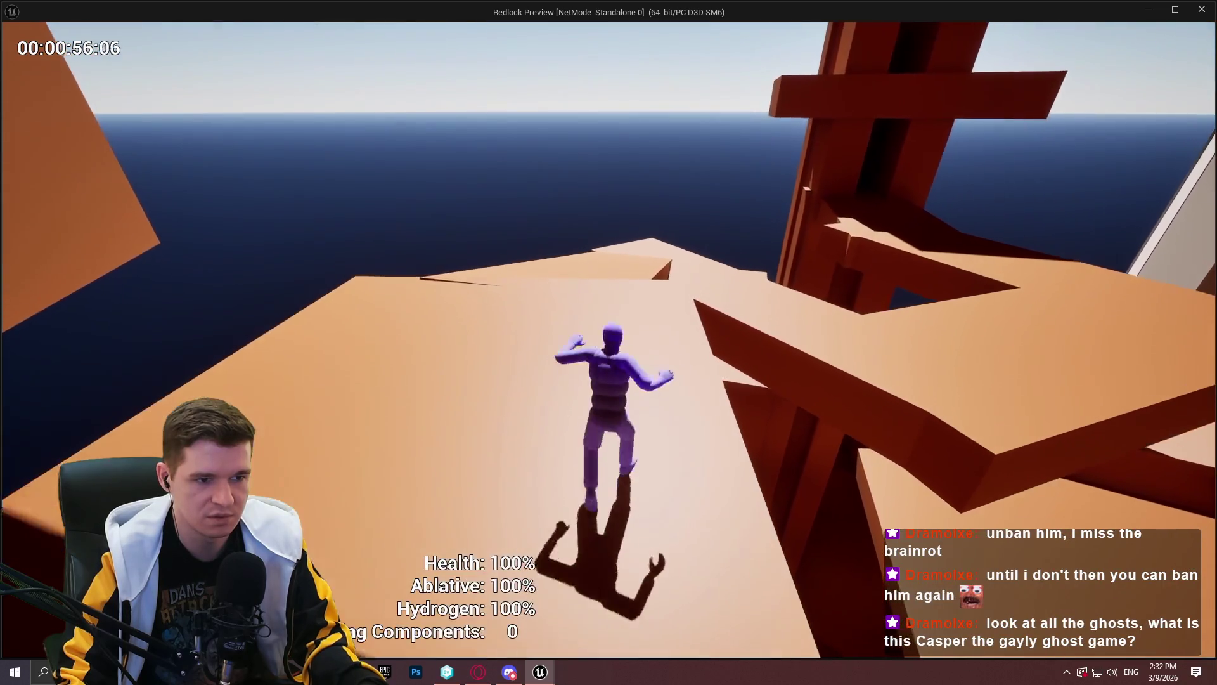
{"action": "key", "text": "w"}
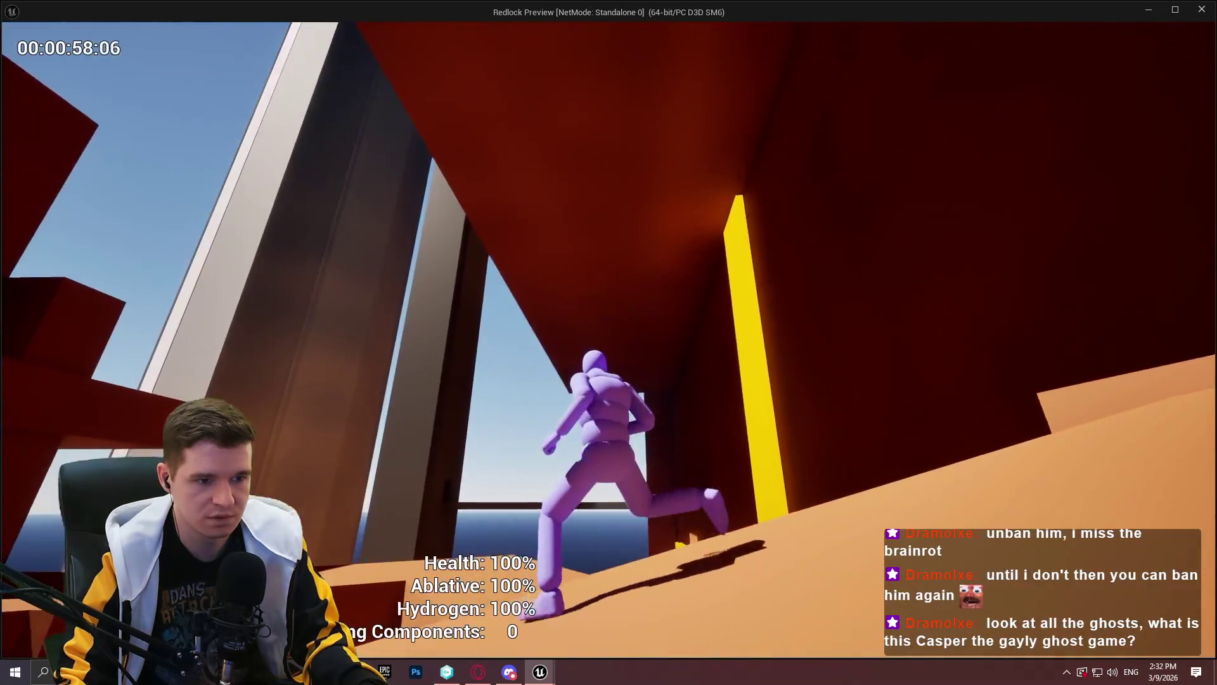
{"action": "key", "text": "w"}
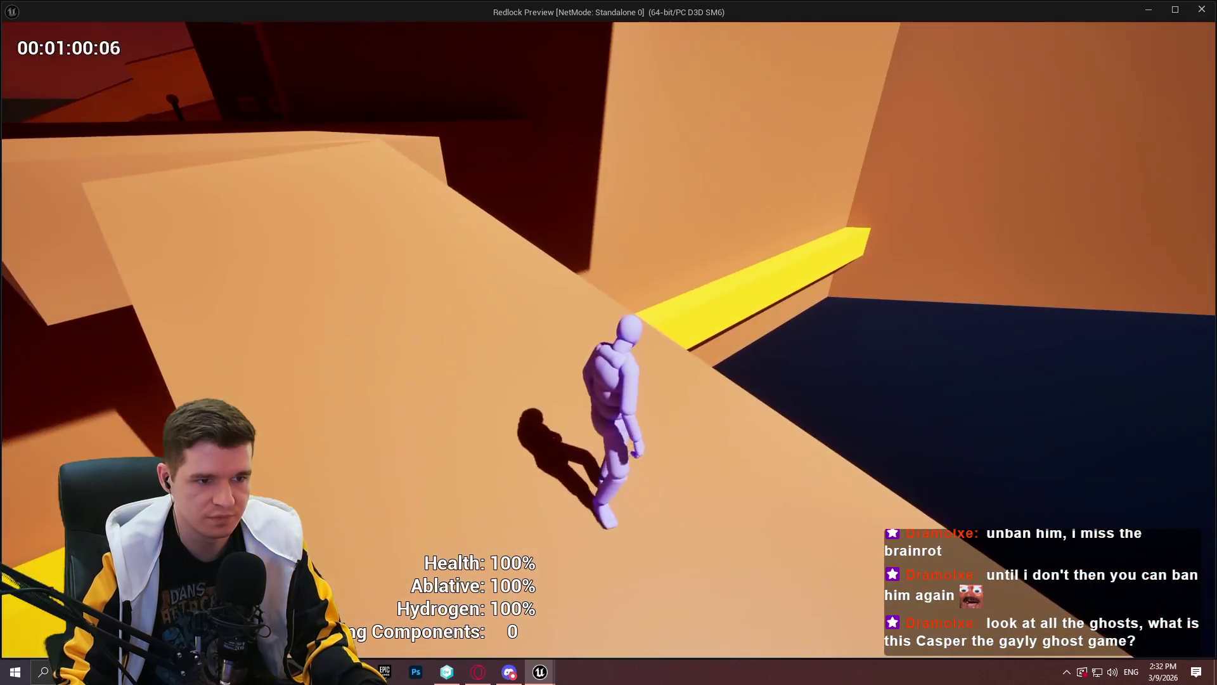
{"action": "key", "text": "Escape"}
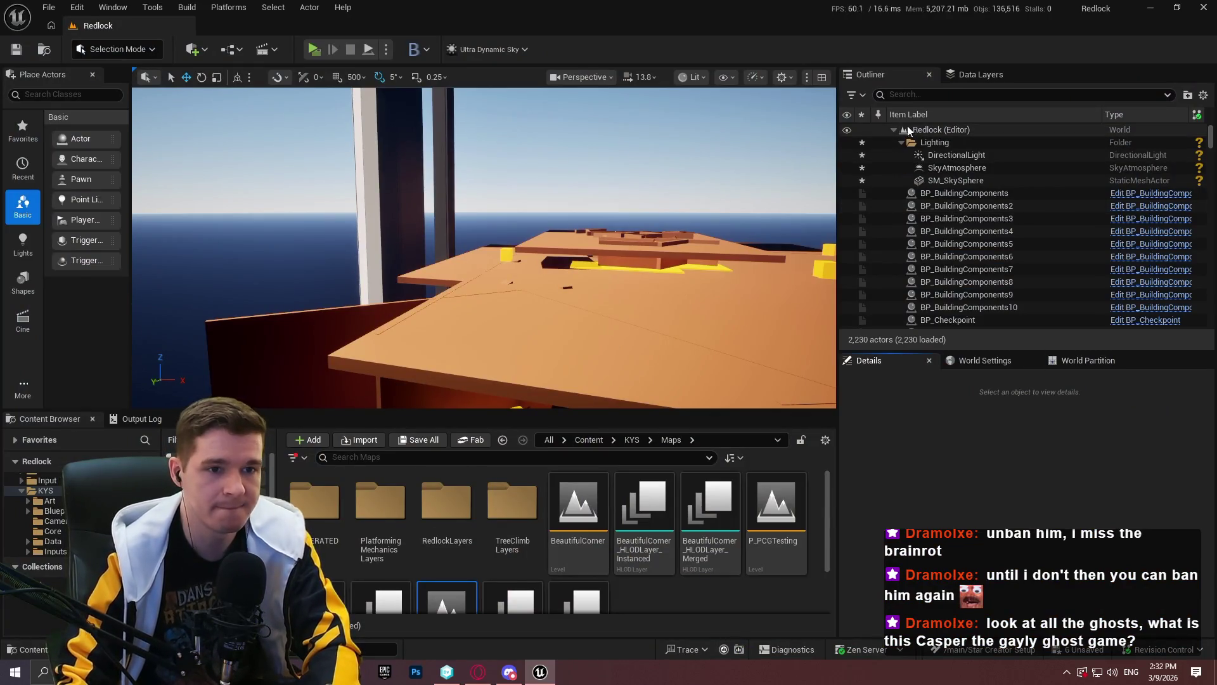
Save the current Redlock level, checking out its assets
{"action": "left_click", "coordinate": [48, 7]}
{"action": "left_click", "coordinate": [74, 170]}
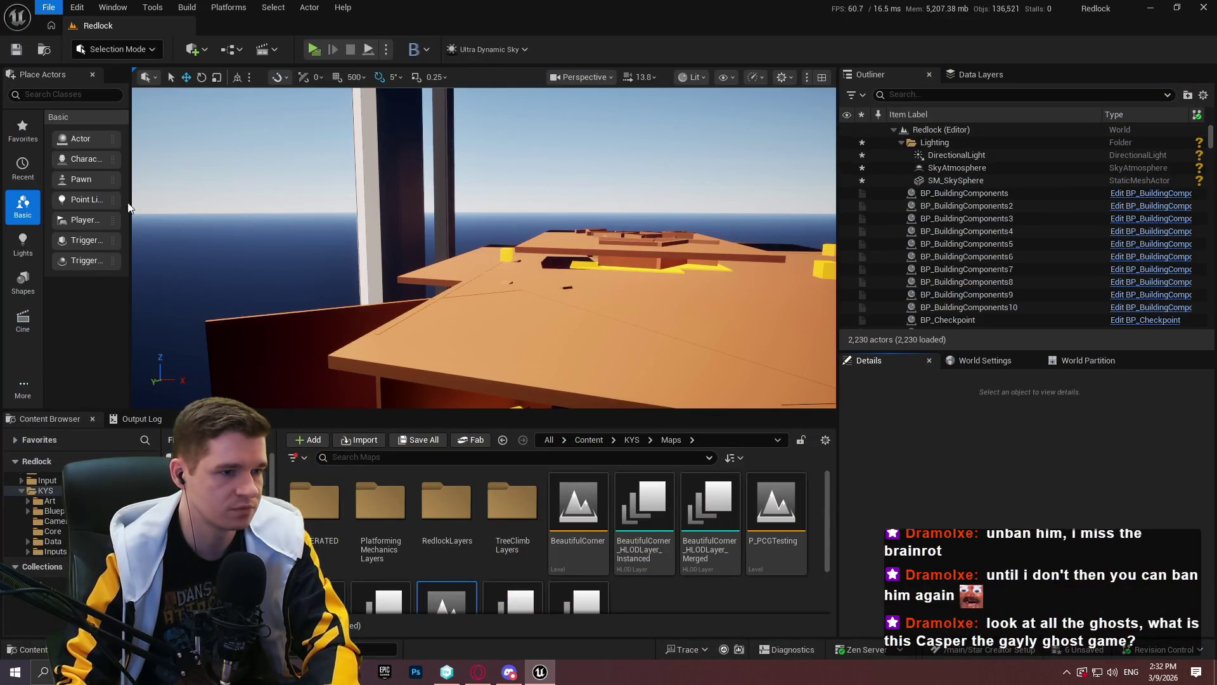
{"action": "left_click", "coordinate": [624, 480]}
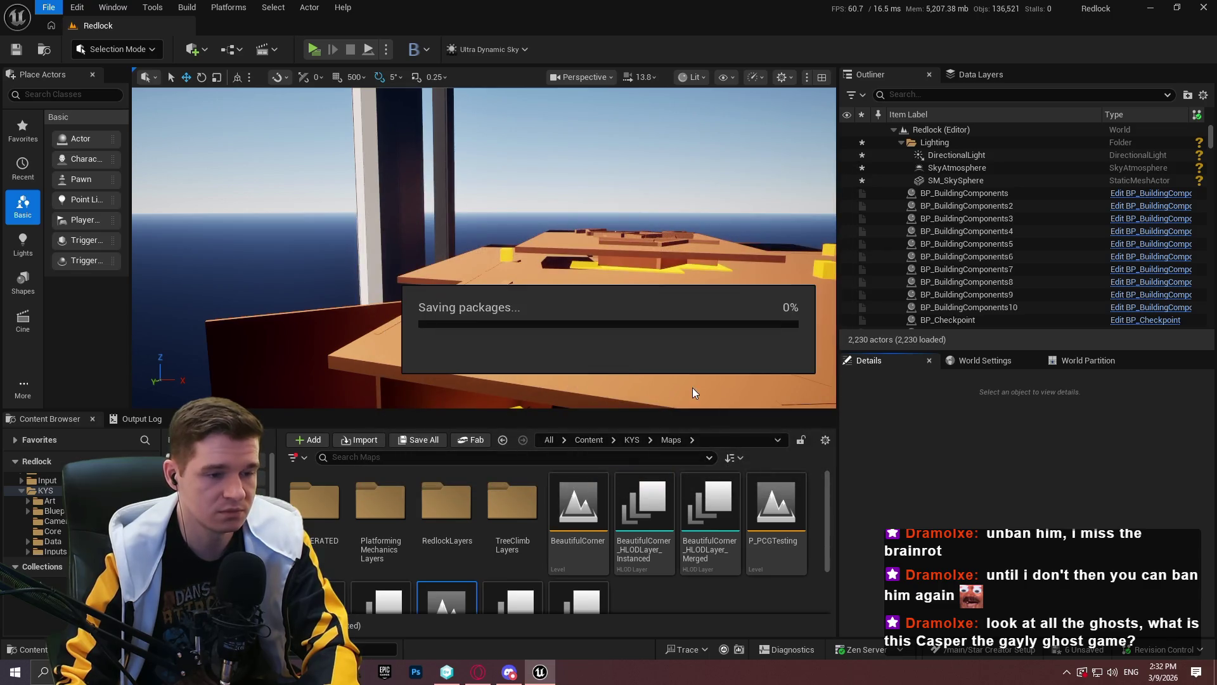
Select the DirectionalLight, SkyAtmosphere and SM_SkySphere actors, then open P_PlatformingMechanics
{"action": "mouse_move", "coordinate": [677, 410]}
{"action": "left_mouse_down"}
{"action": "mouse_move", "coordinate": [677, 164]}
{"action": "mouse_move", "coordinate": [677, 346]}
{"action": "mouse_move", "coordinate": [677, 325]}
{"action": "left_mouse_up"}
{"action": "left_click", "coordinate": [974, 156]}
{"action": "left_click", "coordinate": [973, 168], "text": "ctrl"}
{"action": "left_click", "coordinate": [963, 180], "text": "ctrl"}
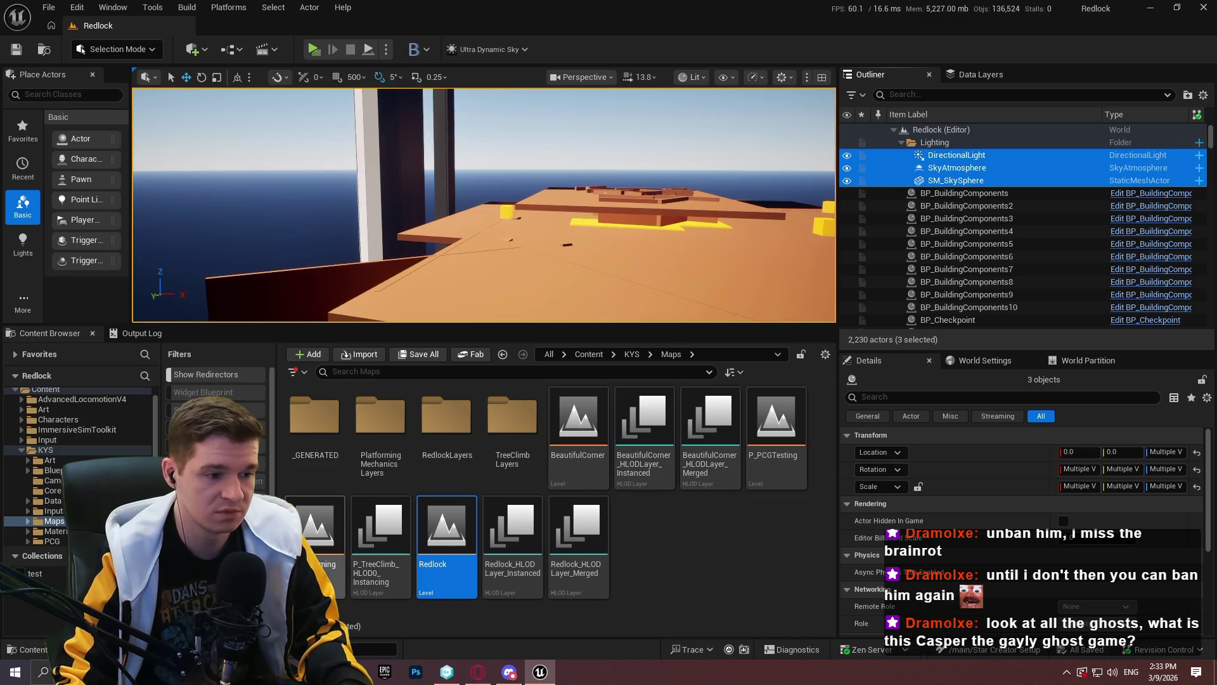
{"action": "double_click", "coordinate": [323, 533]}
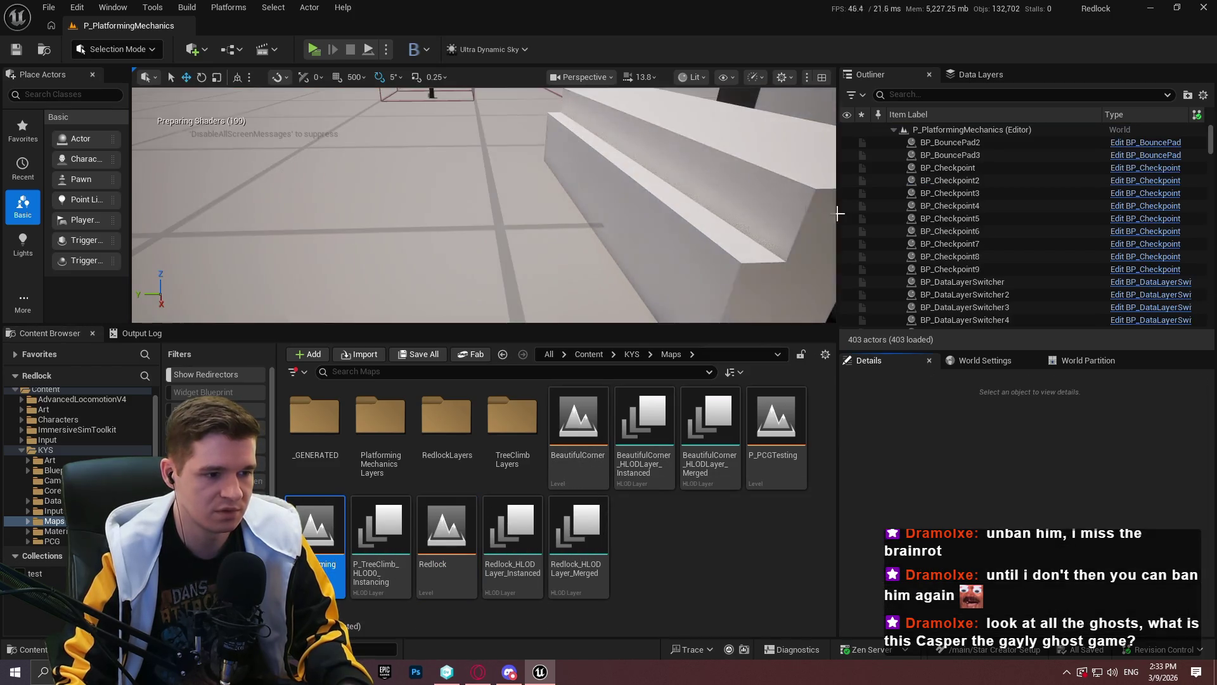
Search the Outliner for 'sky' and 'ult' and delete Ultra_Dynamic_Sky and Ultra_Dynamic_Weather
{"action": "left_click", "coordinate": [1021, 95]}
{"action": "type", "text": "sky"}
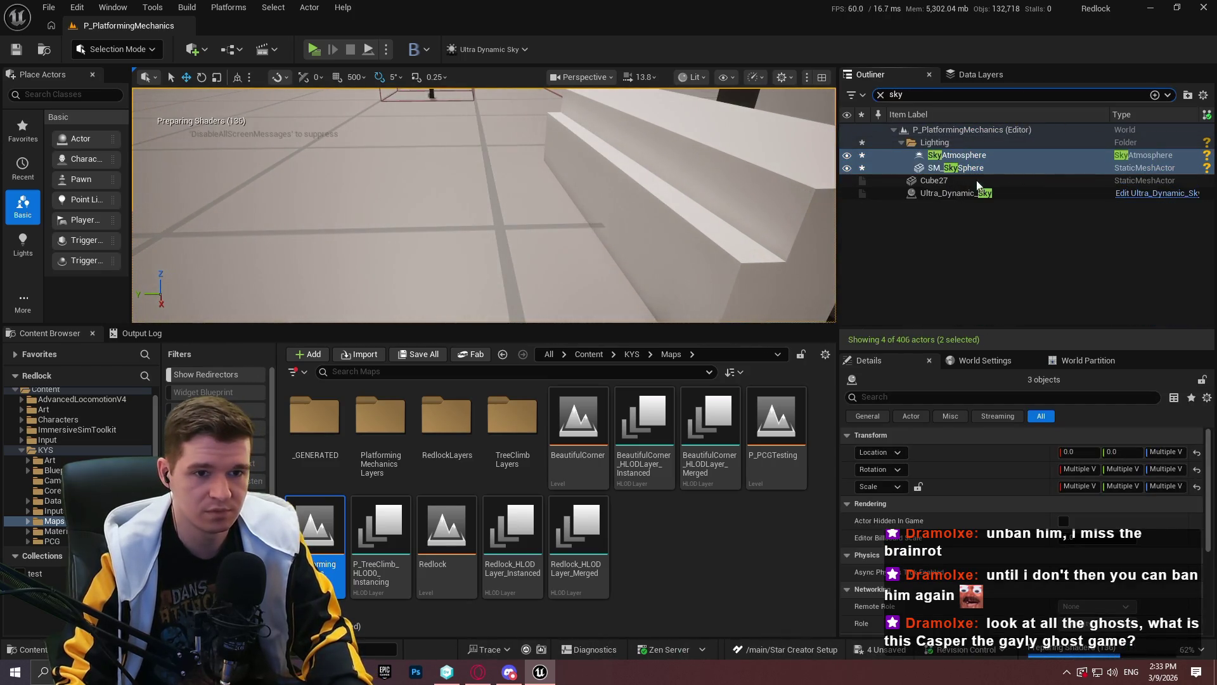
{"action": "left_click", "coordinate": [976, 181]}
{"action": "left_click", "coordinate": [968, 193]}
{"action": "key", "text": "Delete"}
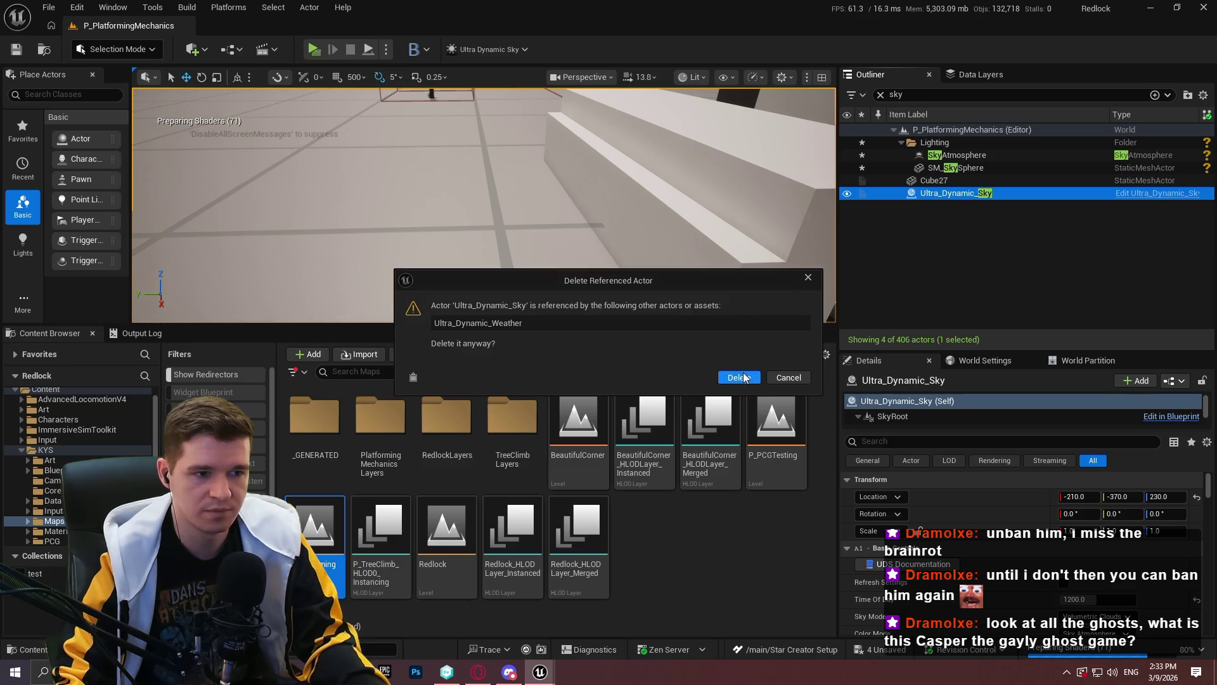
{"action": "left_click", "coordinate": [739, 378]}
{"action": "type", "text": "ult"}
{"action": "left_click", "coordinate": [976, 142]}
{"action": "key", "text": "Delete"}
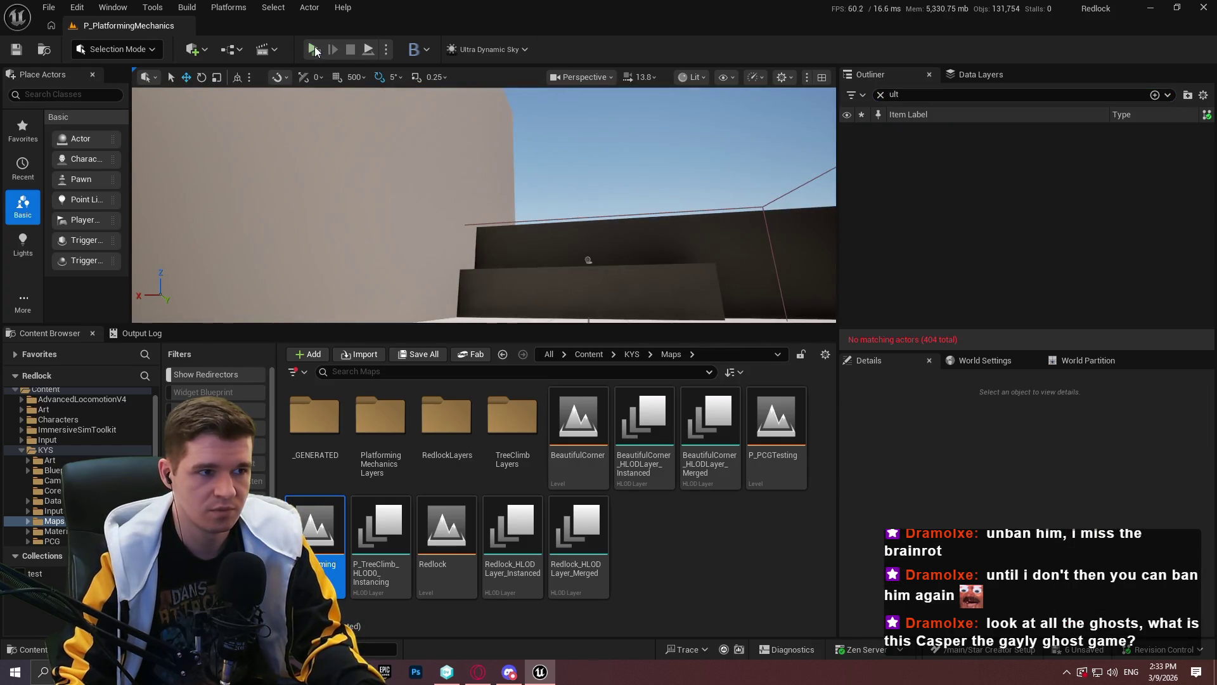
{"action": "left_click", "coordinate": [314, 49]}
Begin playing and teleport to Moving Platforms (Advanced), then to Spinning Obstacles
{"action": "left_click", "coordinate": [609, 538]}
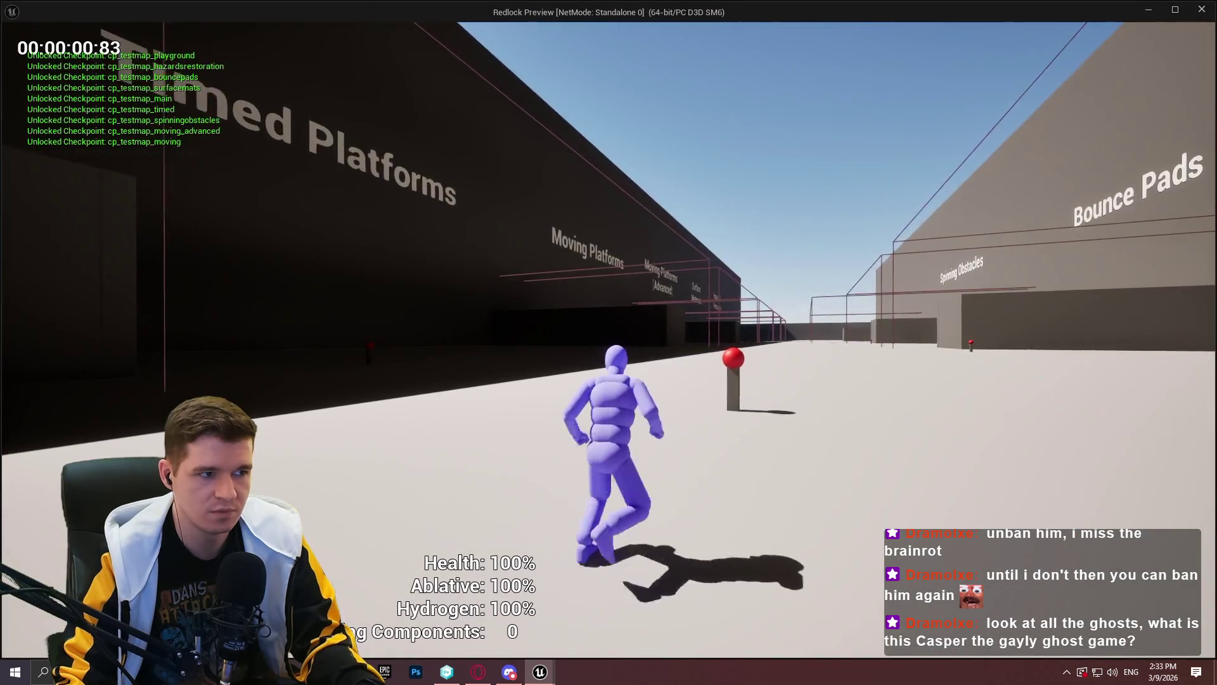
{"action": "key", "text": "e"}
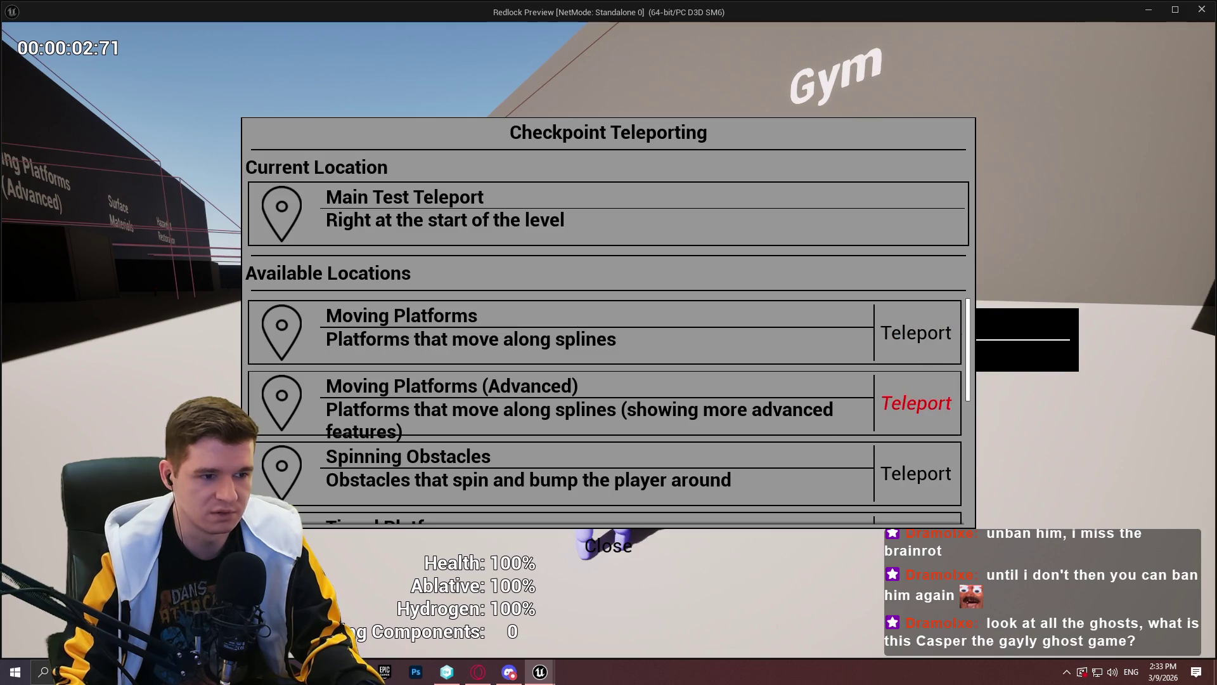
{"action": "left_click", "coordinate": [916, 404]}
{"action": "key", "text": "e"}
{"action": "scroll", "coordinate": [664, 394], "scroll_direction": "down", "scroll_amount": 1}
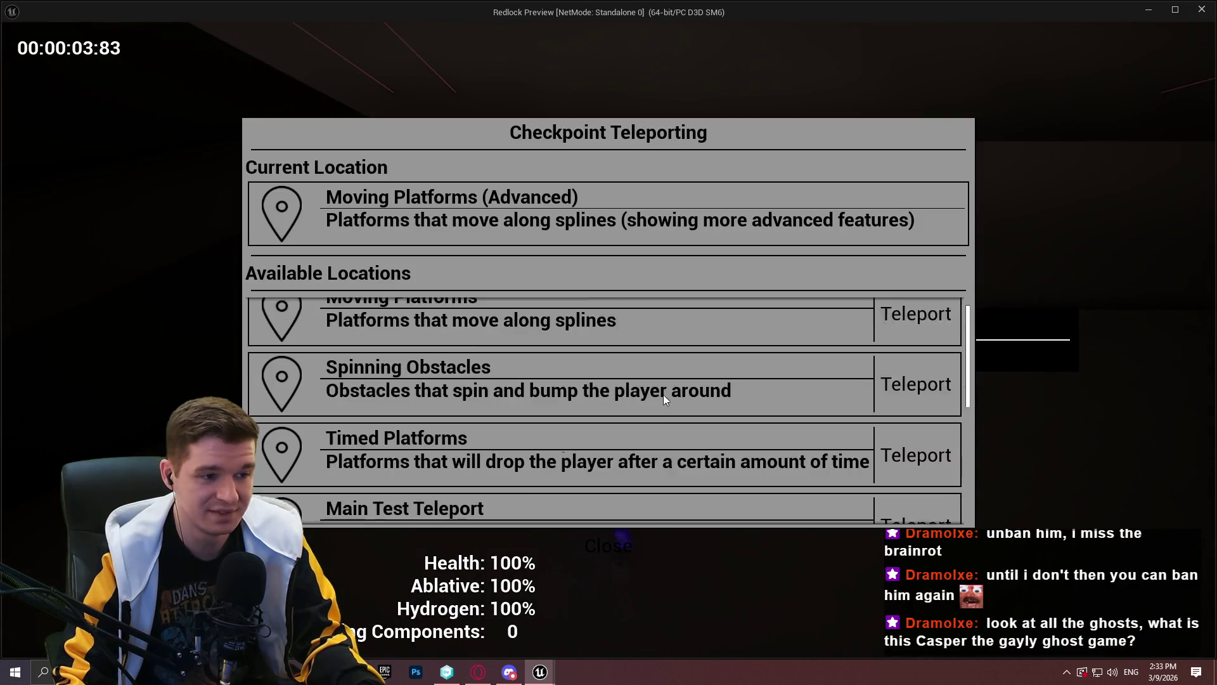
{"action": "scroll", "coordinate": [663, 395], "scroll_direction": "down", "scroll_amount": 2}
{"action": "scroll", "coordinate": [663, 403], "scroll_direction": "up", "scroll_amount": 1}
{"action": "left_click", "coordinate": [941, 340]}
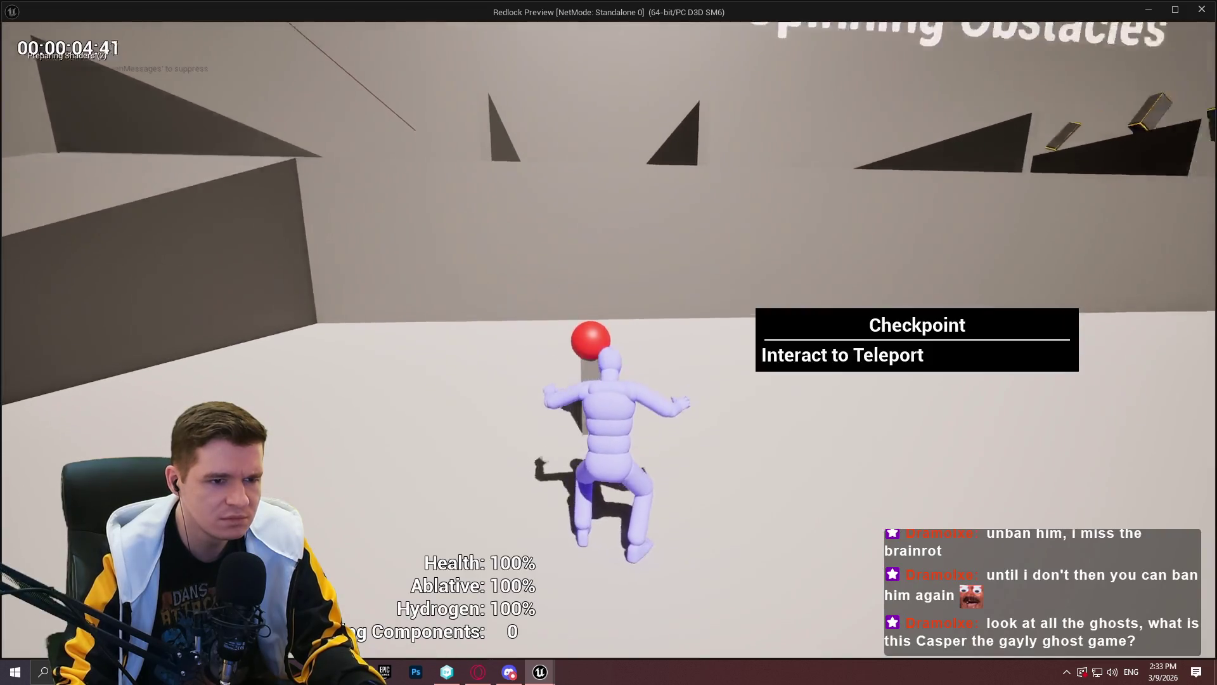
Browse the checkpoint teleport list again, then stop the playtest
{"action": "key", "text": "e"}
{"action": "scroll", "coordinate": [655, 346], "scroll_direction": "down", "scroll_amount": 3}
{"action": "scroll", "coordinate": [345, 349], "scroll_direction": "up", "scroll_amount": 1}
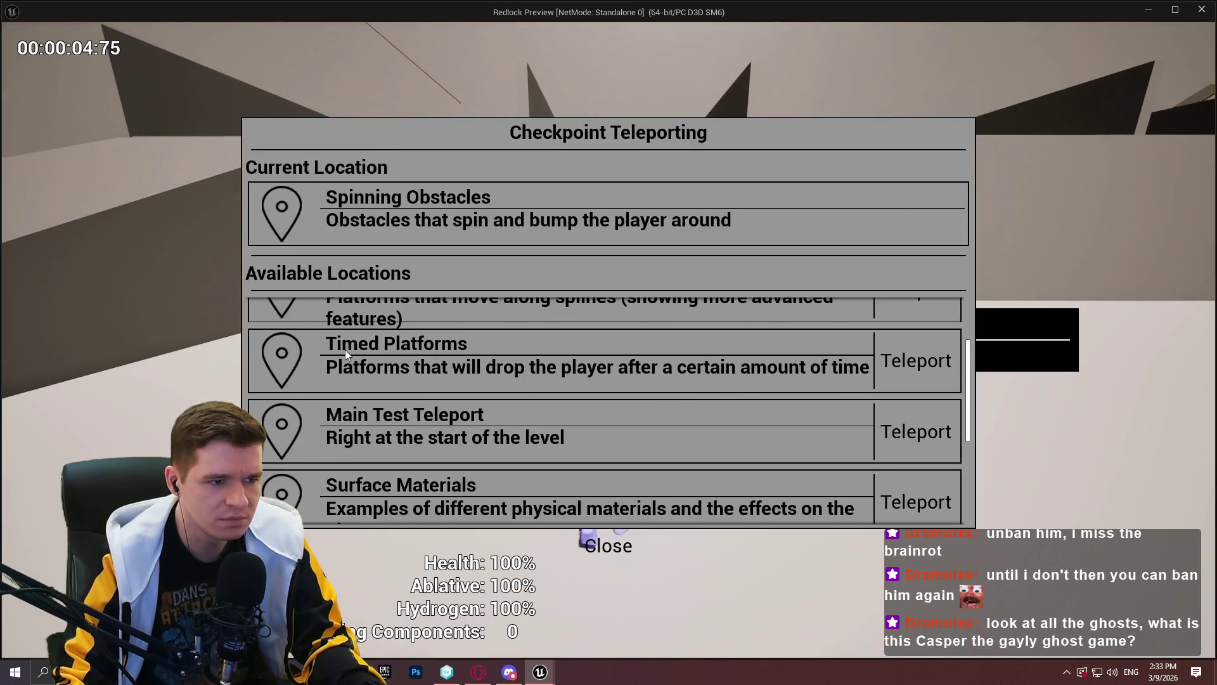
{"action": "scroll", "coordinate": [496, 356], "scroll_direction": "up", "scroll_amount": 2}
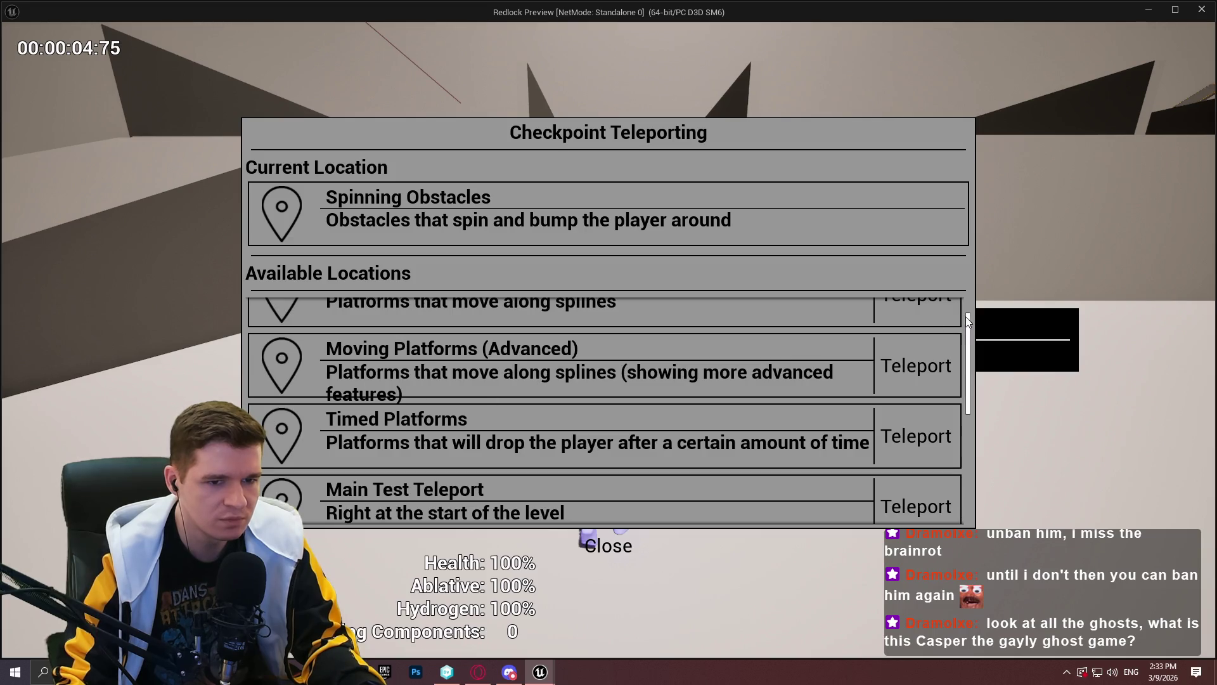
{"action": "left_click_drag", "start_coordinate": [969, 331], "coordinate": [943, 455]}
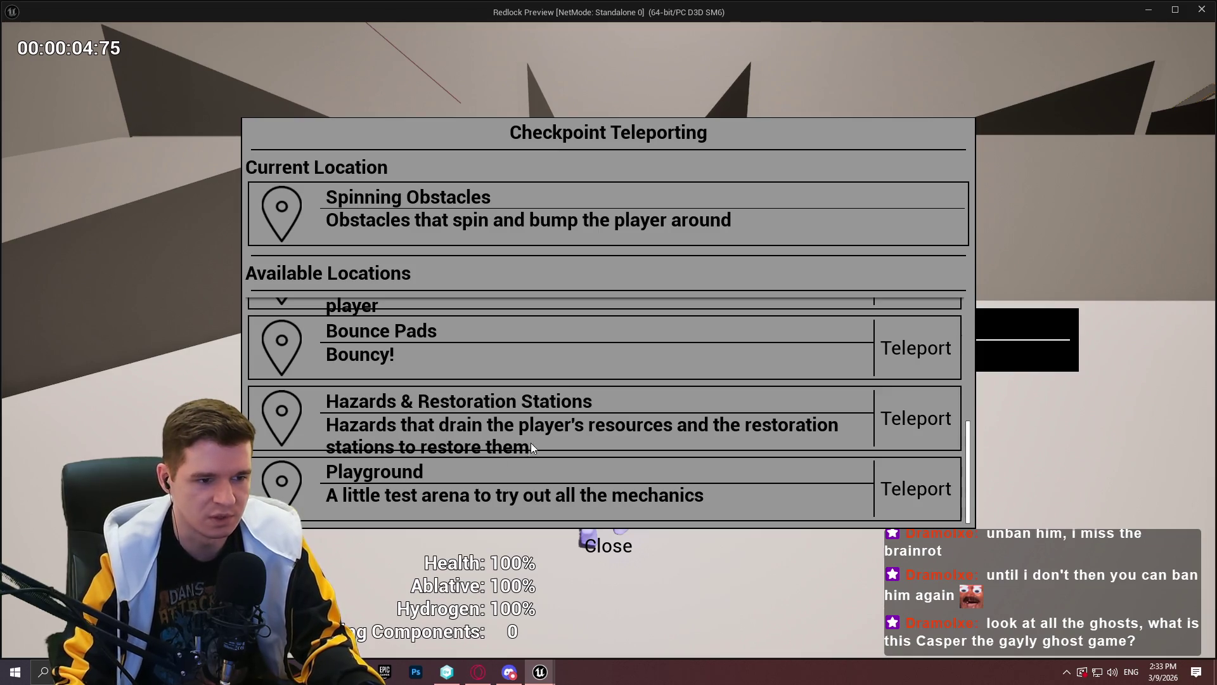
{"action": "key", "text": "Escape"}
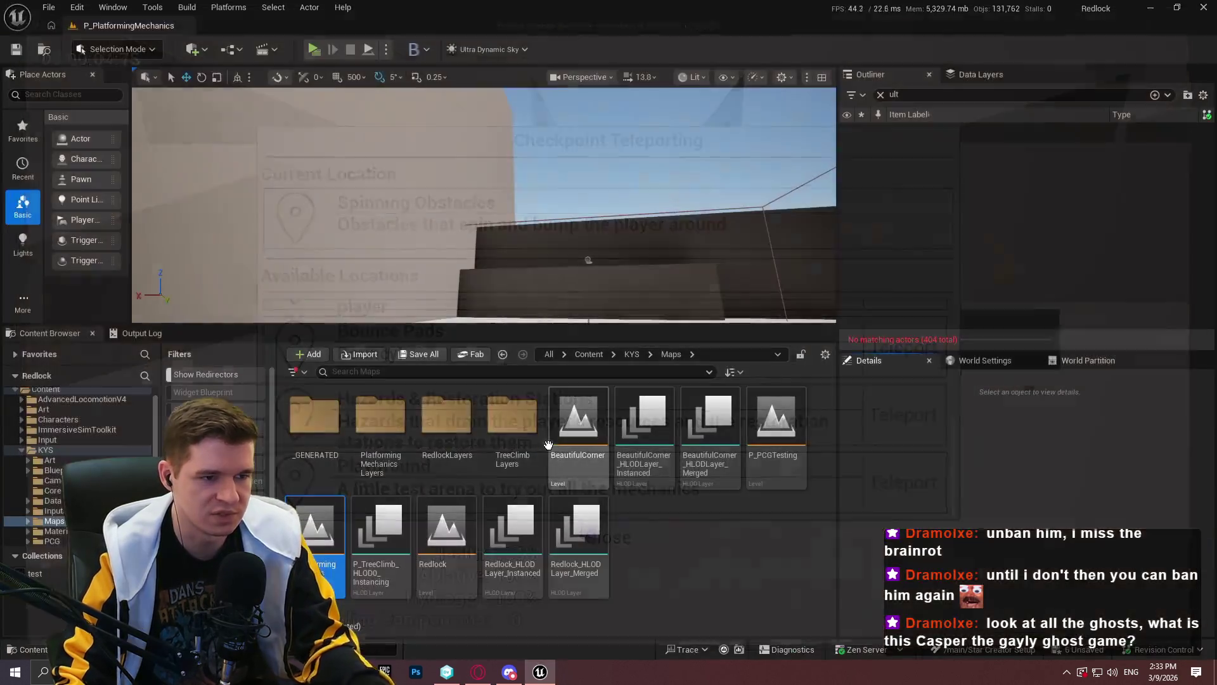
From the top-level Content folder, delete the UltraDynamicSky folder, agreeing to load its assets
{"action": "left_click", "coordinate": [632, 355]}
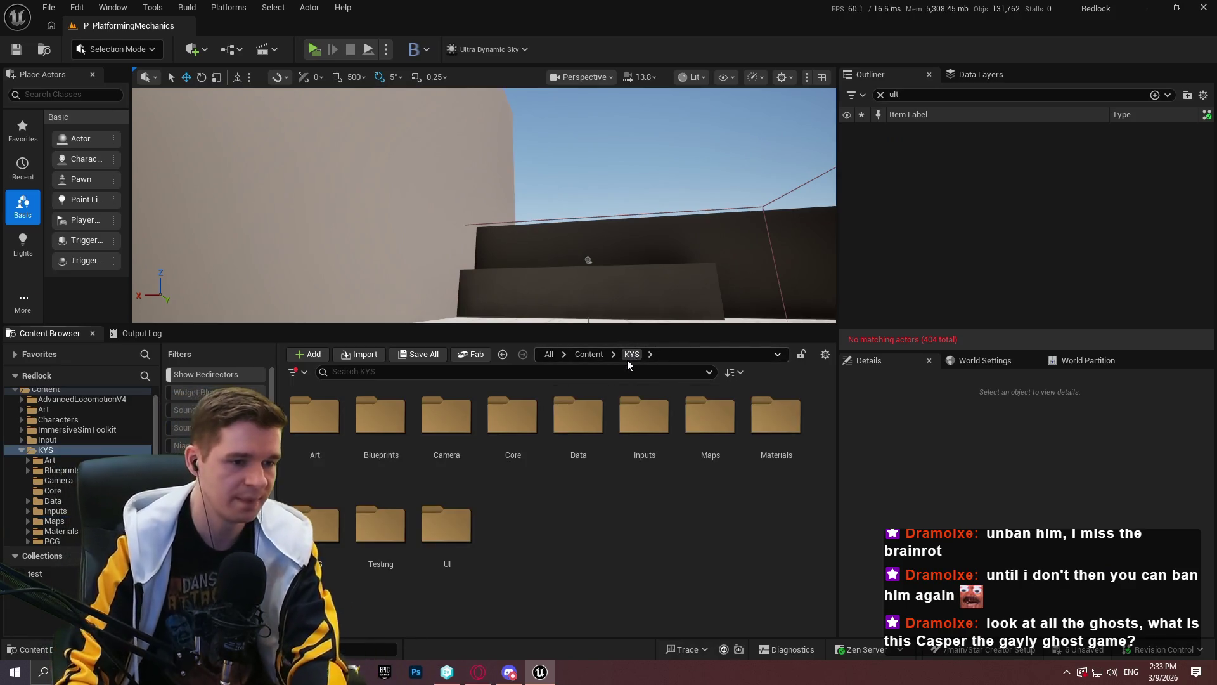
{"action": "left_click", "coordinate": [588, 355]}
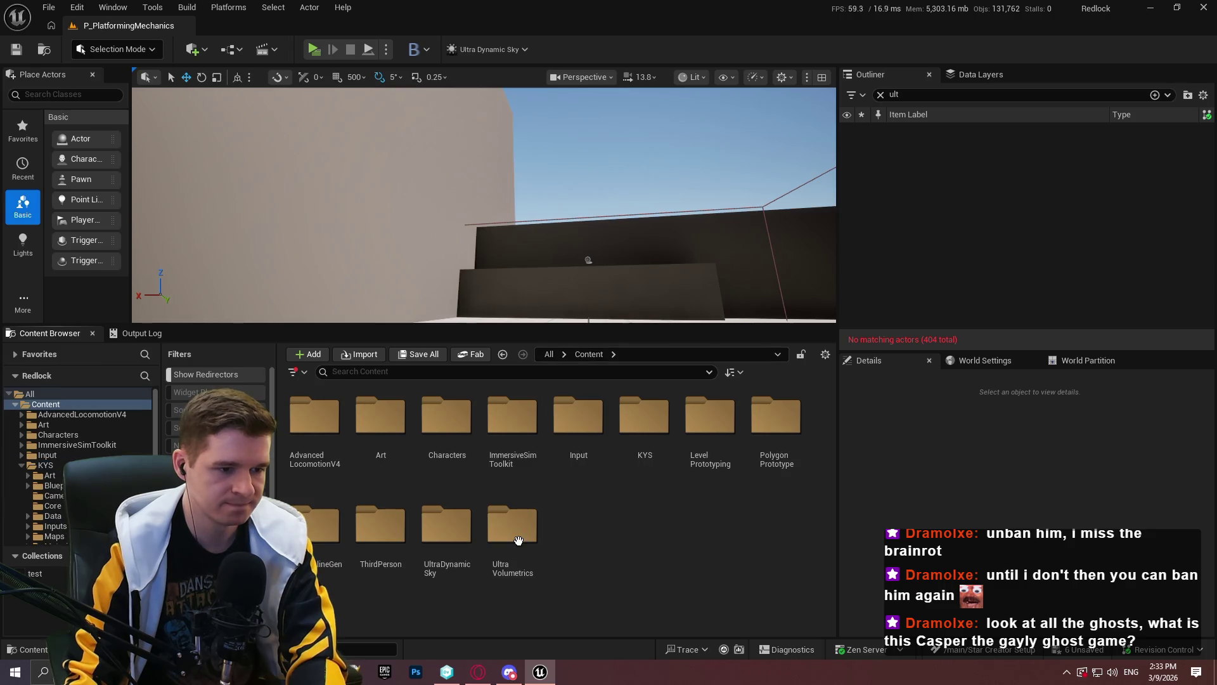
{"action": "left_click", "coordinate": [461, 550]}
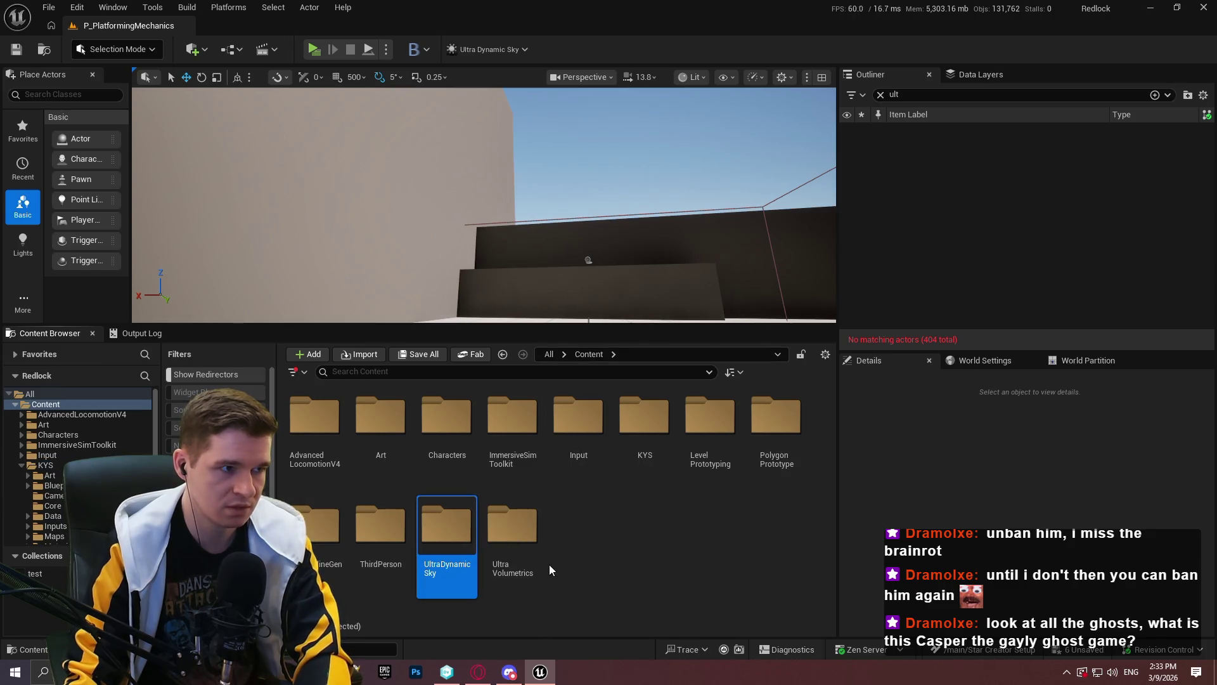
{"action": "left_click", "coordinate": [470, 556]}
{"action": "key", "text": "Delete"}
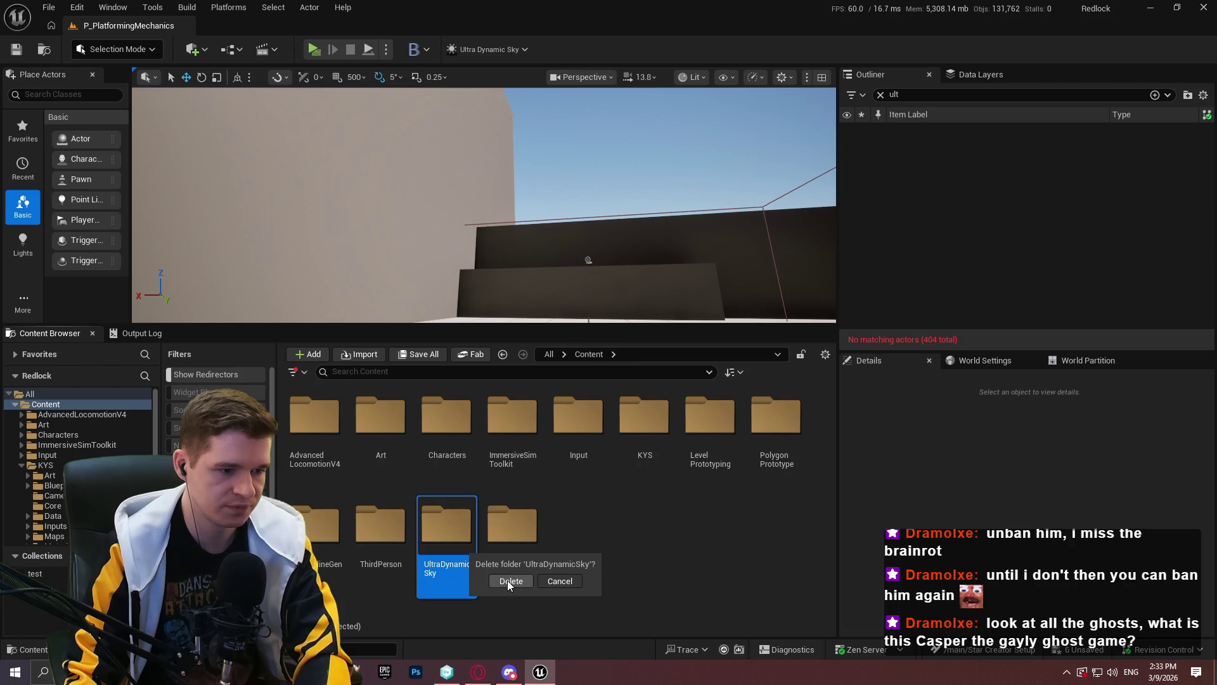
{"action": "left_click", "coordinate": [509, 580]}
{"action": "left_click", "coordinate": [656, 359]}
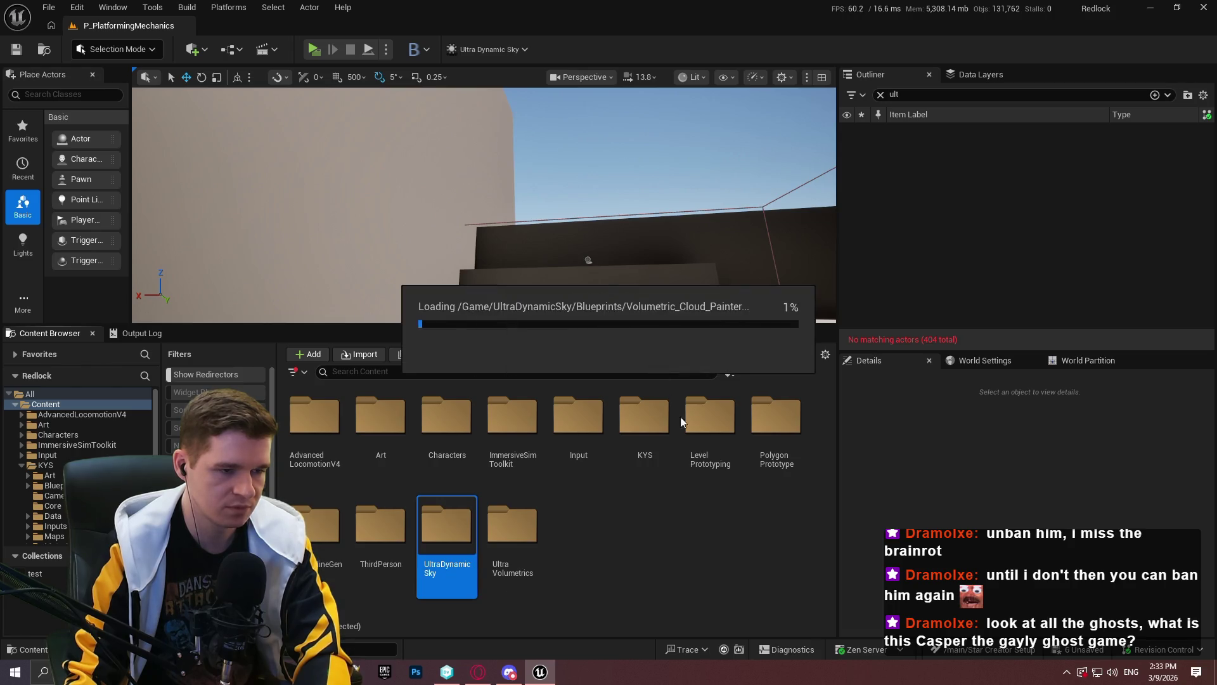
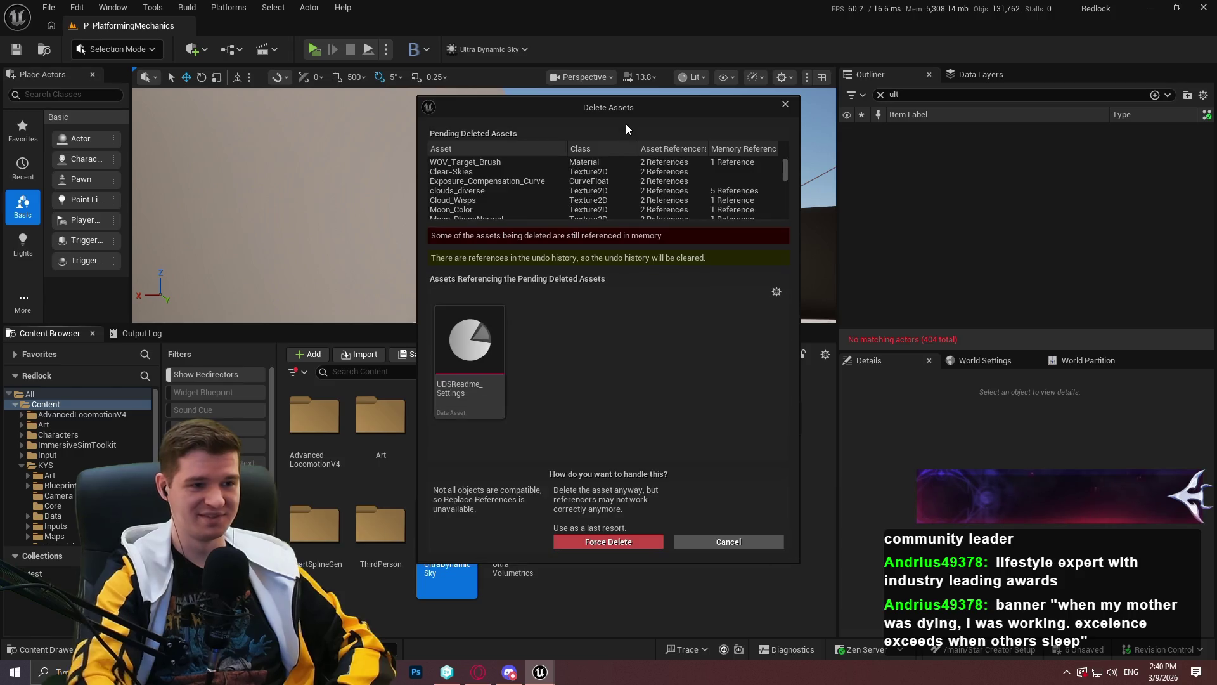
Inspect the UDSReadme_Settings referencer, then force delete the pending Ultra Dynamic Sky assets
{"action": "left_click", "coordinate": [463, 356]}
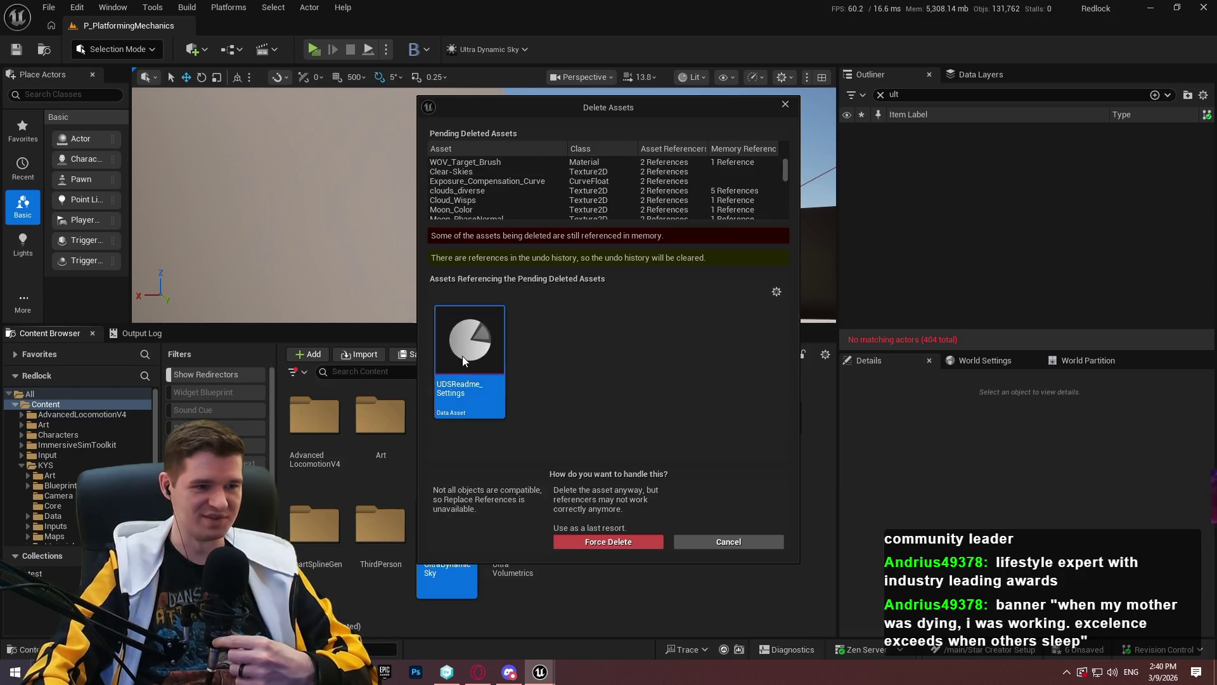
{"action": "right_click", "coordinate": [479, 356]}
{"action": "left_click", "coordinate": [538, 384]}
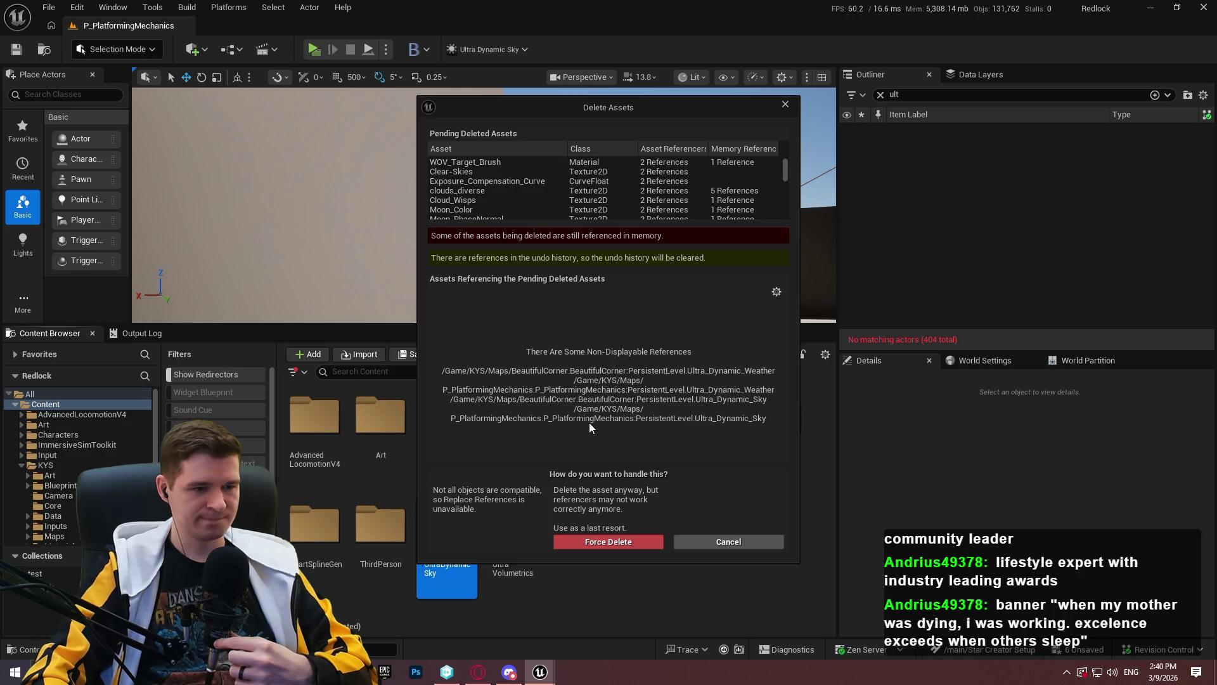
{"action": "left_click", "coordinate": [607, 540]}
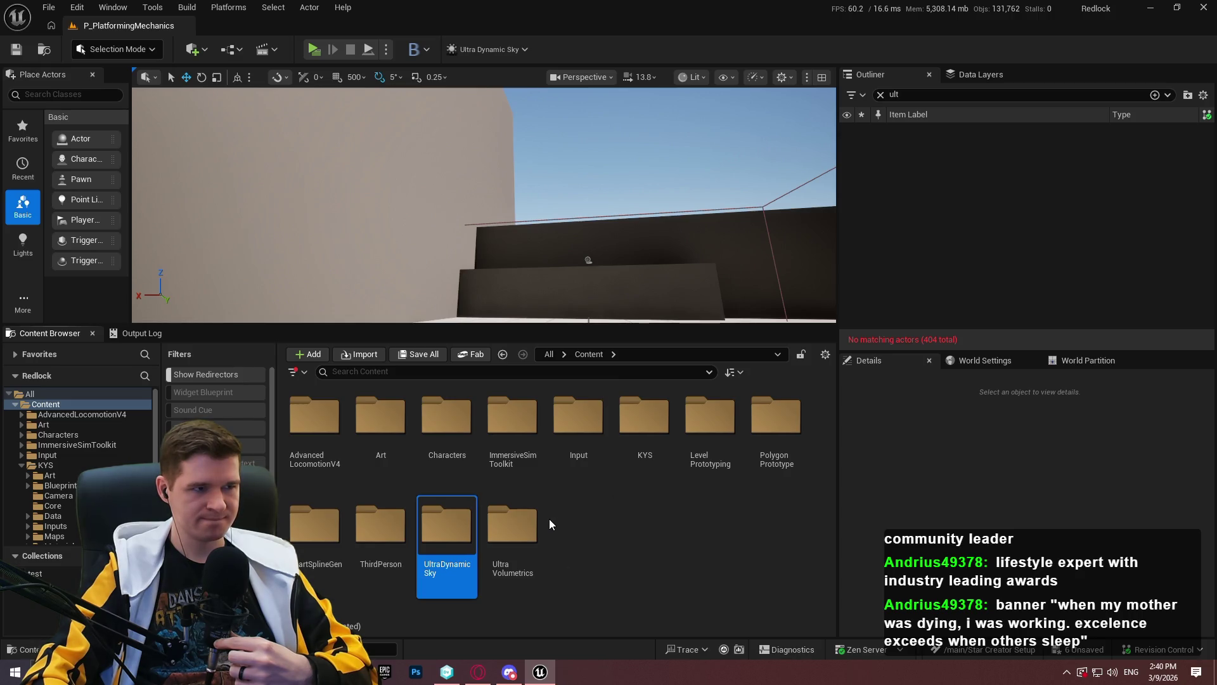
Delete the UltraDynamicSky folder, which halts at 7% because RandomWeatherVariation_State is in use
{"action": "key", "text": "Delete"}
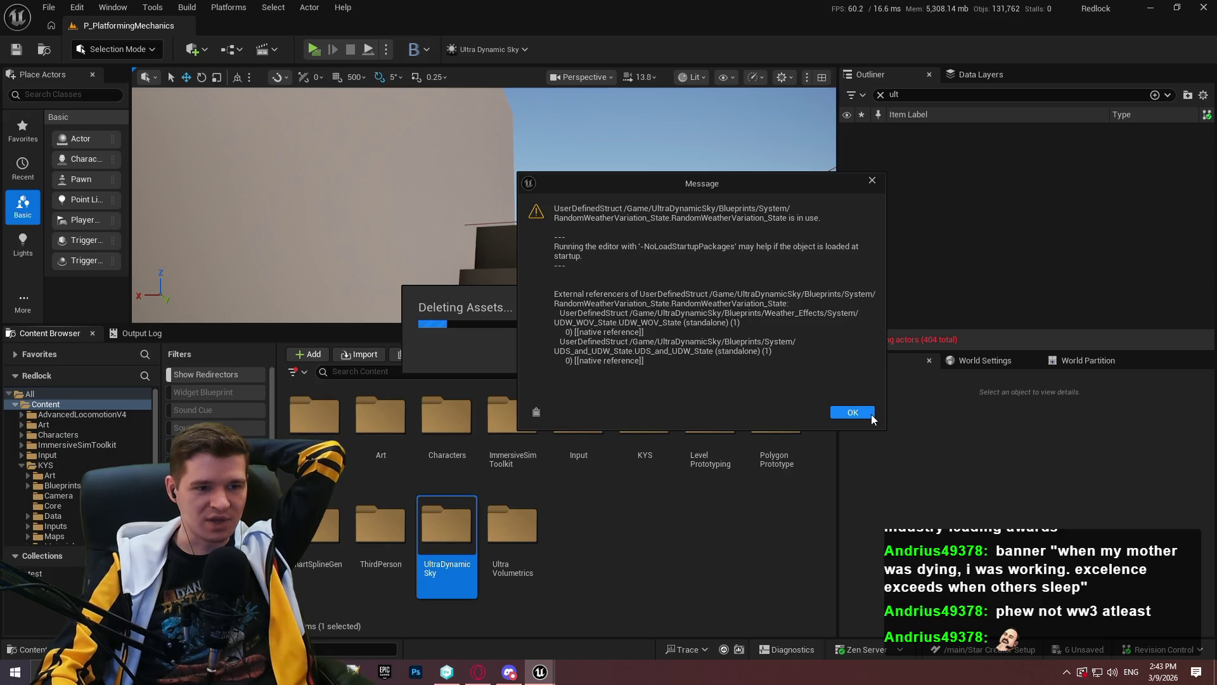
Dismiss the struct-in-use warnings, including UDS_DateAndTime, so the UltraDynamicSky deletion completes
{"action": "left_click", "coordinate": [854, 414]}
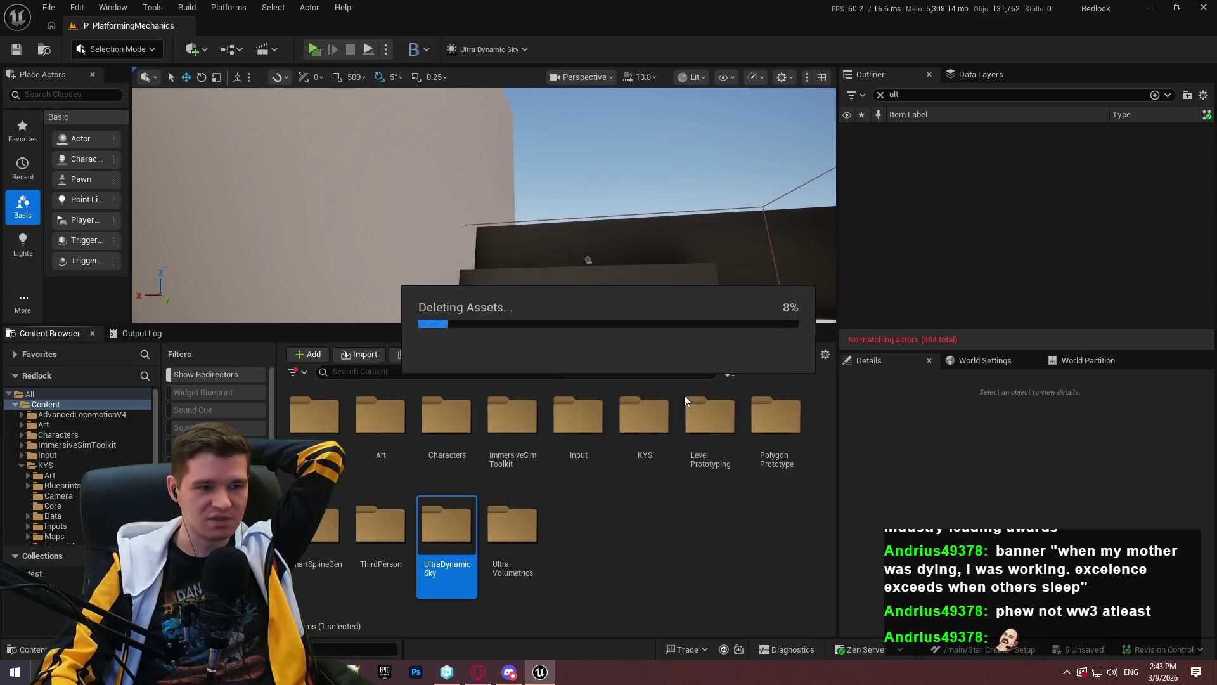
{"action": "left_click", "coordinate": [770, 441]}
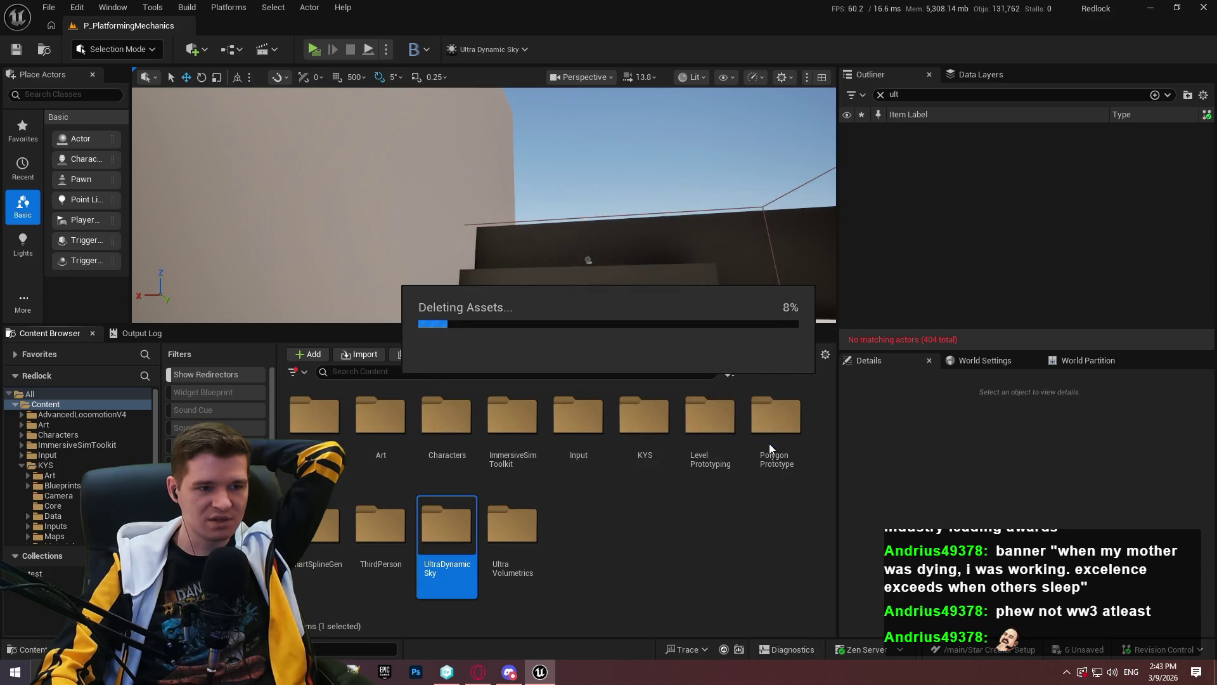
{"action": "left_click", "coordinate": [760, 434]}
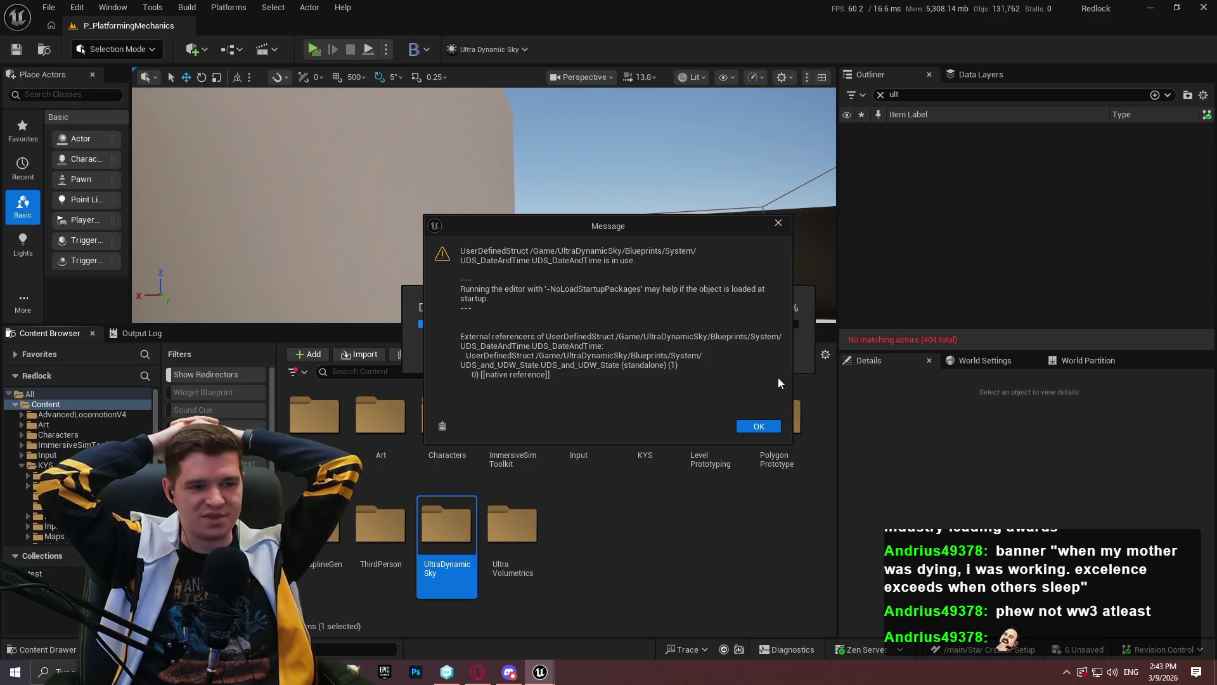
{"action": "left_click", "coordinate": [754, 426]}
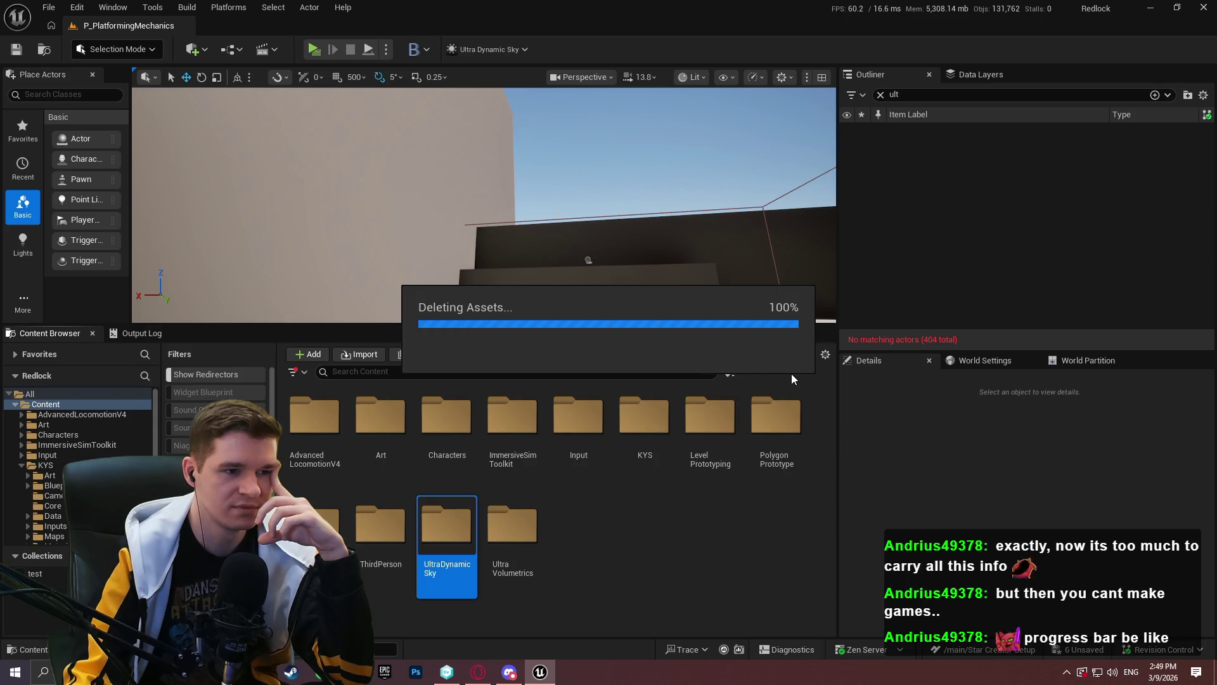
{"action": "right_click", "coordinate": [444, 545]}
{"action": "left_click", "coordinate": [612, 432]}
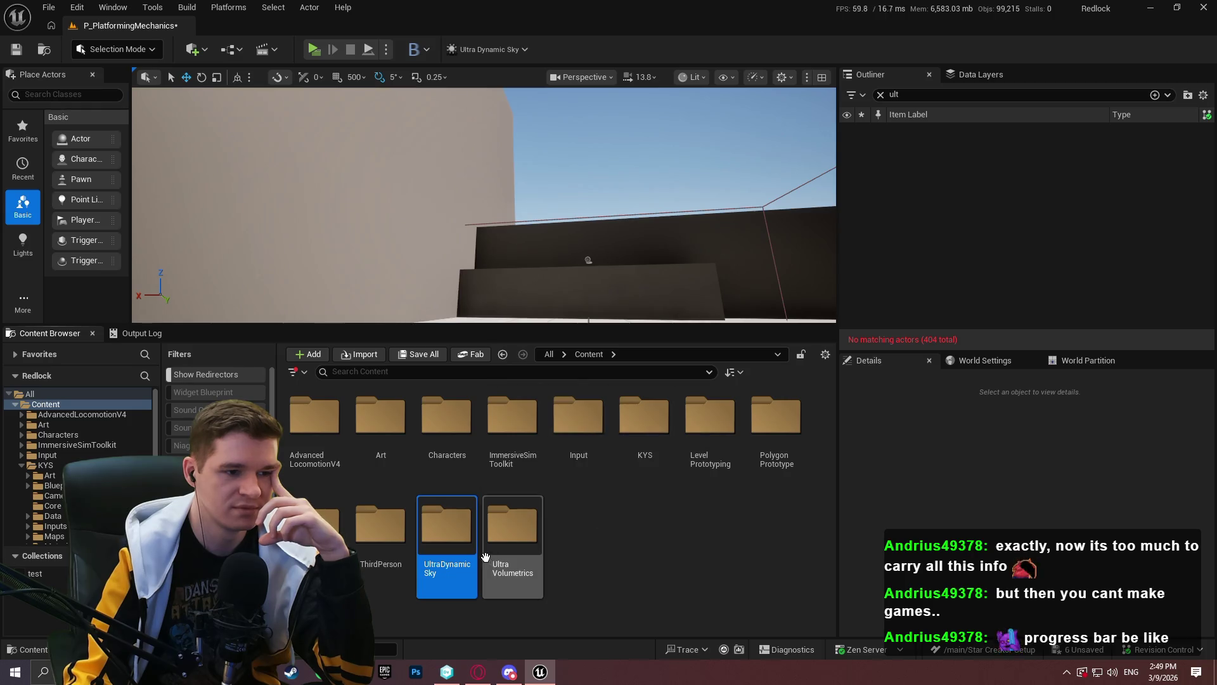
Delete the UltraDynamicSky folder again, confirming removal of the folder and its listed assets
{"action": "double_click", "coordinate": [466, 528]}
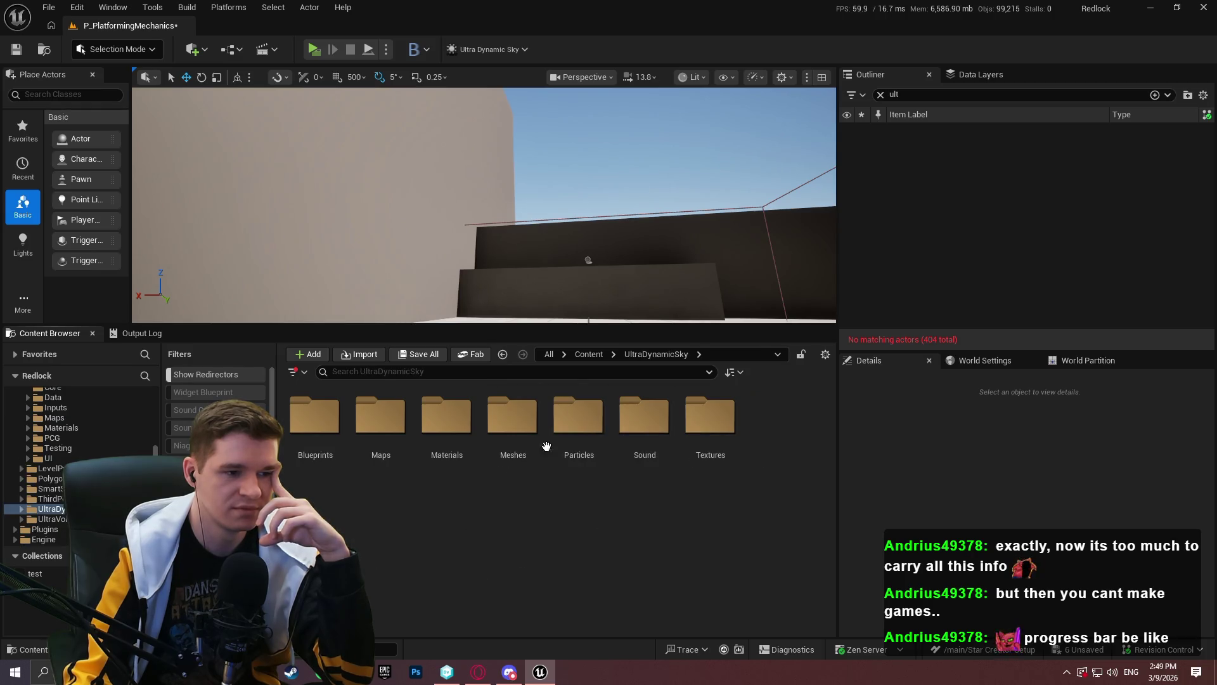
{"action": "left_click", "coordinate": [586, 354]}
{"action": "left_click", "coordinate": [451, 537]}
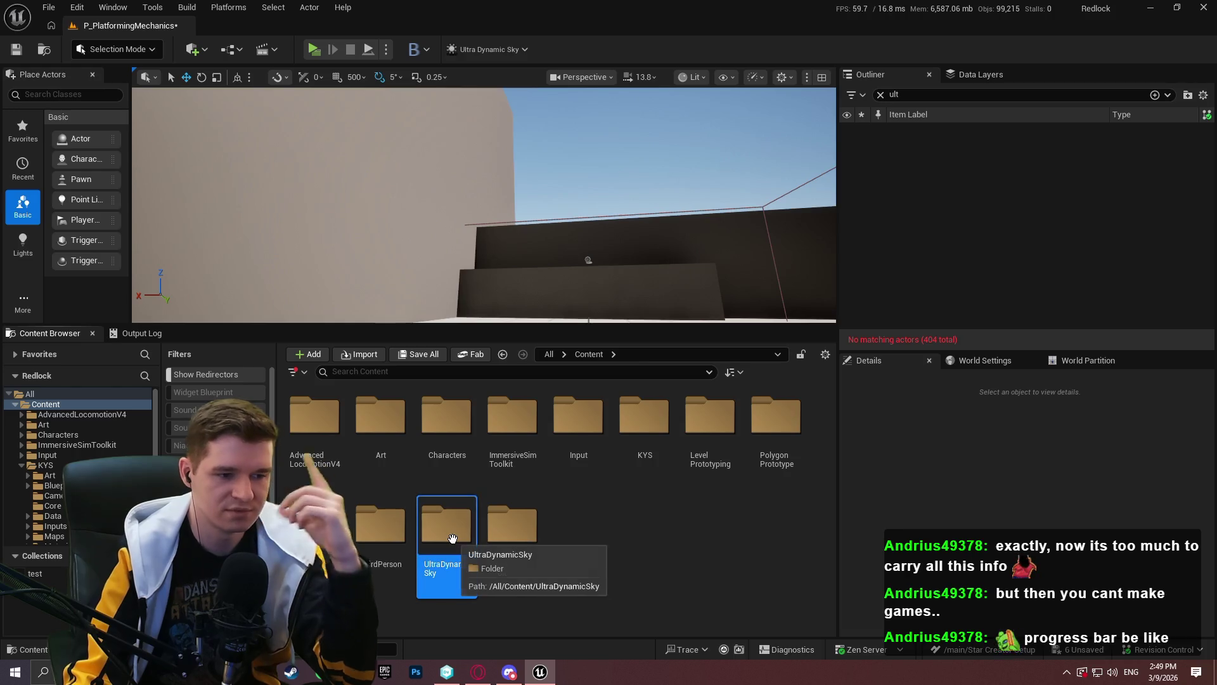
{"action": "key", "text": "Delete"}
{"action": "left_click", "coordinate": [515, 572]}
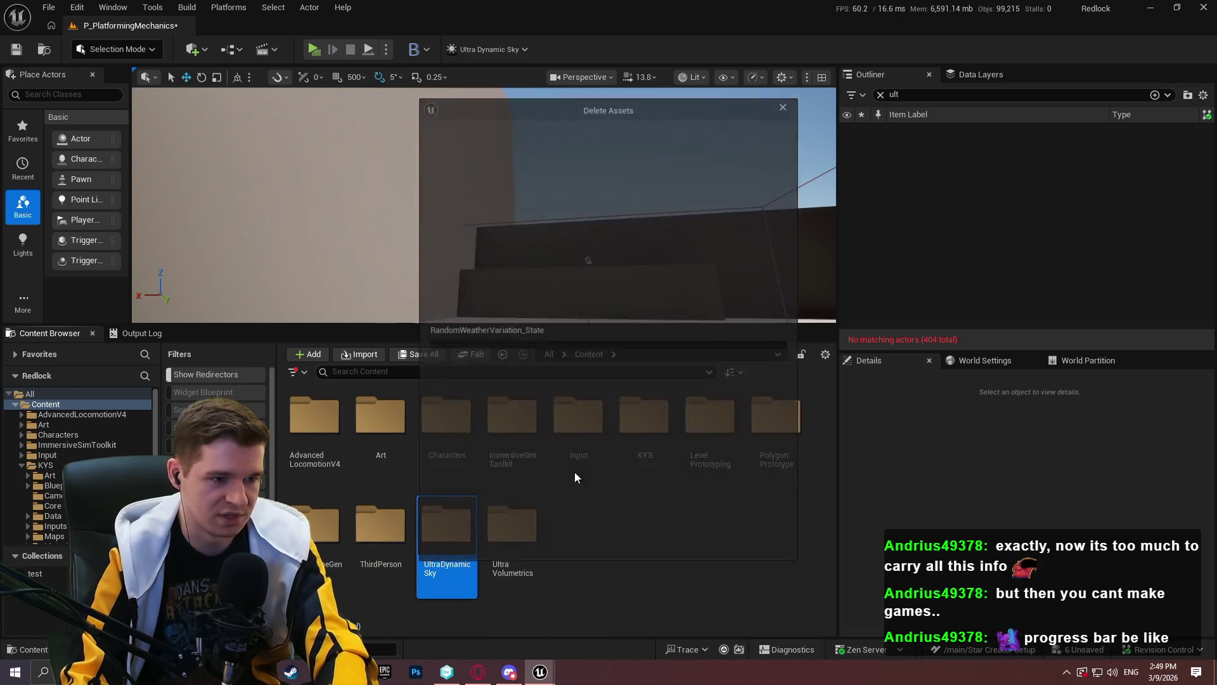
{"action": "left_click", "coordinate": [579, 542]}
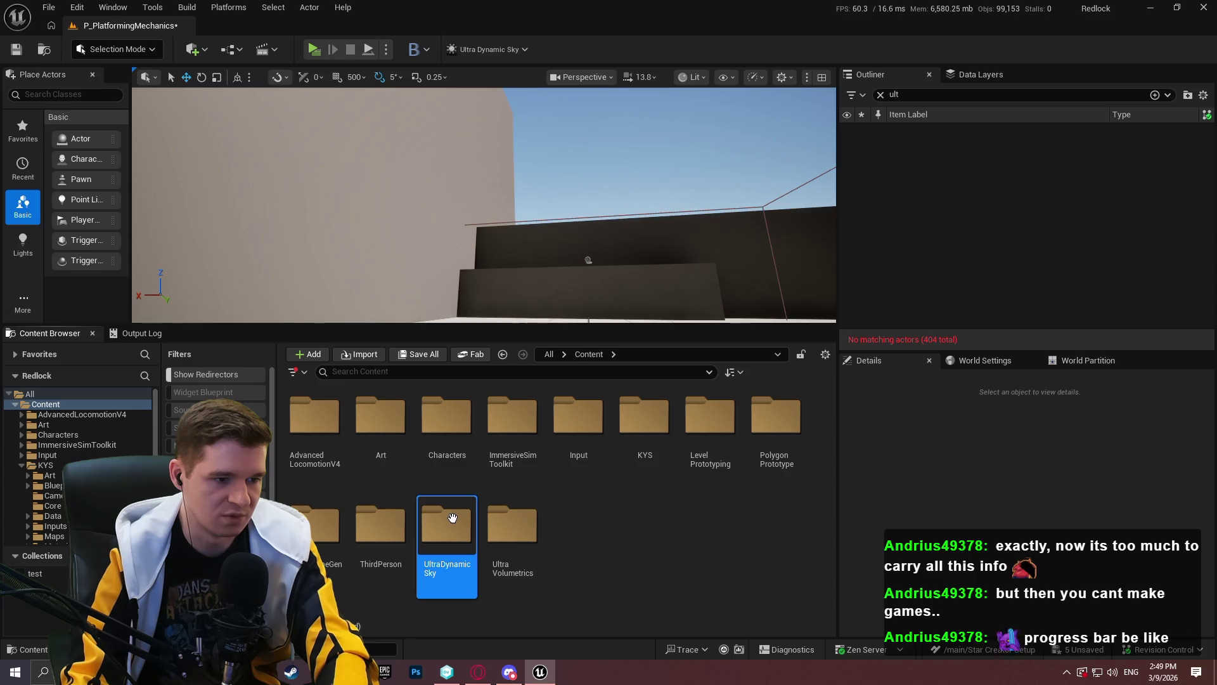
{"action": "key", "text": "Delete"}
{"action": "left_click", "coordinate": [501, 547]}
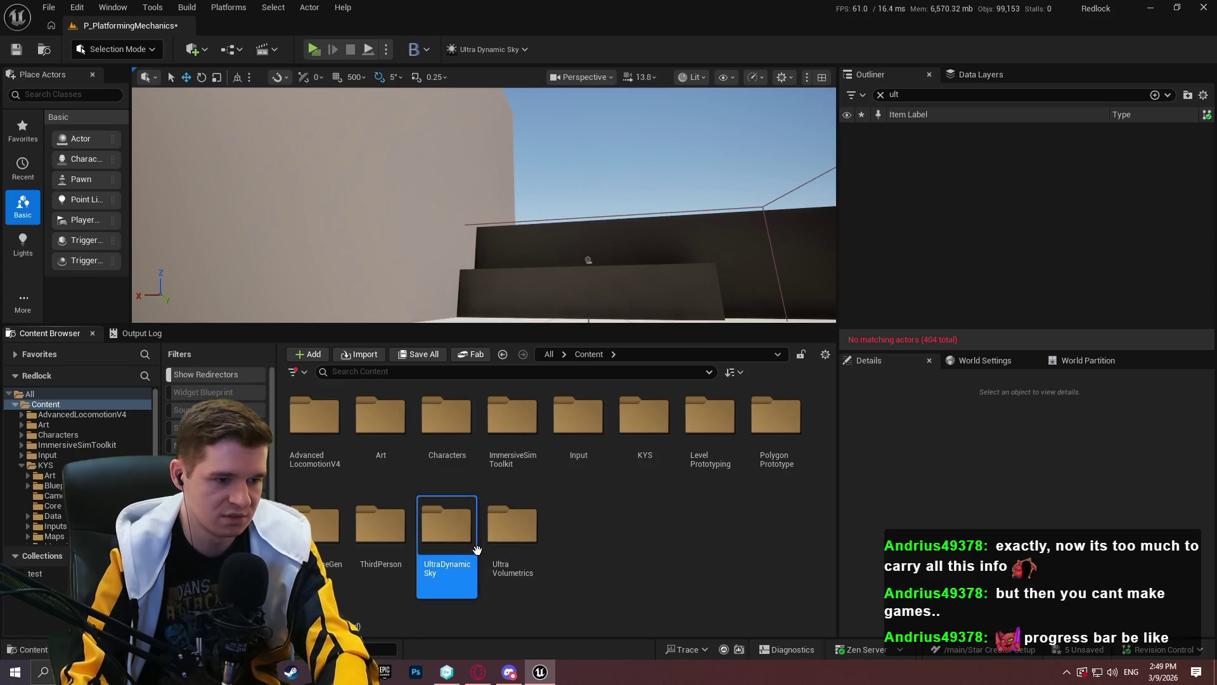
Update the folder's redirector references, then browse into UltraDynamicSky and its Blueprints subfolder
{"action": "right_click", "coordinate": [456, 536]}
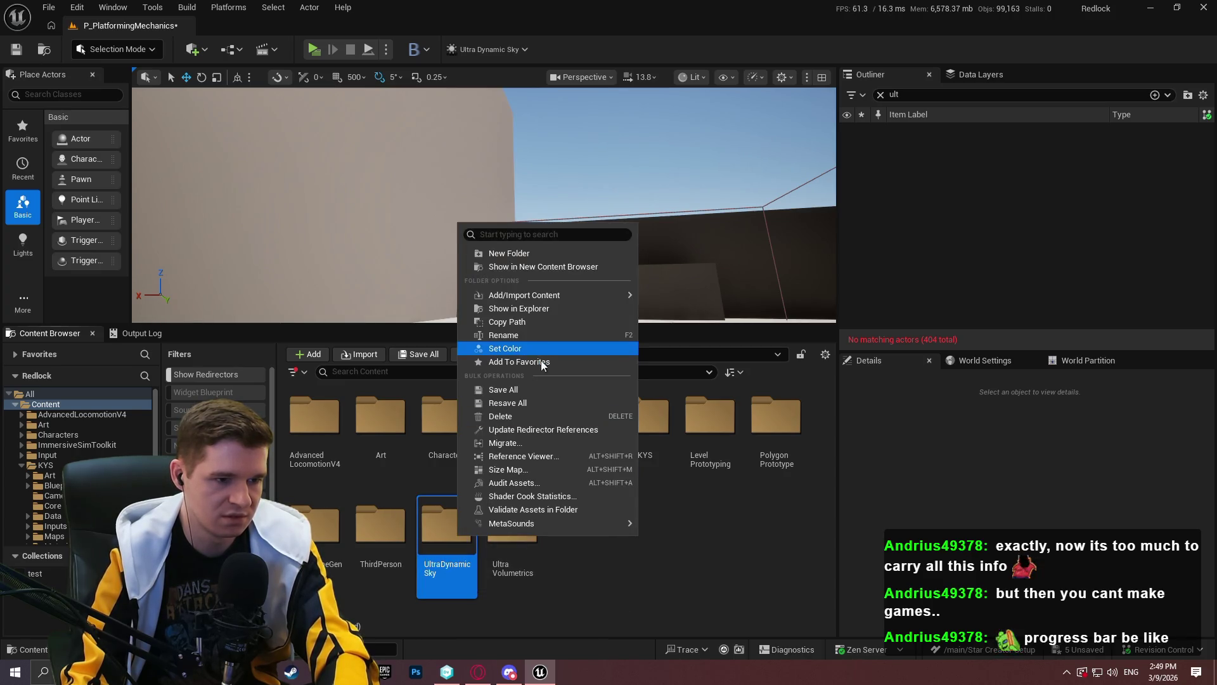
{"action": "left_click", "coordinate": [553, 429]}
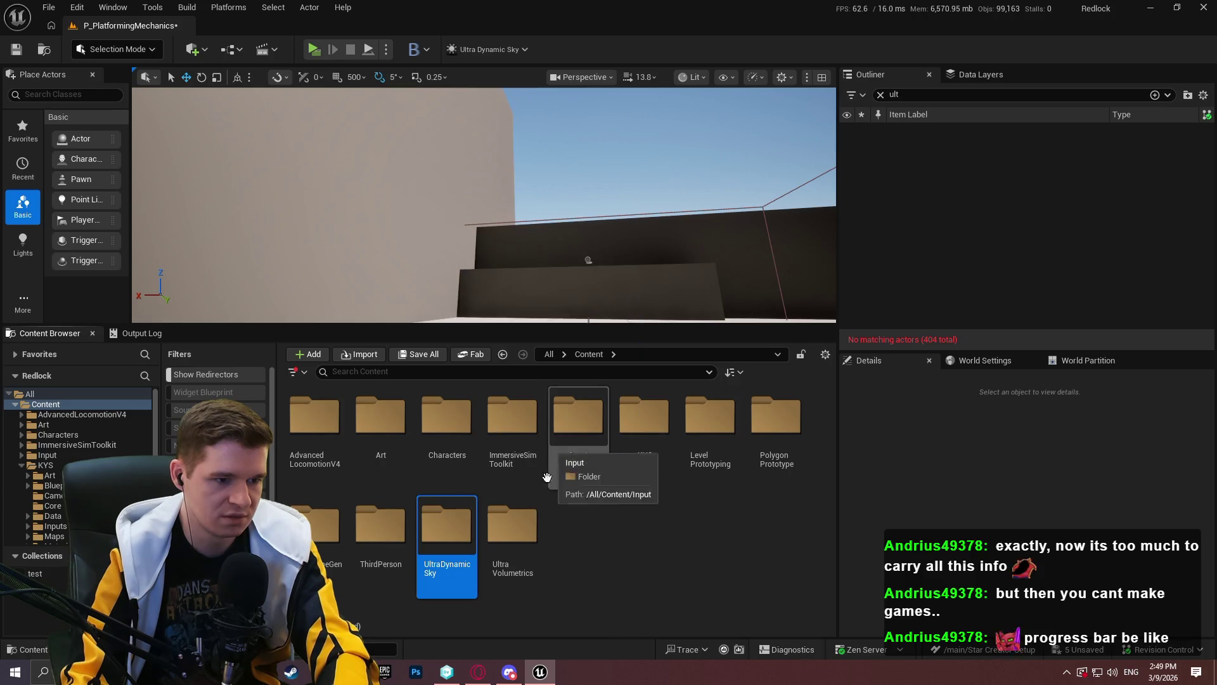
{"action": "double_click", "coordinate": [446, 527]}
{"action": "double_click", "coordinate": [327, 448]}
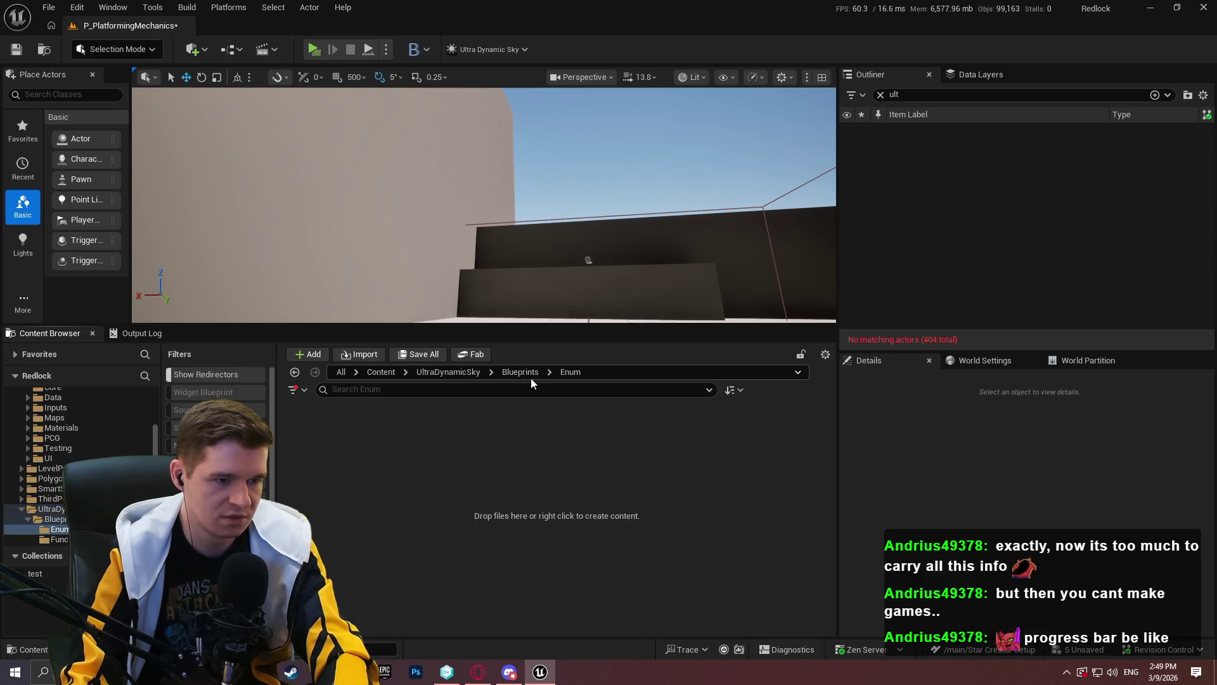
{"action": "left_click", "coordinate": [463, 372]}
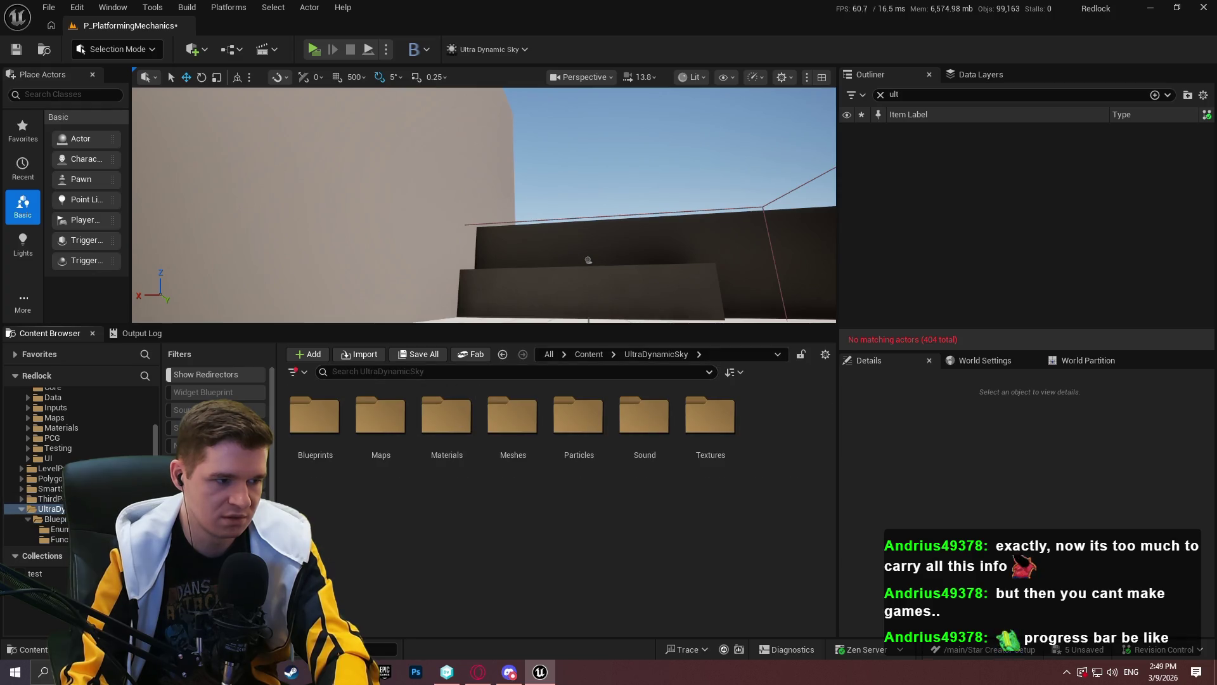
{"action": "right_click", "coordinate": [74, 508]}
{"action": "left_click", "coordinate": [179, 401]}
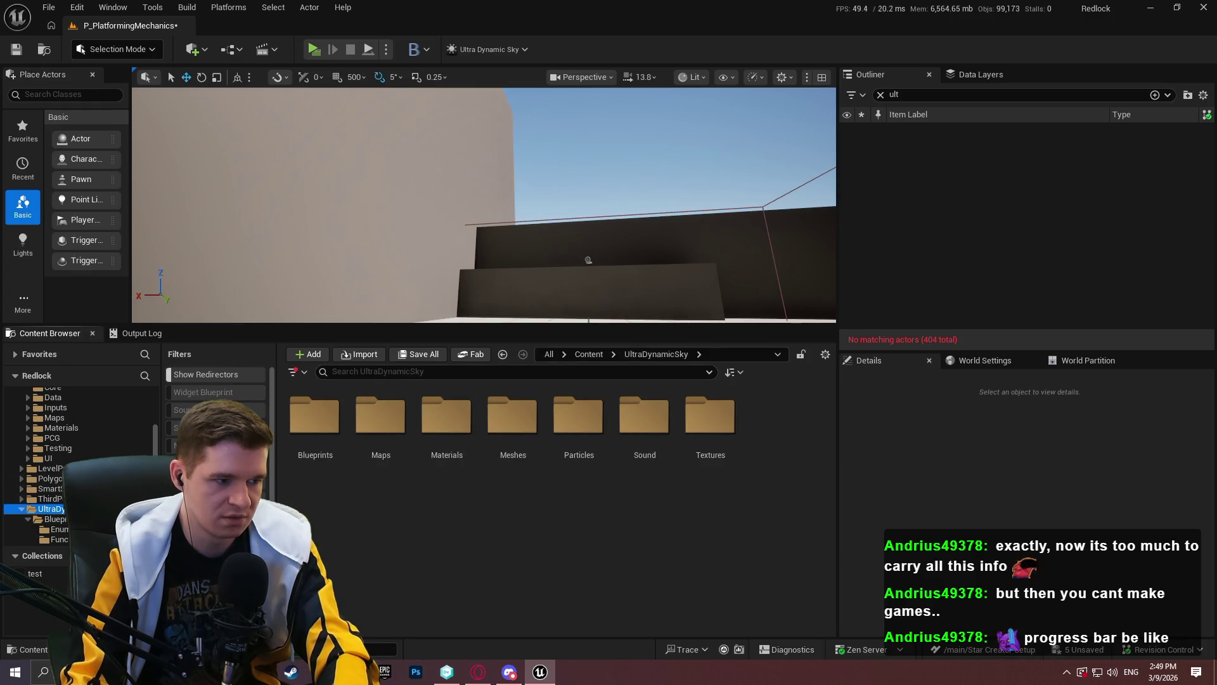
{"action": "right_click", "coordinate": [74, 508]}
{"action": "left_click", "coordinate": [178, 434]}
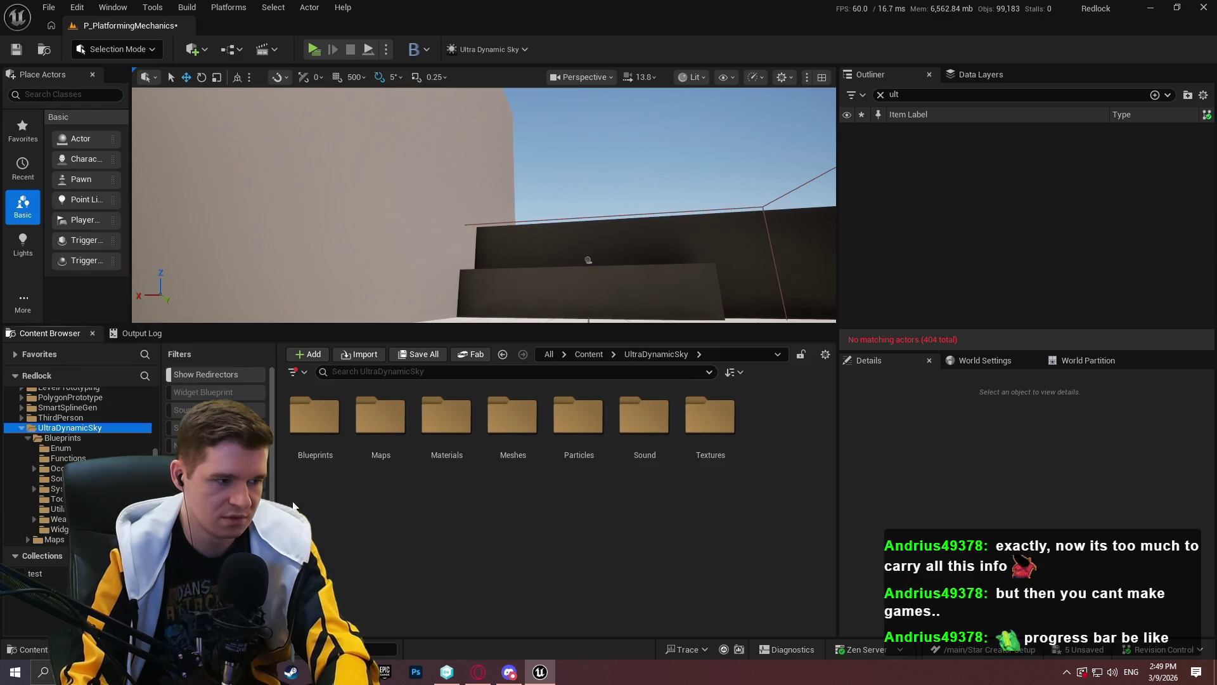
Quit Unreal with Save Selected and Check Out Selected for P_PlatformingMechanics, returning to version control
{"action": "left_click", "coordinate": [1212, 7]}
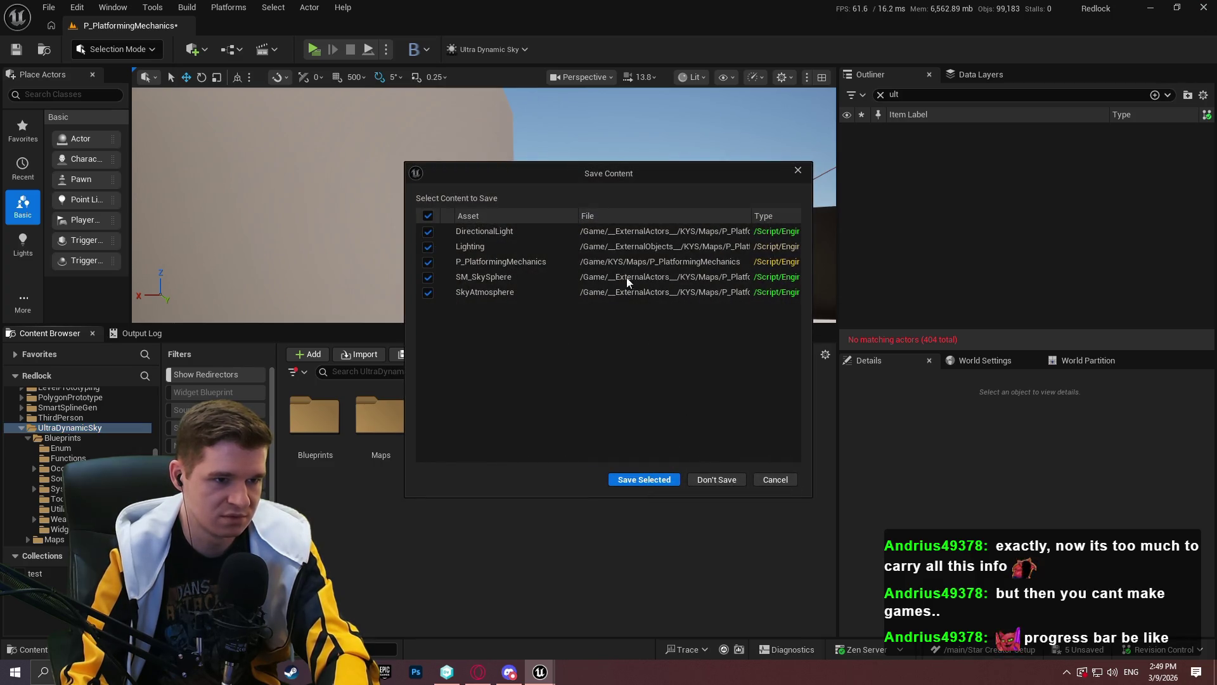
{"action": "left_click", "coordinate": [663, 481]}
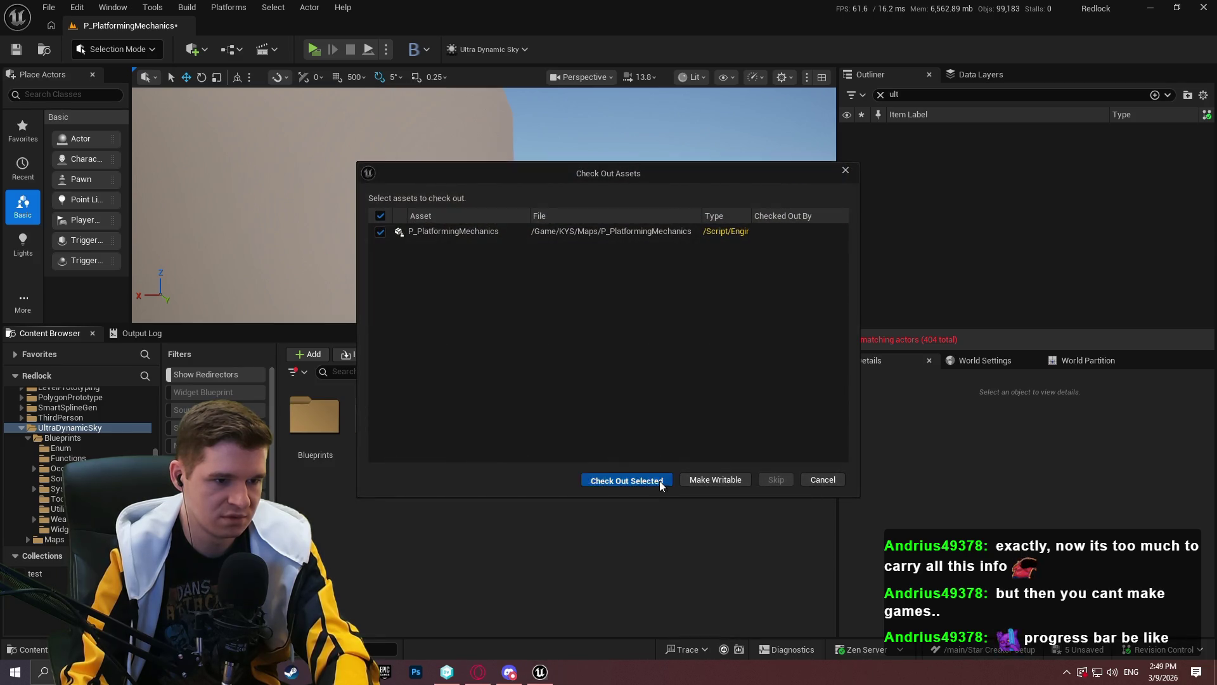
{"action": "left_click", "coordinate": [659, 480]}
{"action": "key", "text": "alt+Tab"}
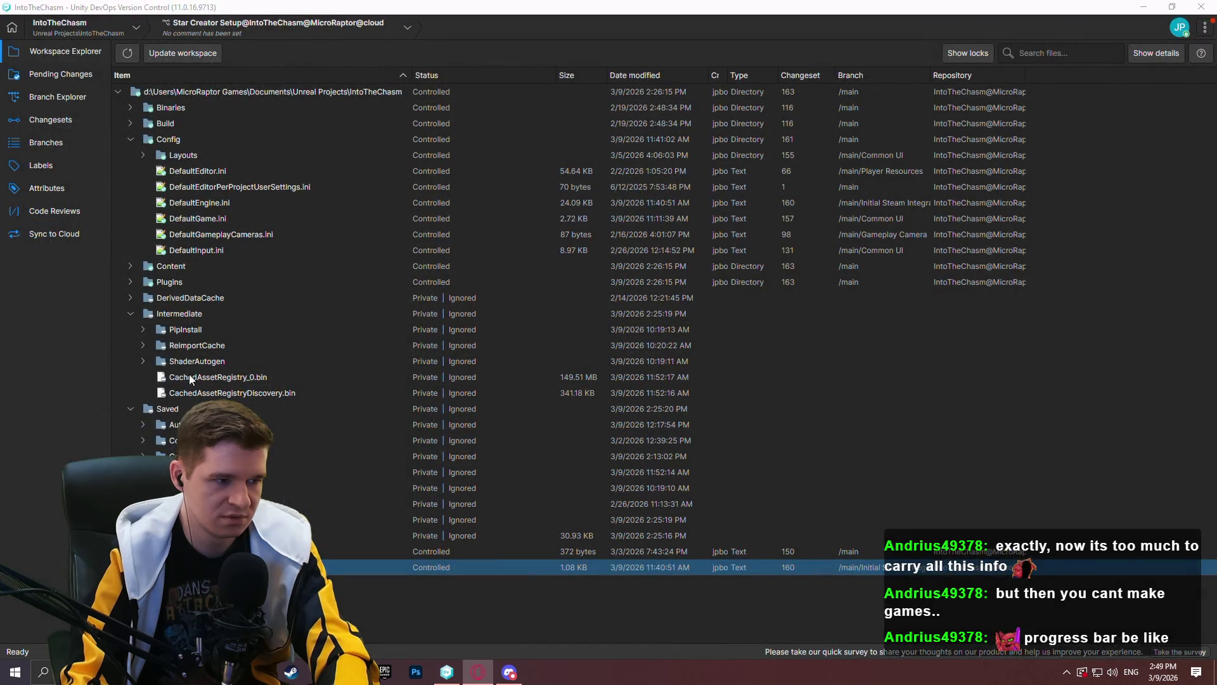
Delete the UltraDynamicSky folder under Content from disk
{"action": "left_click", "coordinate": [132, 266]}
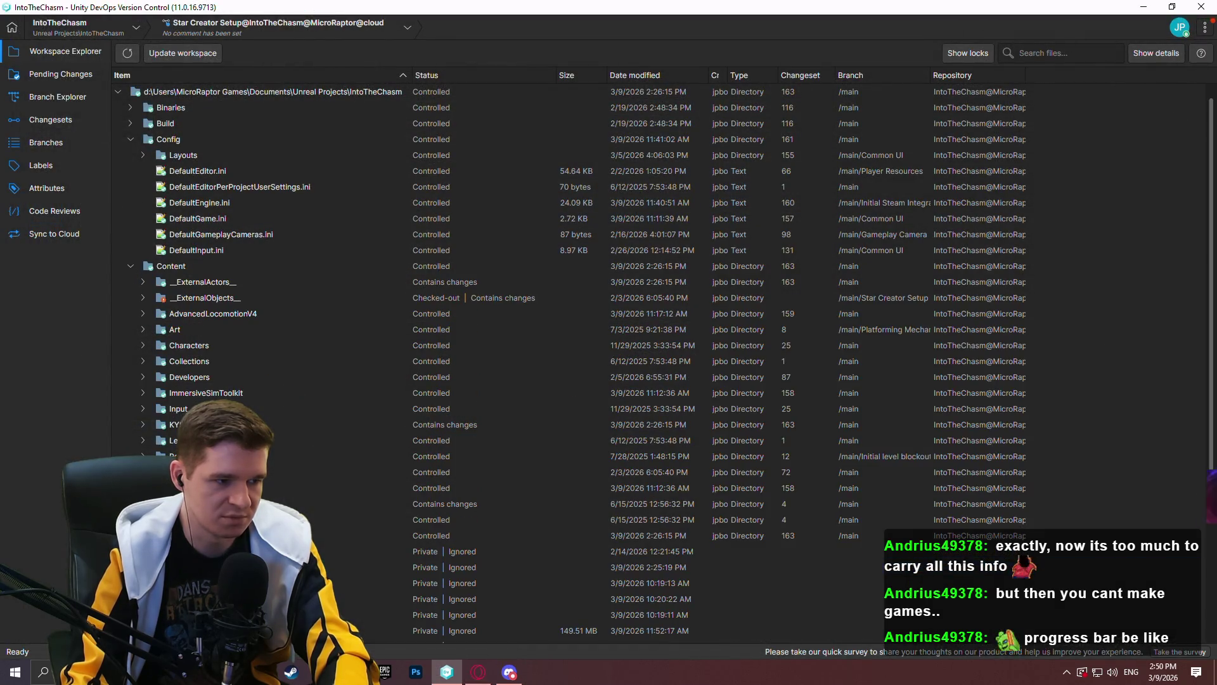
{"action": "key", "text": "Delete"}
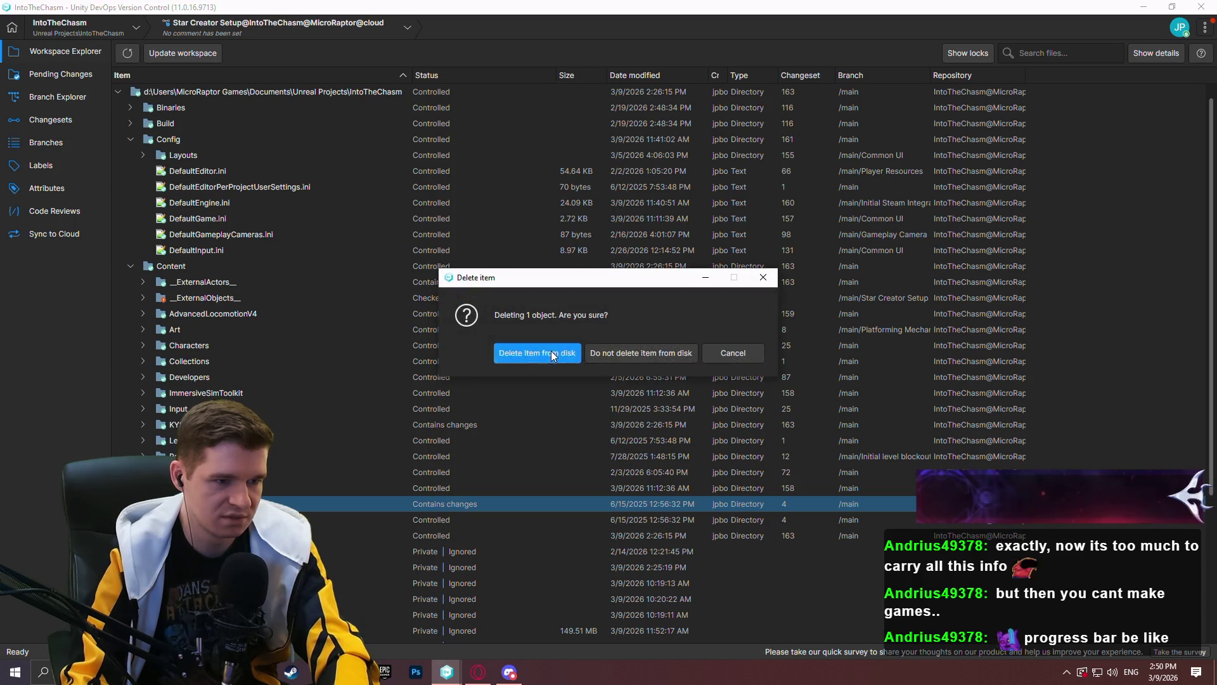
{"action": "left_click", "coordinate": [550, 352]}
Relaunch the Redlock project in Unreal from its .uproject file
{"action": "scroll", "coordinate": [275, 445], "scroll_direction": "down", "scroll_amount": 2}
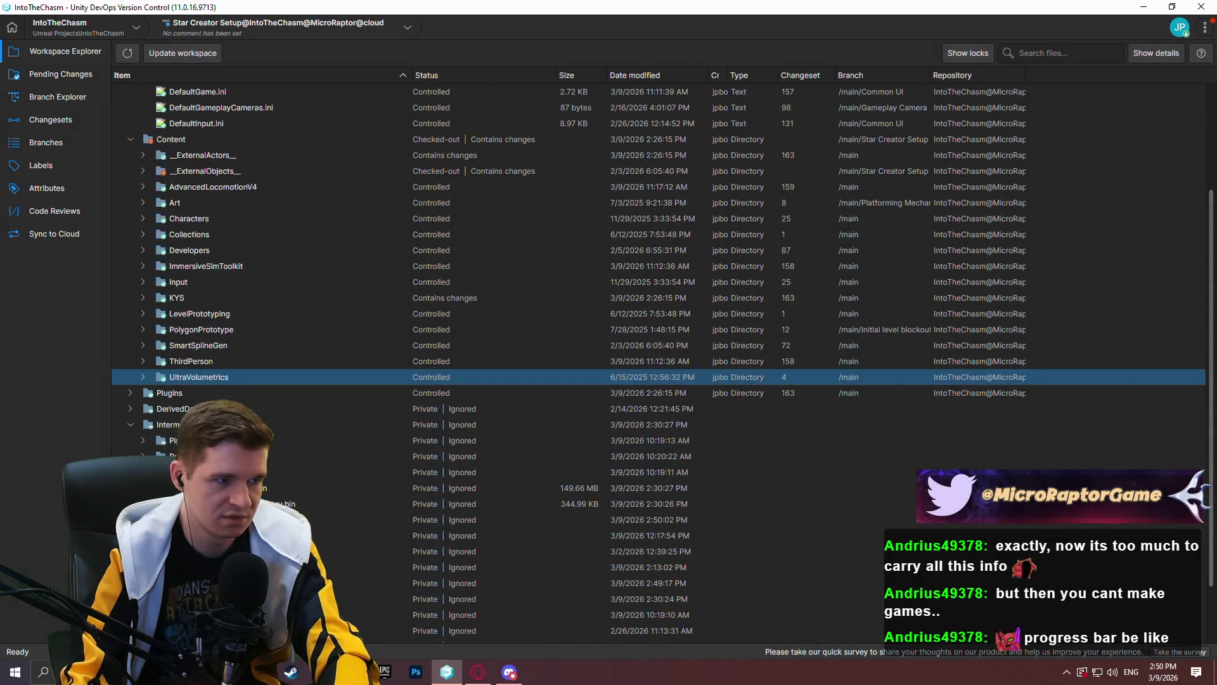
{"action": "scroll", "coordinate": [662, 362], "scroll_direction": "down", "scroll_amount": 1}
{"action": "double_click", "coordinate": [286, 634]}
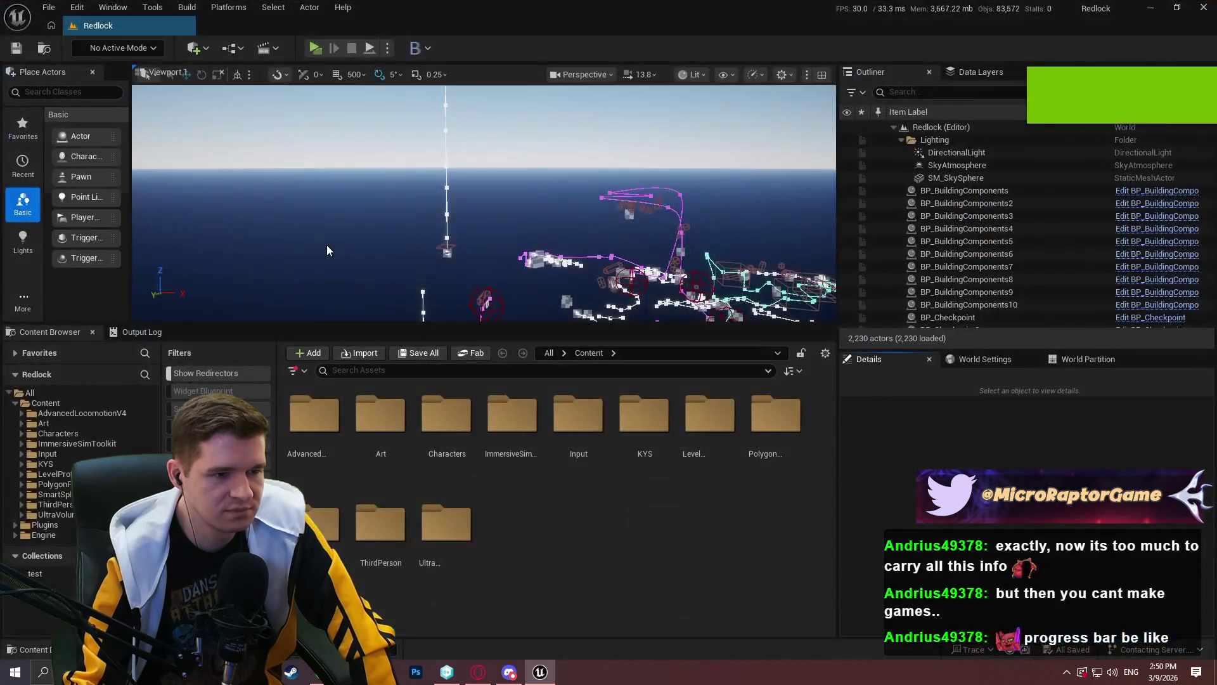
Open the P_PlatformingMechanics map from the KYS > Maps folder
{"action": "left_click", "coordinate": [957, 156]}
{"action": "left_click", "coordinate": [956, 166], "text": "ctrl"}
{"action": "left_click", "coordinate": [949, 179], "text": "ctrl"}
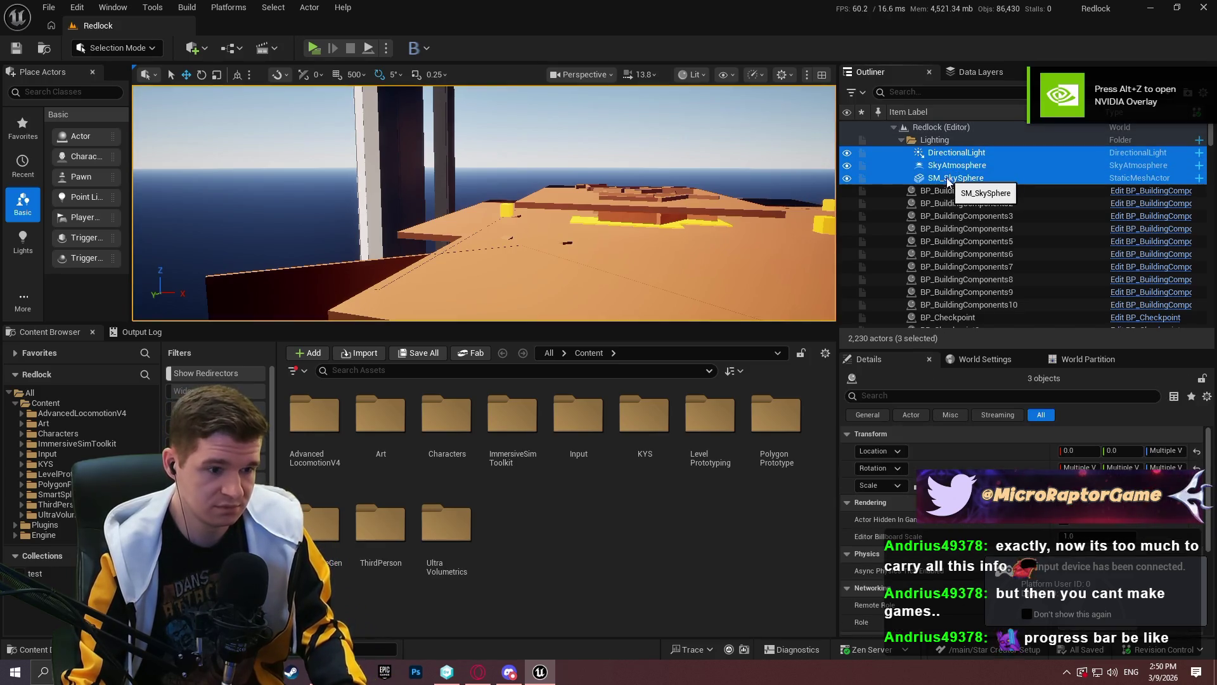
{"action": "double_click", "coordinate": [644, 444]}
{"action": "left_click", "coordinate": [704, 481]}
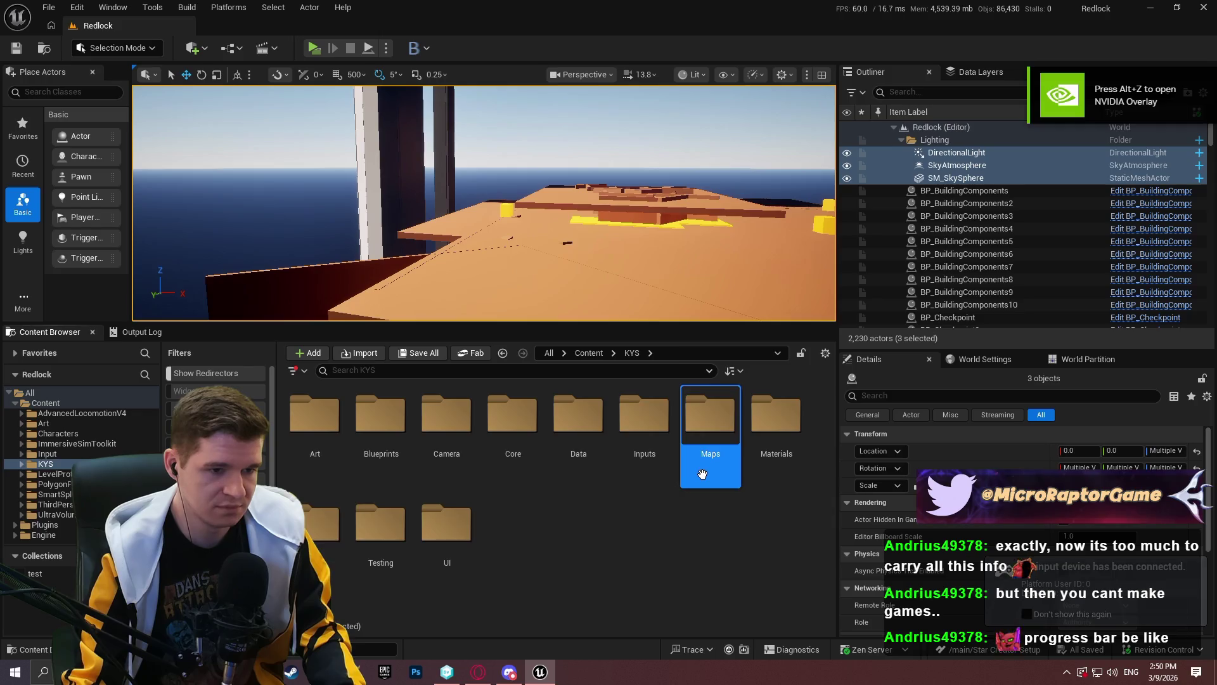
{"action": "double_click", "coordinate": [704, 481]}
{"action": "double_click", "coordinate": [320, 532]}
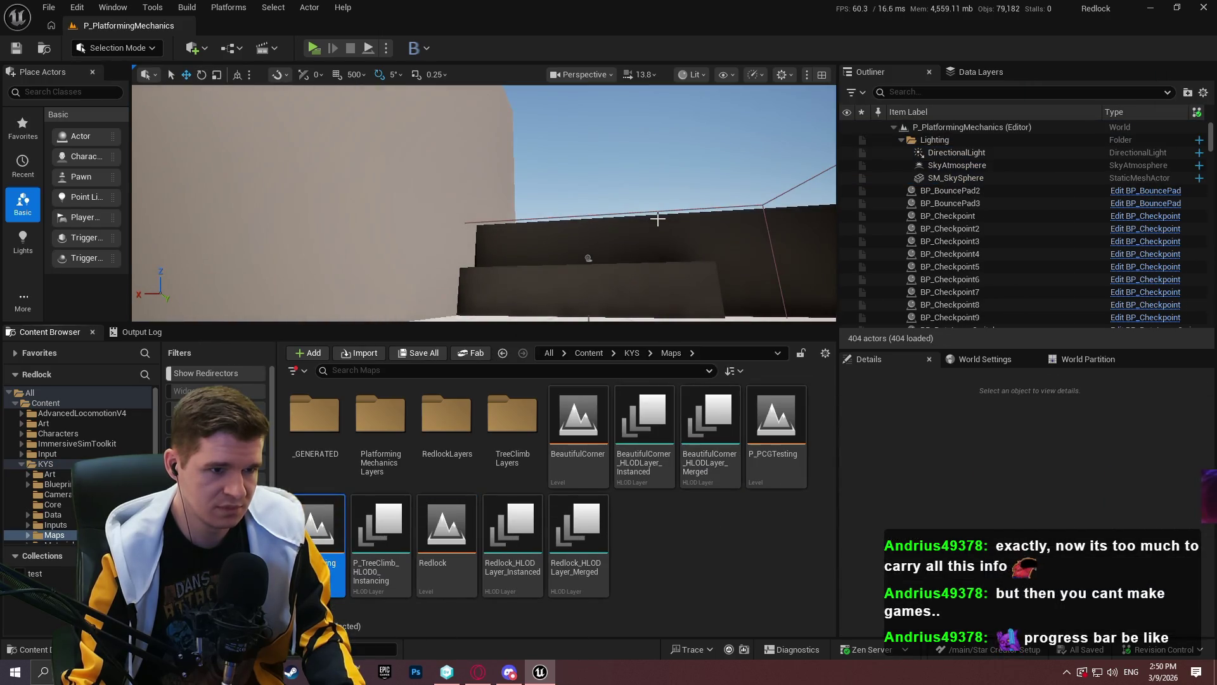
Update the IntoTheChasm workspace in version control and refresh its file list
{"action": "key", "text": "alt+Tab"}
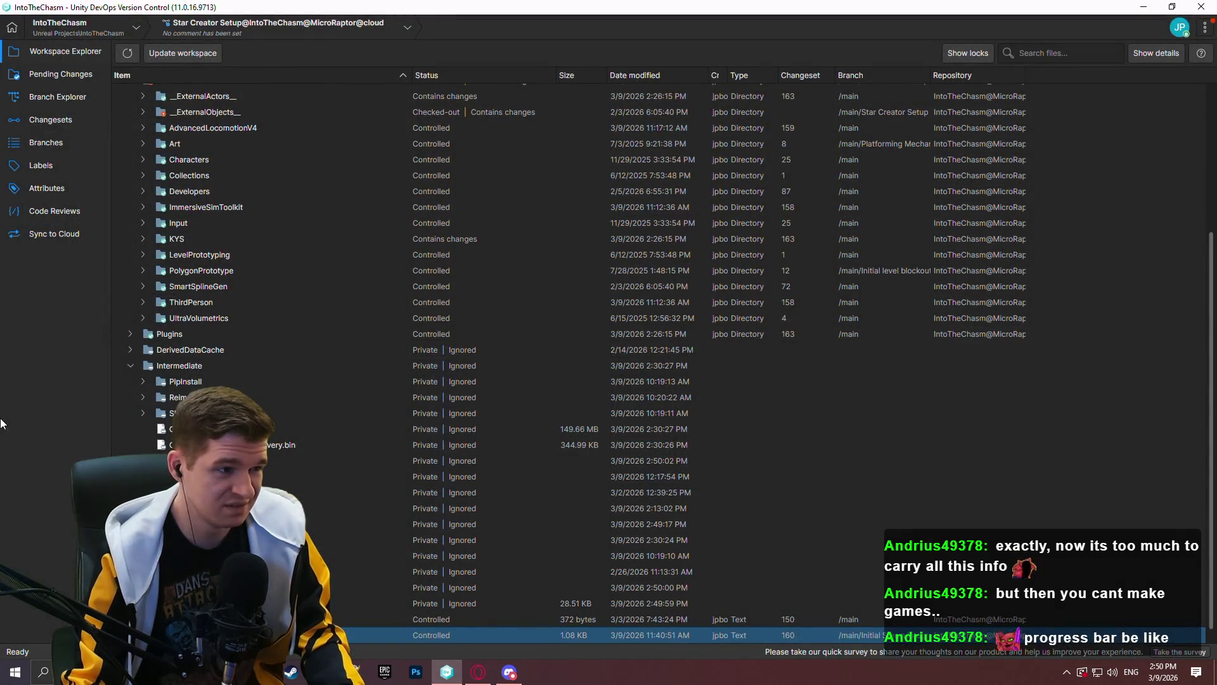
{"action": "scroll", "coordinate": [158, 147], "scroll_direction": "up", "scroll_amount": 1}
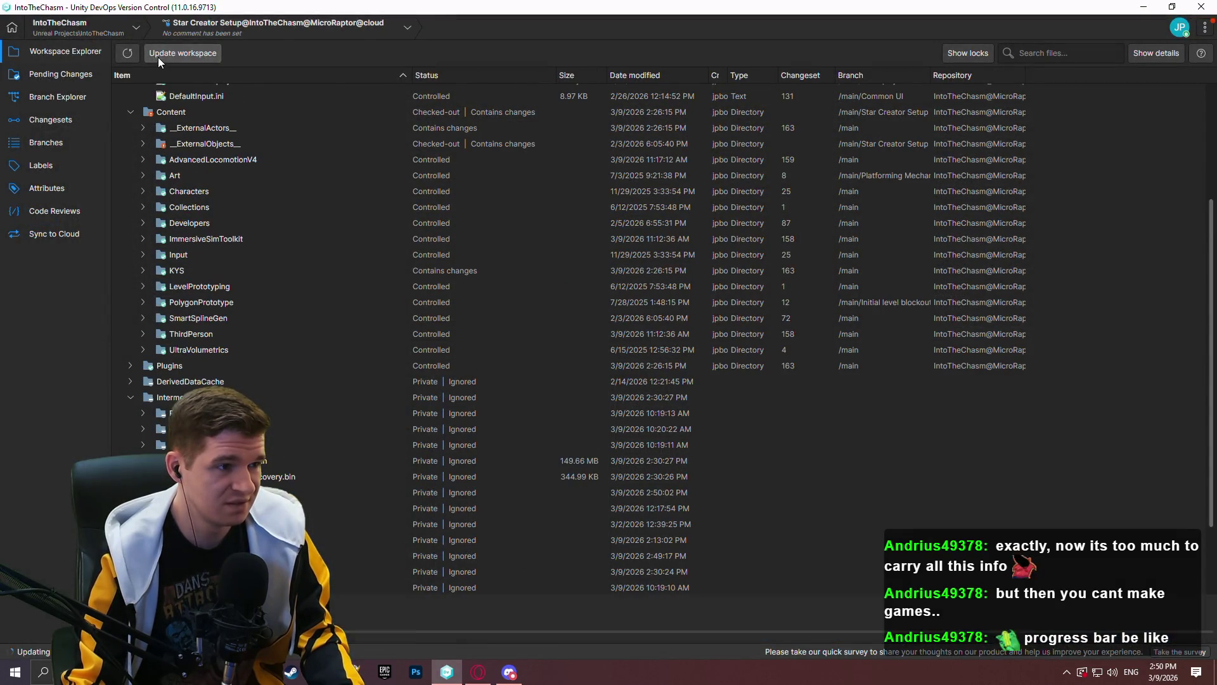
{"action": "left_click", "coordinate": [158, 55]}
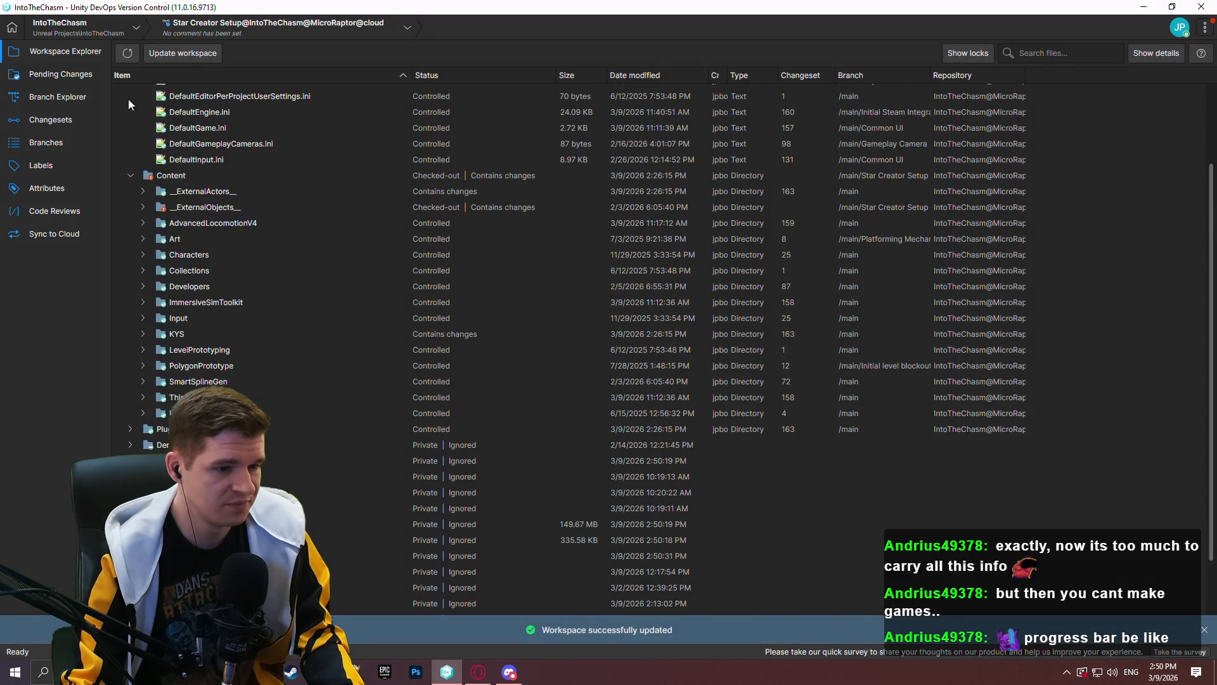
{"action": "left_click", "coordinate": [121, 60]}
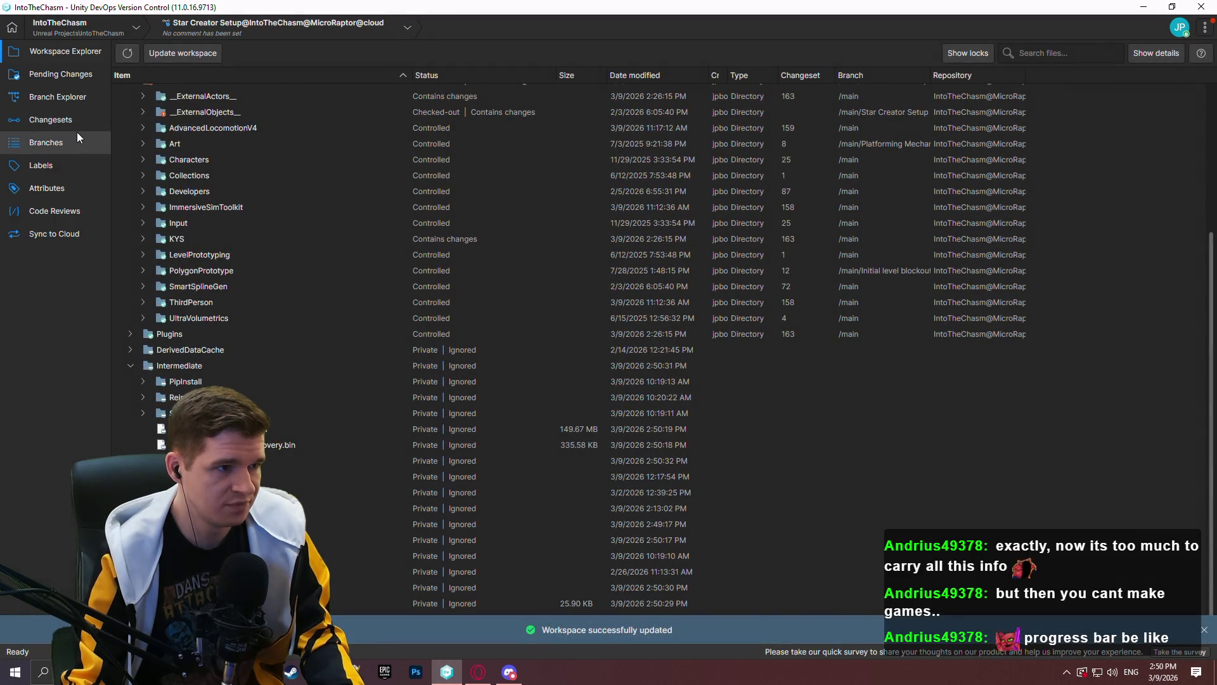
Review the pending changes, including the modified P_PlatformingMechanics.umap
{"action": "scroll", "coordinate": [170, 170], "scroll_direction": "up", "scroll_amount": 5}
{"action": "left_click", "coordinate": [58, 79]}
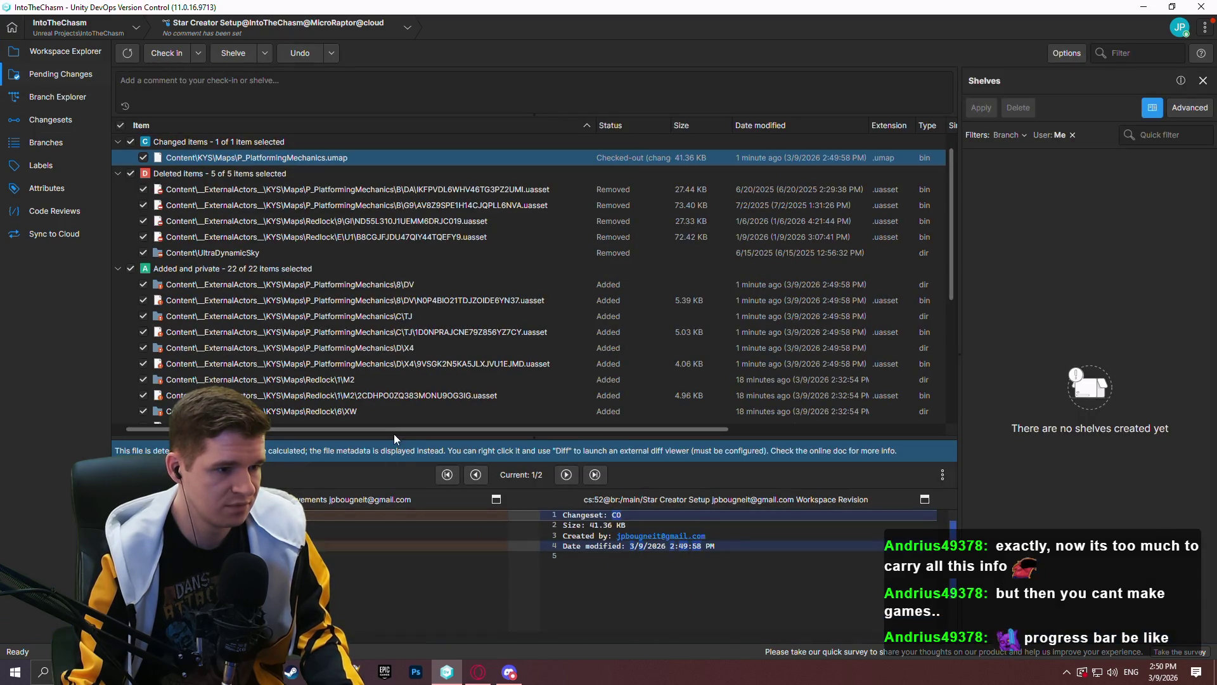
{"action": "left_click_drag", "start_coordinate": [396, 437], "coordinate": [393, 527]}
{"action": "left_click_drag", "start_coordinate": [948, 169], "coordinate": [948, 372]}
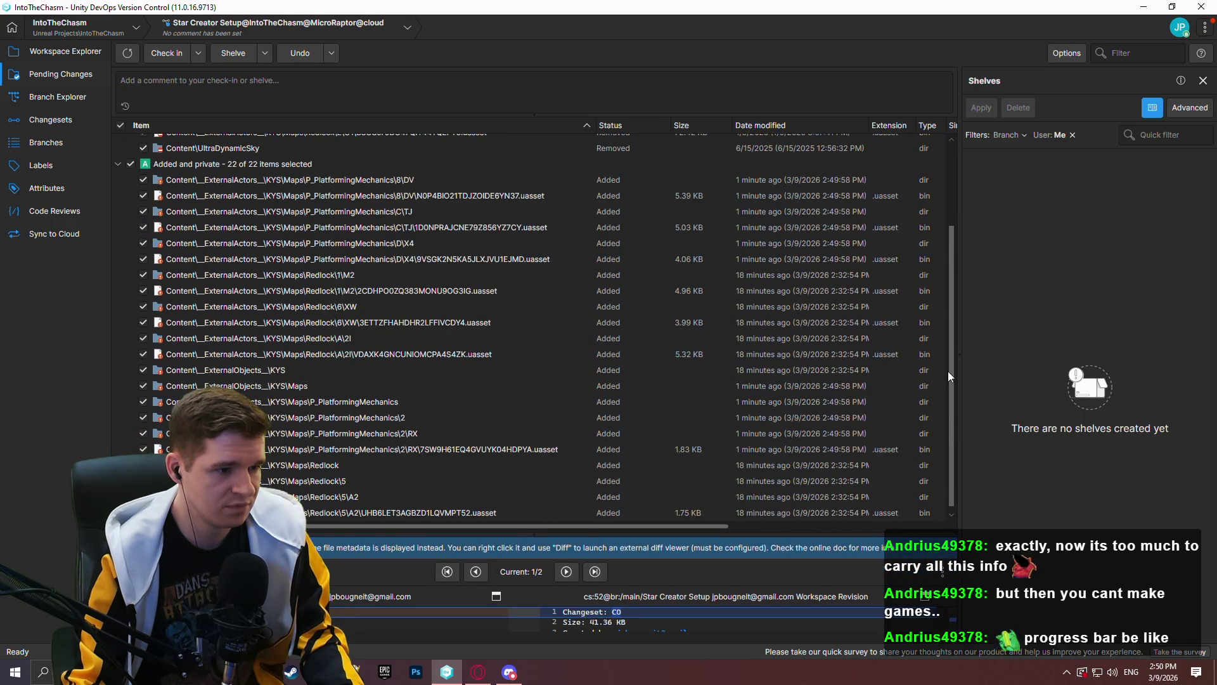
{"action": "scroll", "coordinate": [922, 285], "scroll_direction": "up", "scroll_amount": 3}
{"action": "left_click", "coordinate": [917, 159]}
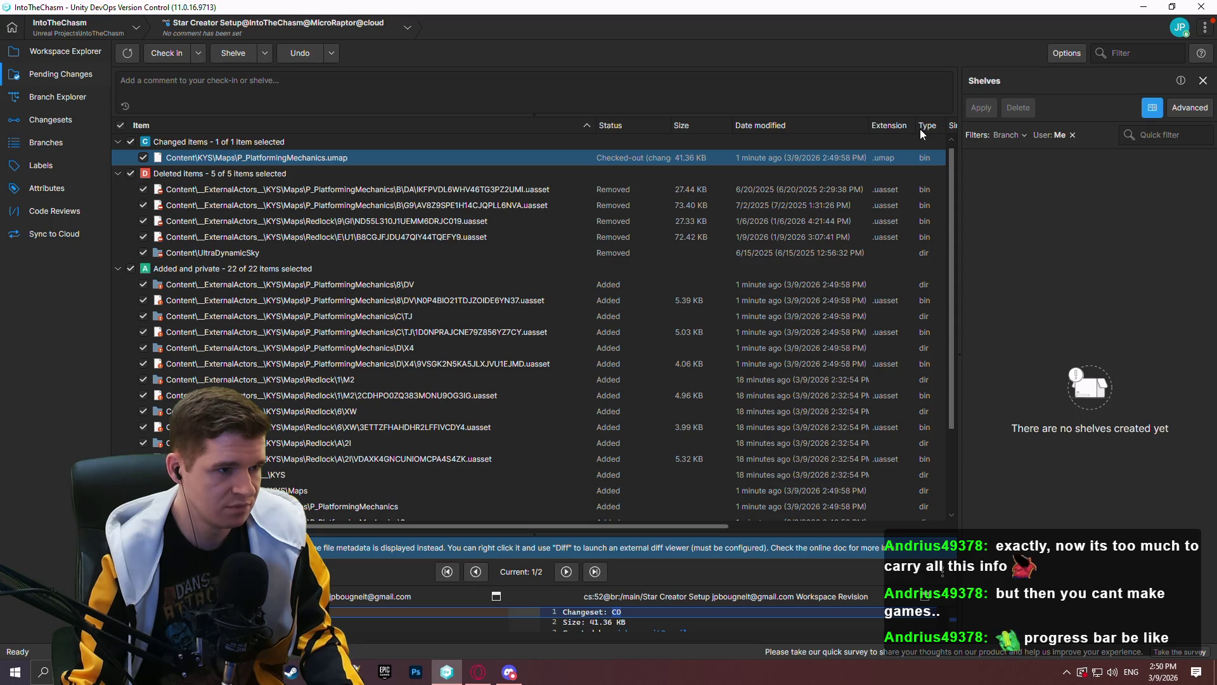
Check in all pending changes as changeset 164 with the comment 'Deleted UDS'
{"action": "left_click", "coordinate": [307, 88]}
{"action": "type", "text": "Deleted UDS"}
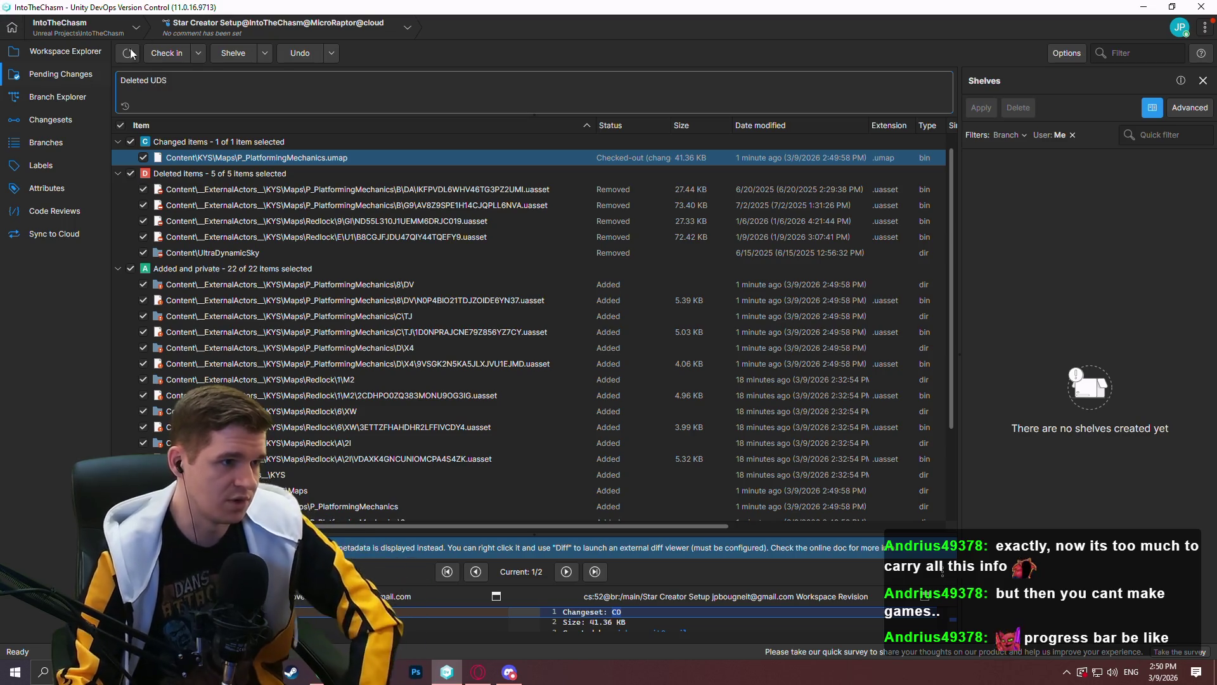
{"action": "left_click", "coordinate": [161, 56]}
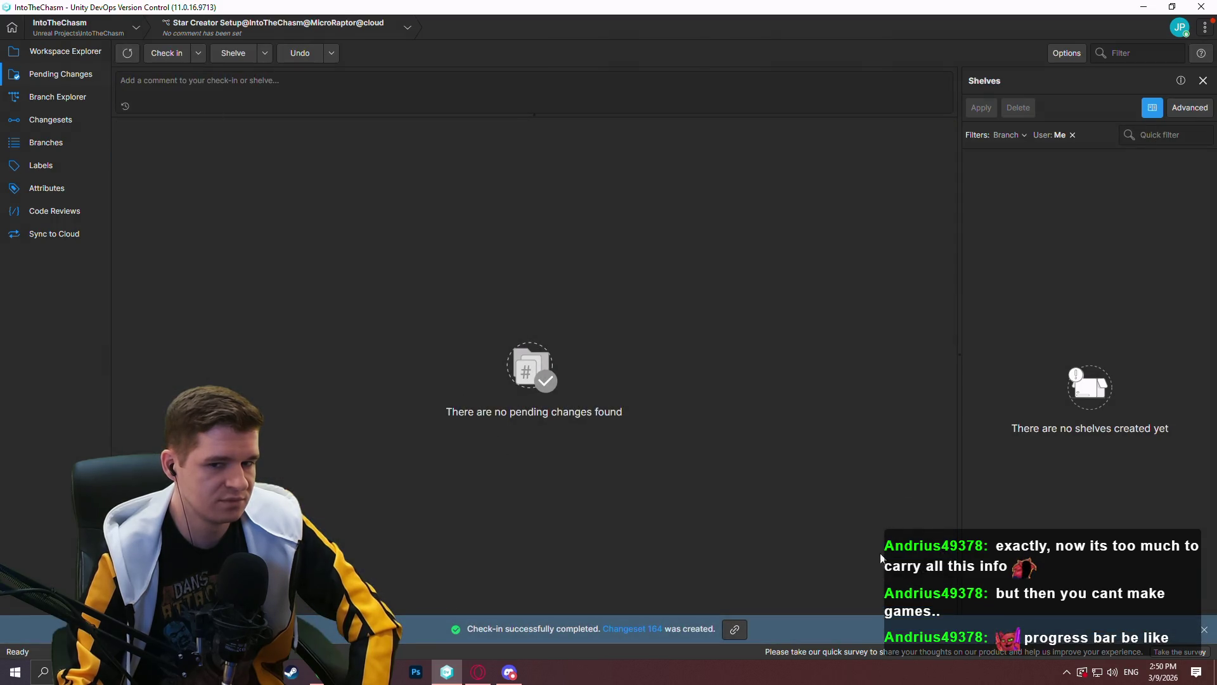
{"action": "left_click", "coordinate": [1204, 630]}
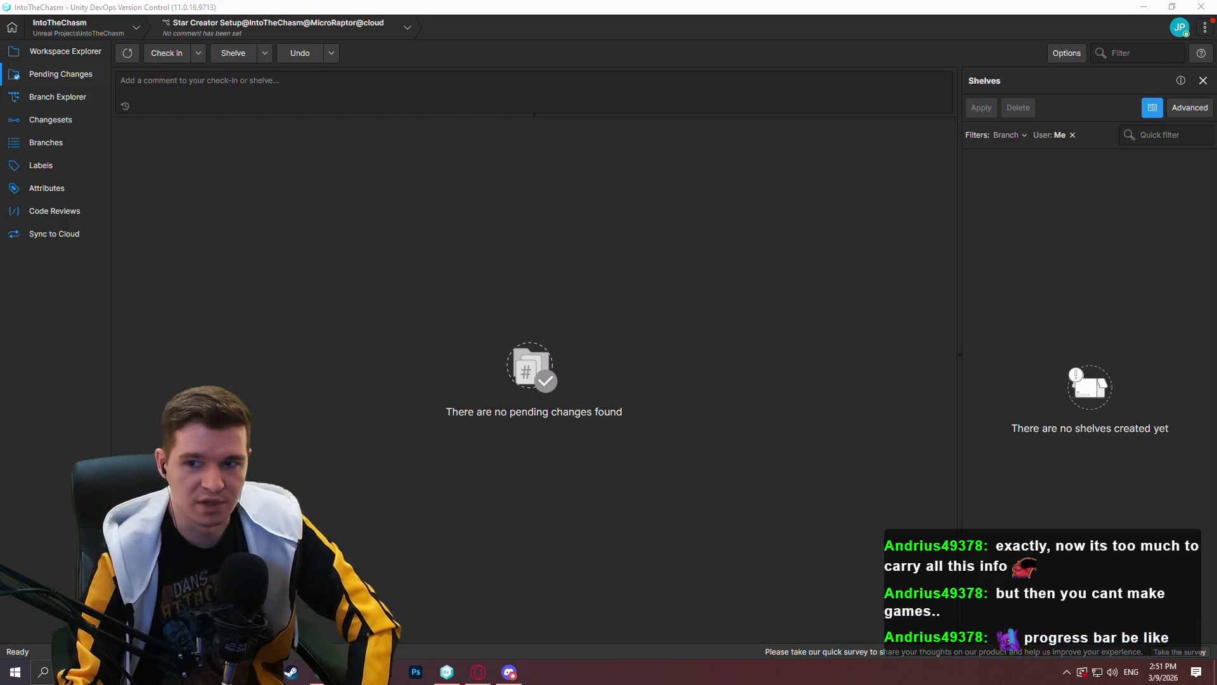
{"action": "key", "text": "super+e"}
Go to Desktop > Redlock > Builds > Playtest and delete the old Windows build folder
{"action": "double_click", "coordinate": [367, 188]}
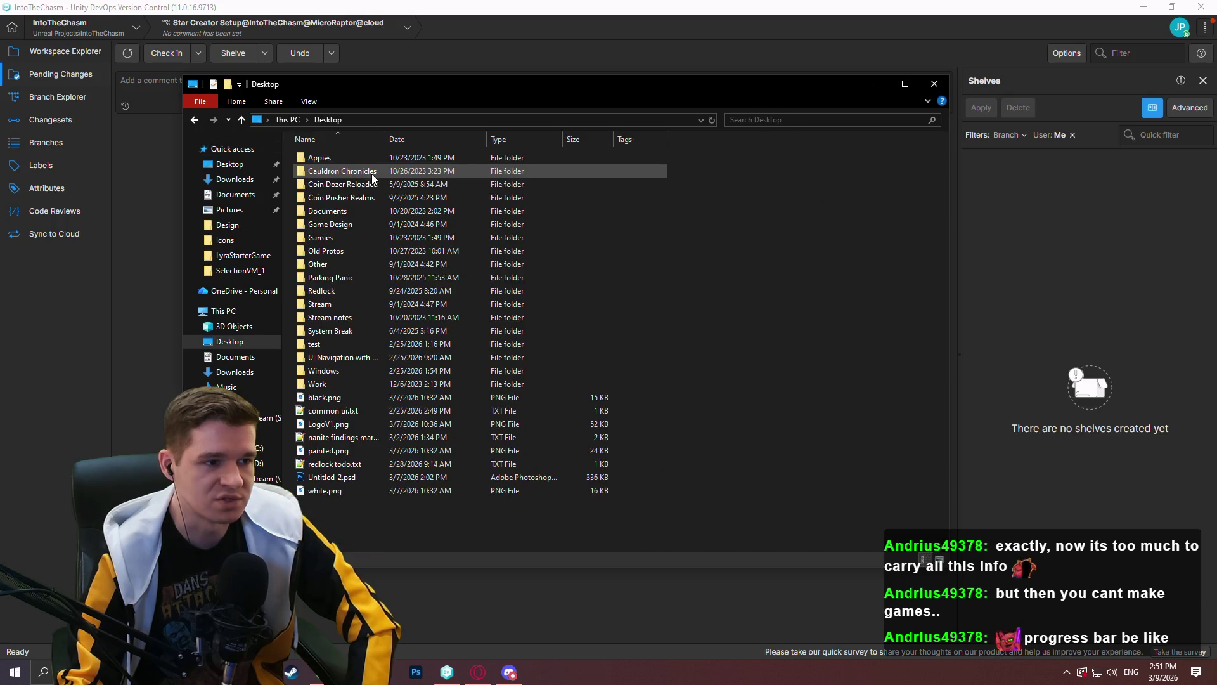
{"action": "double_click", "coordinate": [333, 291]}
{"action": "double_click", "coordinate": [337, 172]}
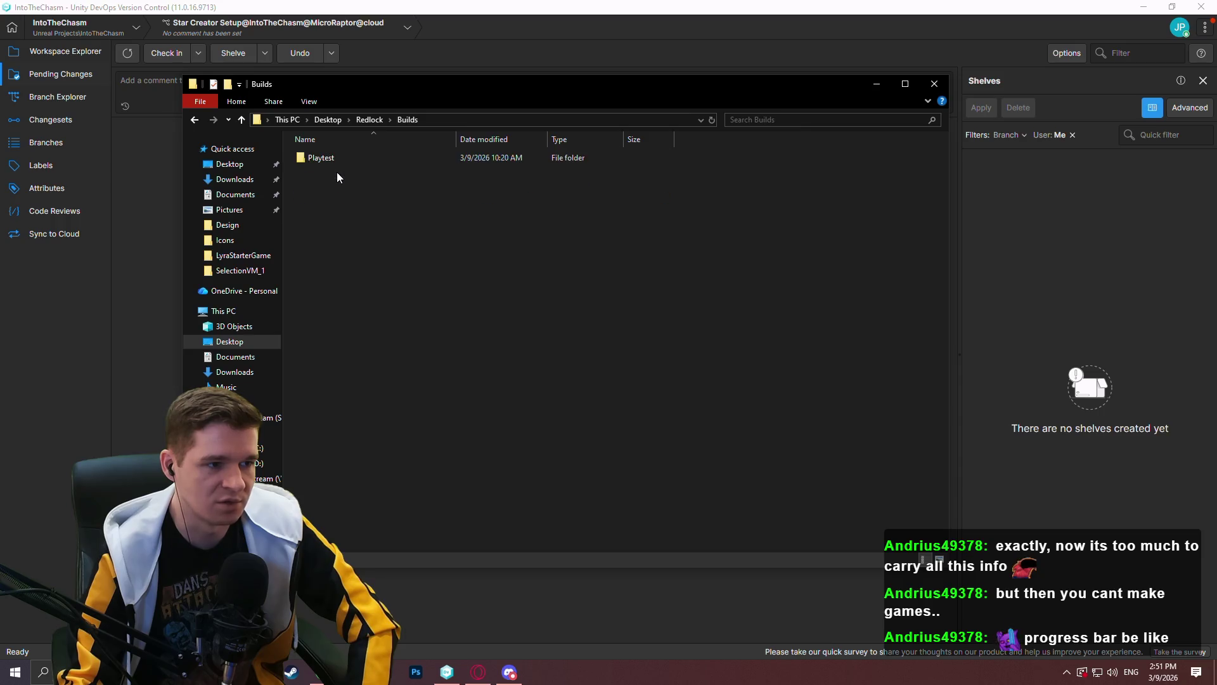
{"action": "double_click", "coordinate": [357, 162]}
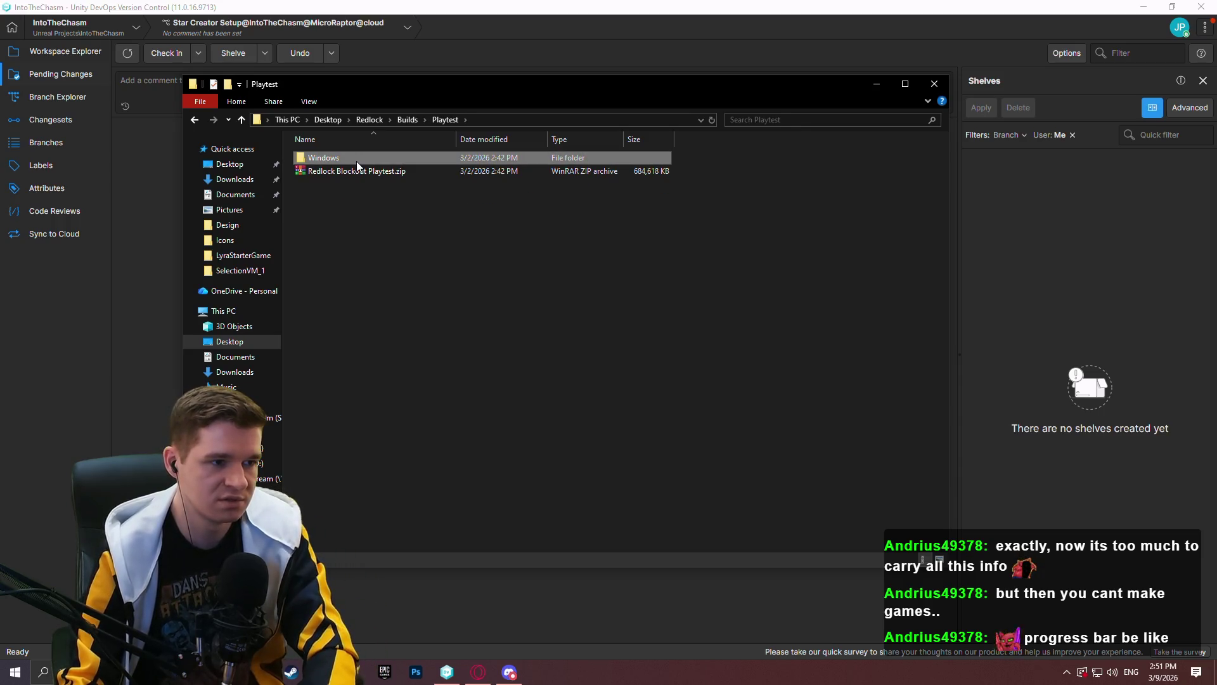
{"action": "key", "text": "Delete"}
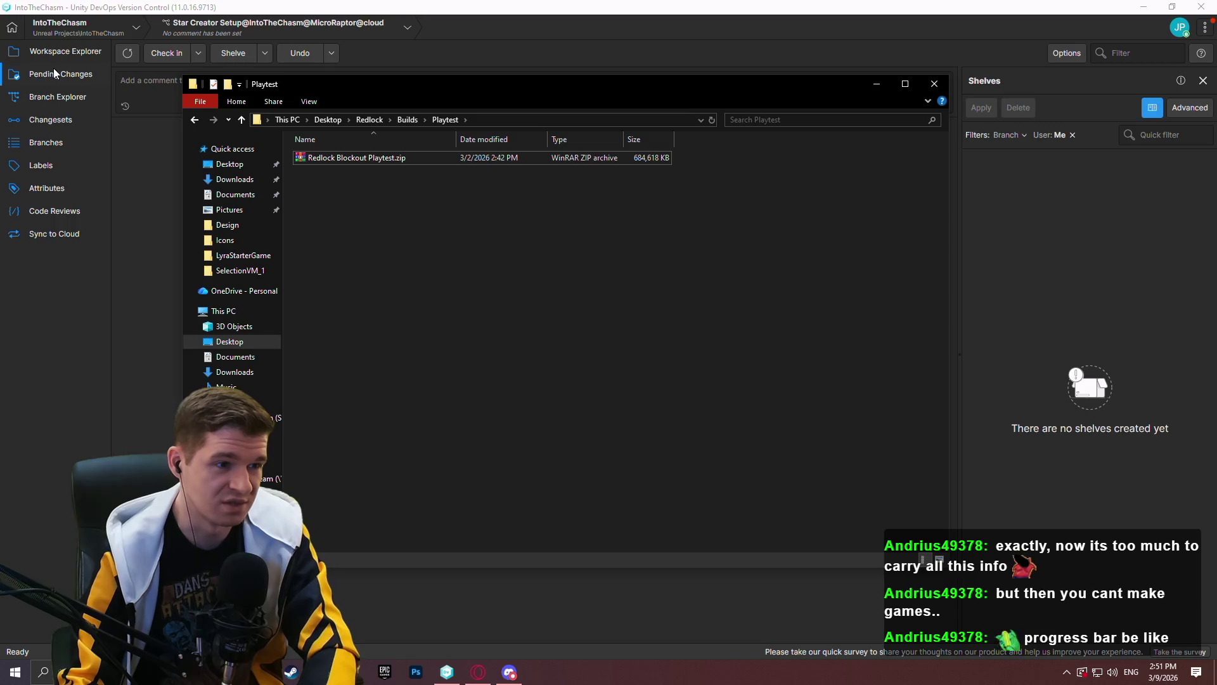
{"action": "left_click", "coordinate": [61, 51]}
{"action": "scroll", "coordinate": [634, 361], "scroll_direction": "down", "scroll_amount": 4}
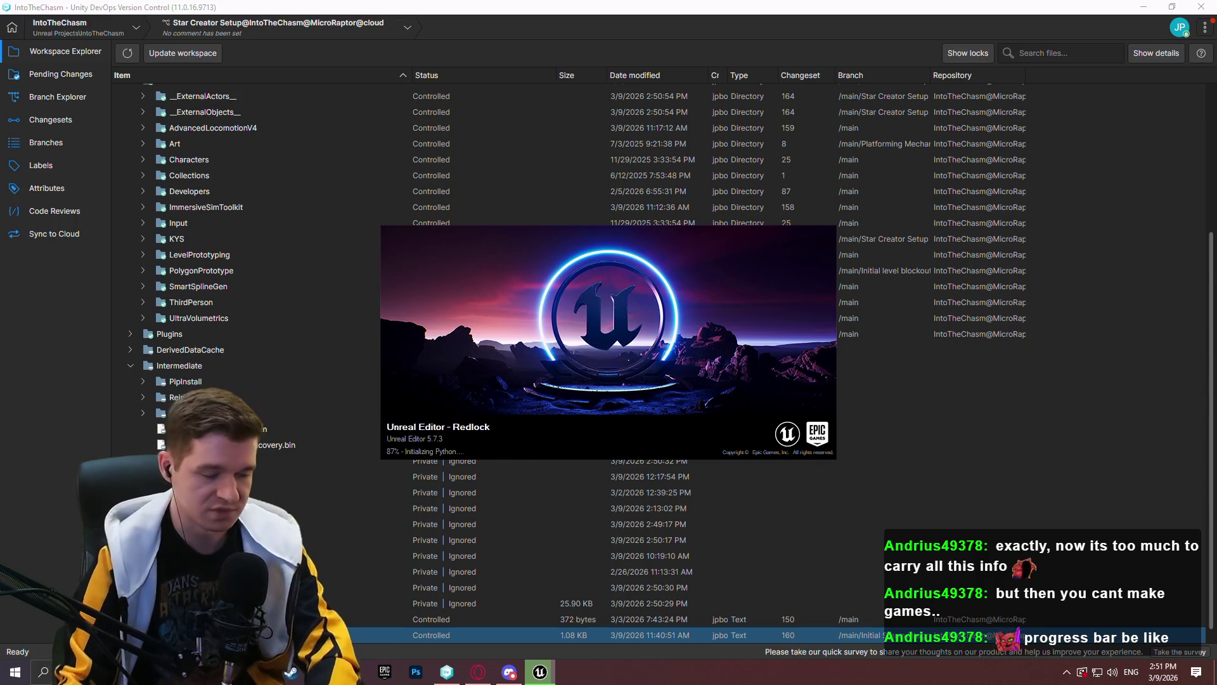
Start packaging the Redlock project for Windows into the selected output folder
{"action": "double_click", "coordinate": [444, 159]}
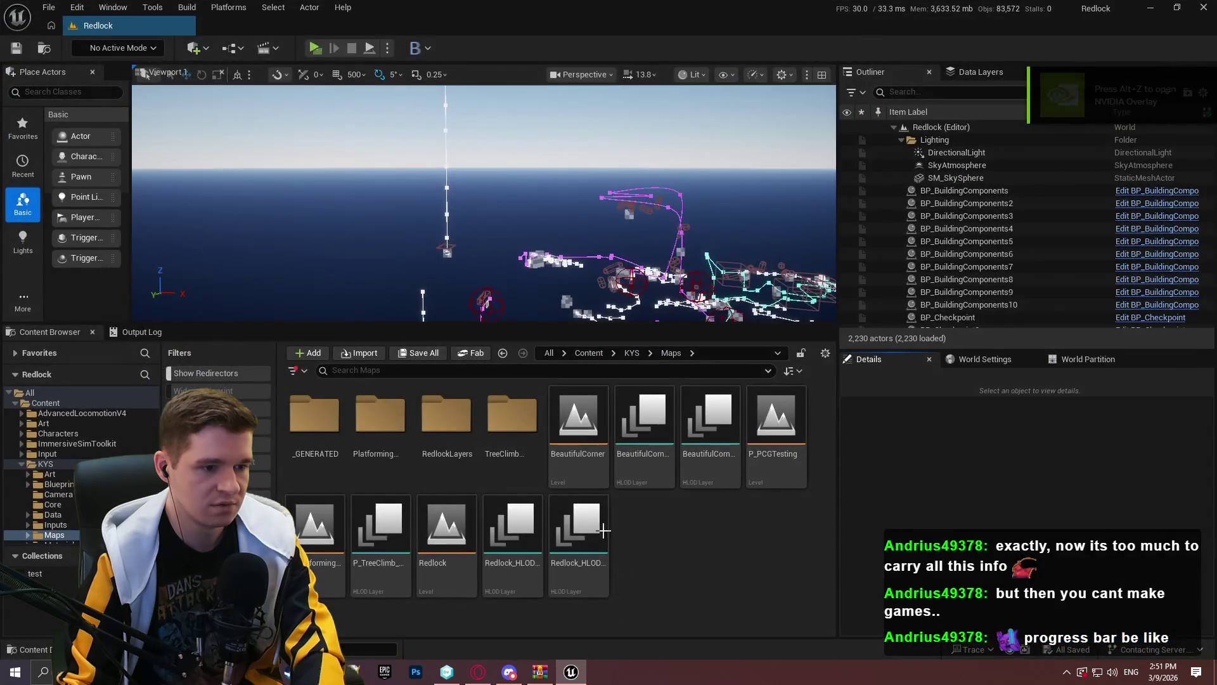
{"action": "left_click", "coordinate": [676, 350]}
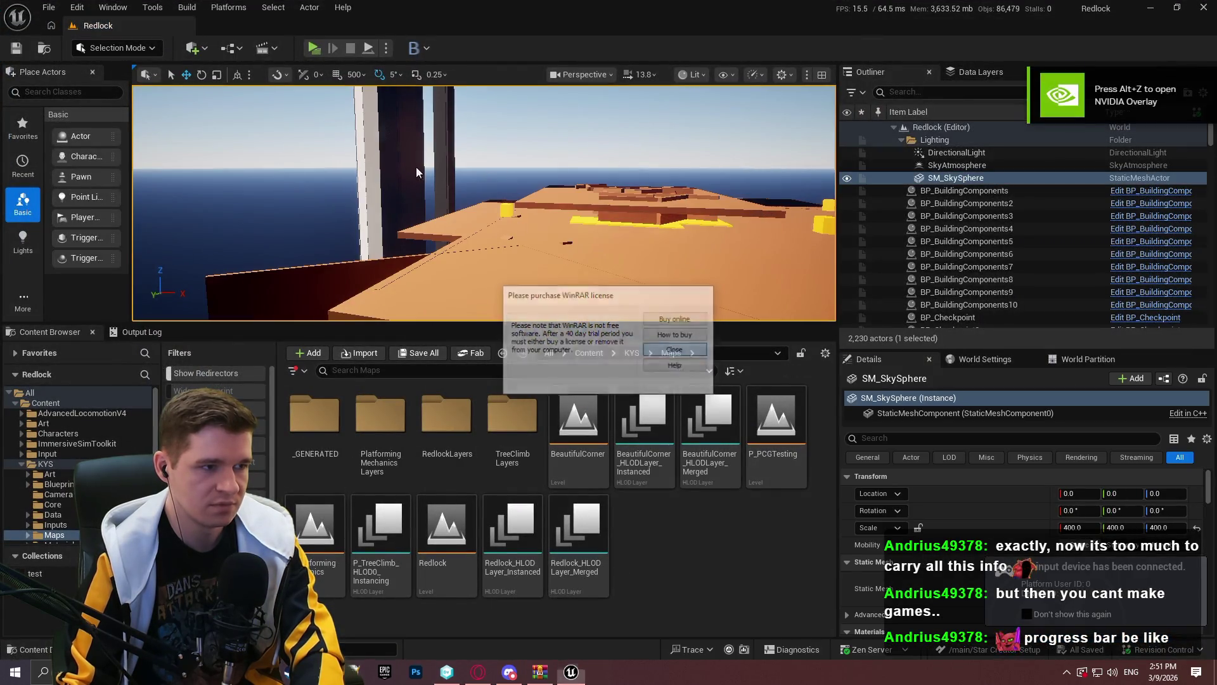
{"action": "left_click", "coordinate": [229, 7]}
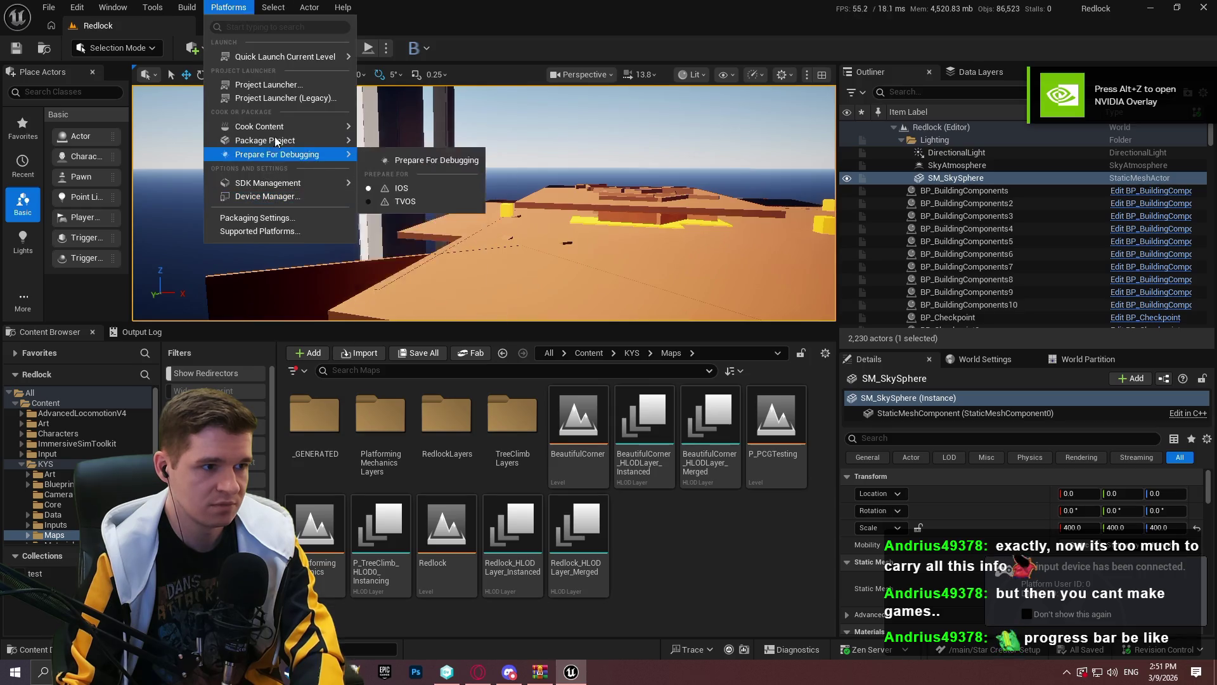
{"action": "mouse_move", "coordinate": [274, 141]}
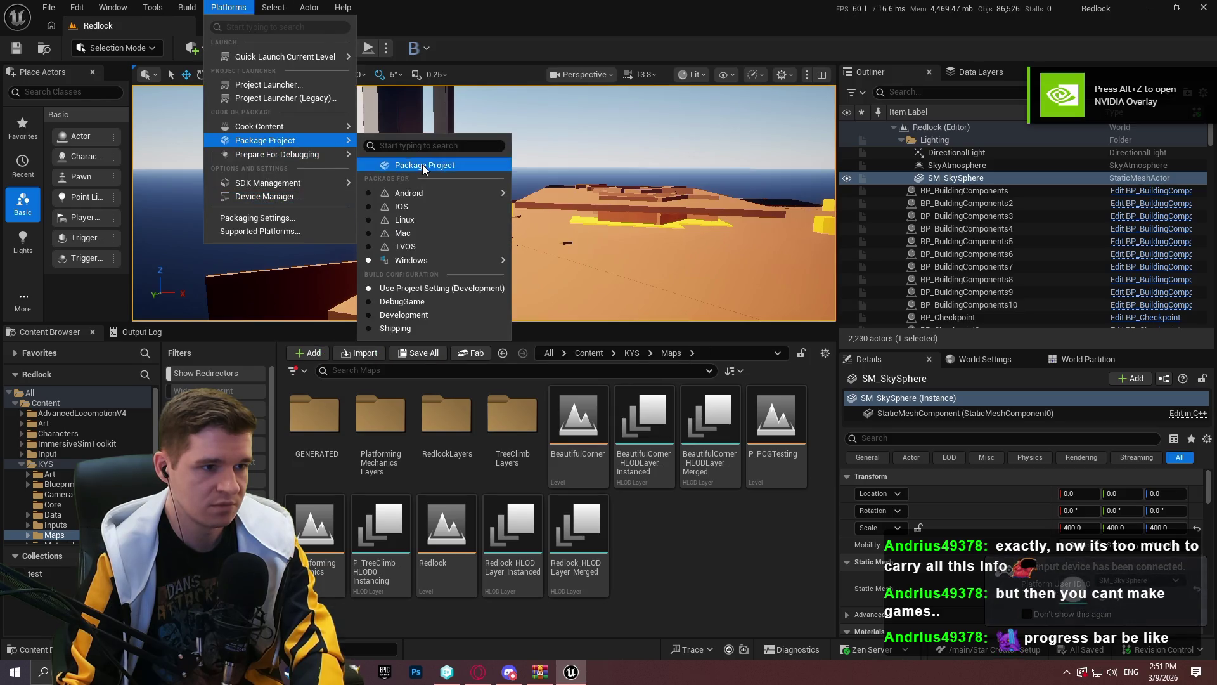
{"action": "left_click", "coordinate": [402, 163]}
{"action": "left_click", "coordinate": [758, 522]}
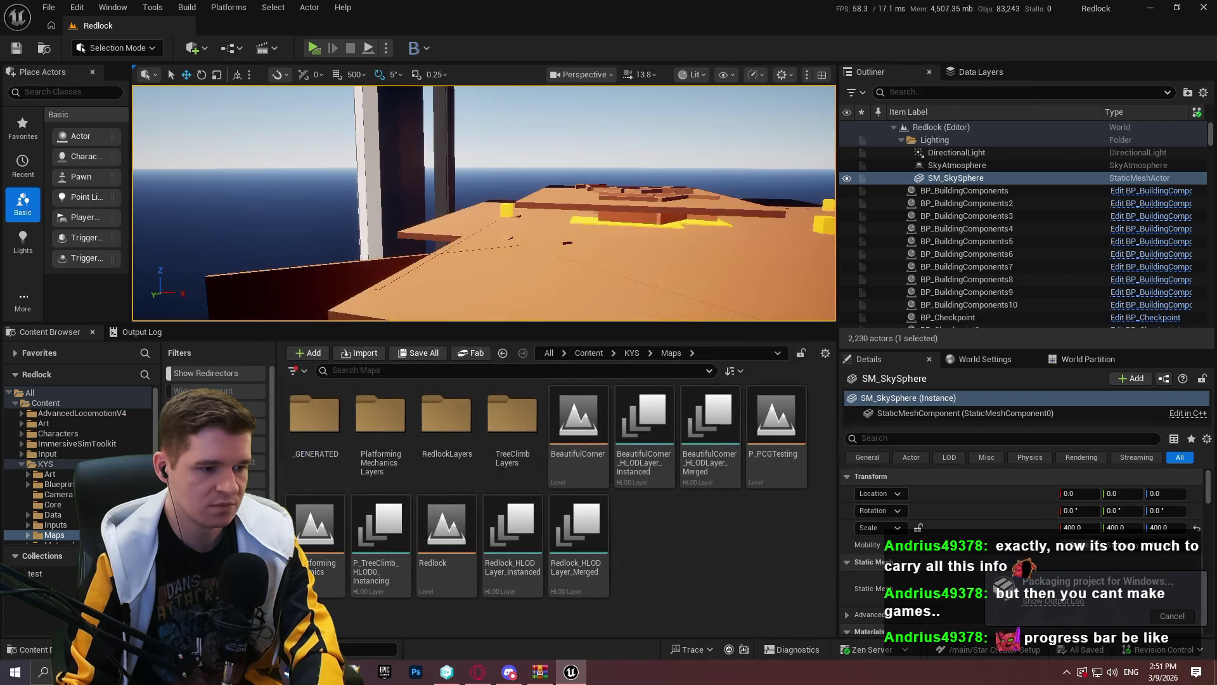
Delete every entry in the Windows folder of Redlock Blockout Playtest.zip and close the archive
{"action": "left_click", "coordinate": [540, 672]}
{"action": "left_click", "coordinate": [352, 157]}
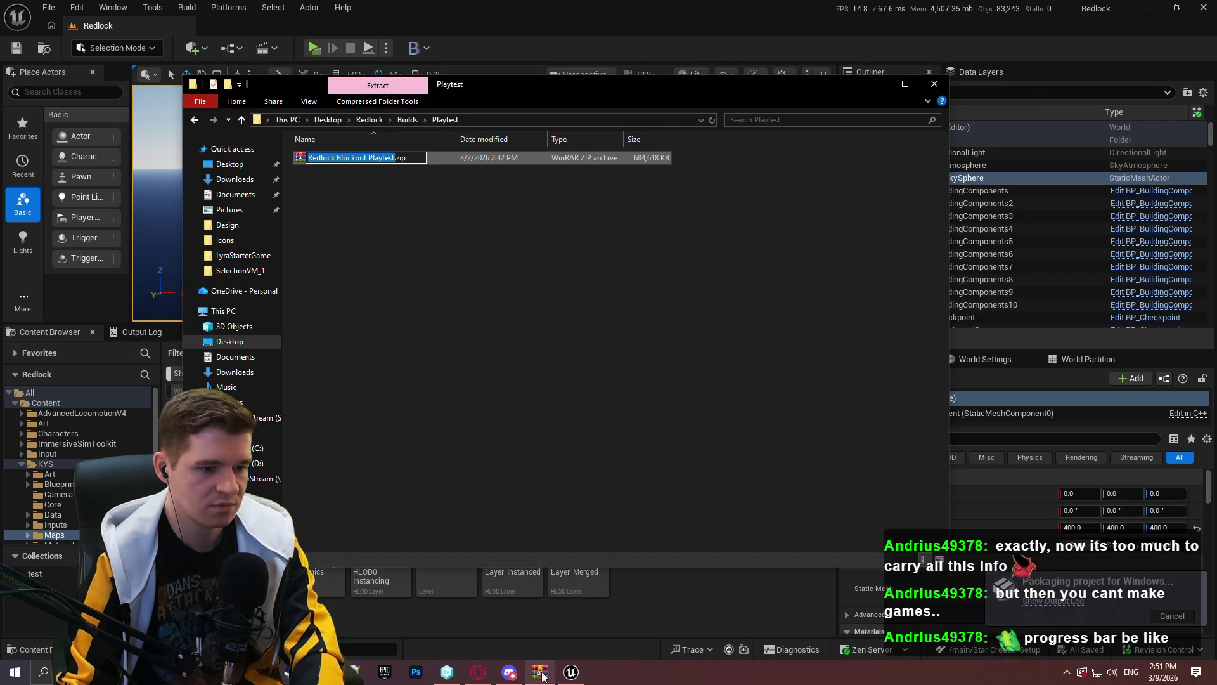
{"action": "key", "text": "Return"}
{"action": "key", "text": "Return"}
{"action": "double_click", "coordinate": [505, 193]}
{"action": "key", "text": "ctrl+a"}
{"action": "key", "text": "Delete"}
{"action": "left_click", "coordinate": [649, 382]}
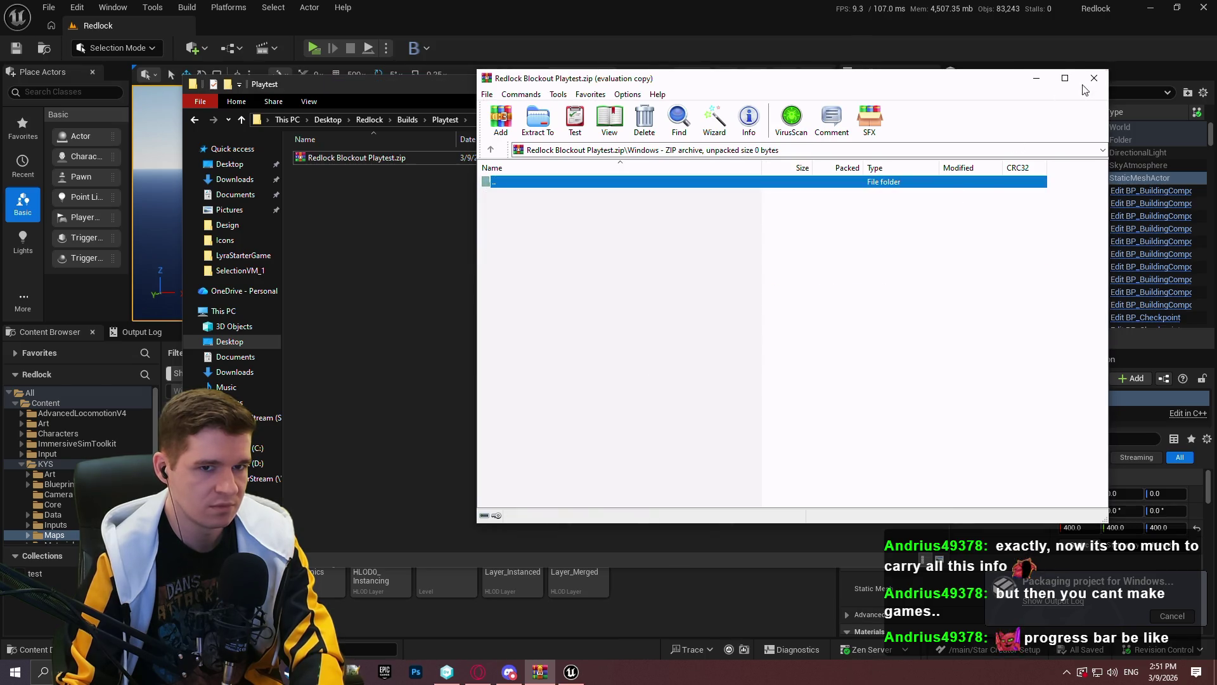
{"action": "left_click", "coordinate": [1094, 78]}
{"action": "left_click", "coordinate": [875, 85]}
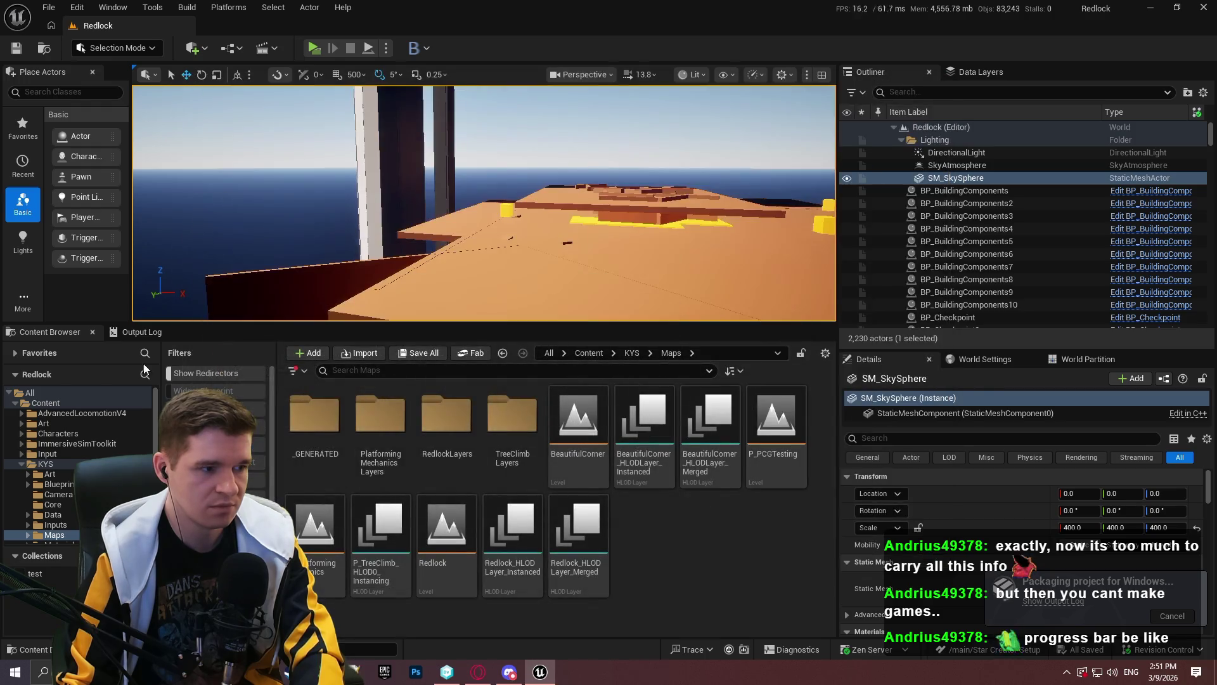
{"action": "left_click", "coordinate": [141, 332]}
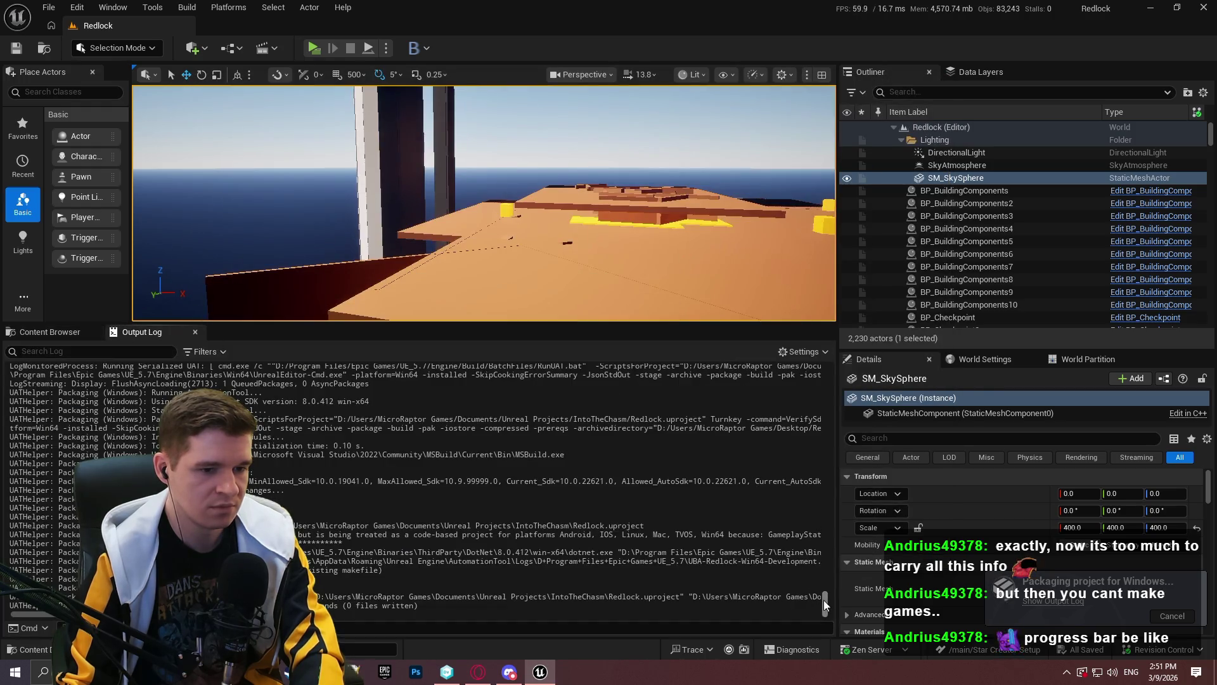
Enlarge the Output Log to read the finished Windows packaging result, exit code 0
{"action": "mouse_move", "coordinate": [530, 322]}
{"action": "left_mouse_down"}
{"action": "mouse_move", "coordinate": [533, 204]}
{"action": "mouse_move", "coordinate": [532, 217]}
{"action": "left_mouse_up"}
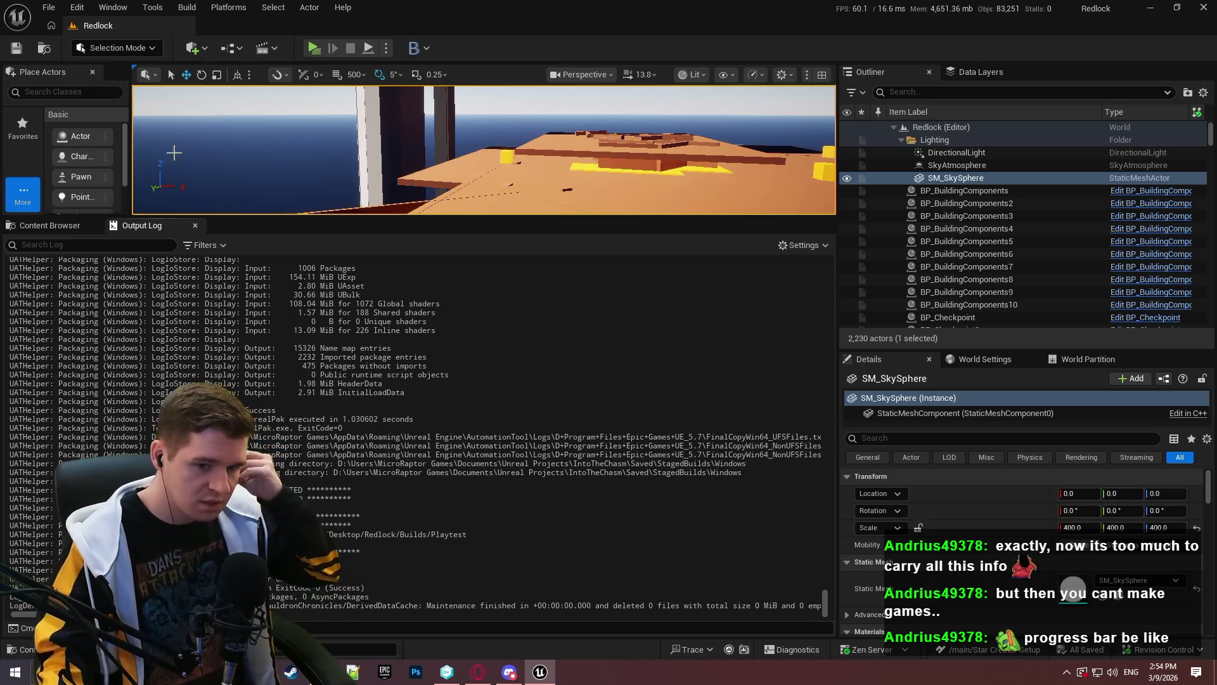
Add the Windows build folder from Playtest into Redlock Blockout Playtest.zip
{"action": "left_click", "coordinate": [359, 158]}
{"action": "left_click_drag", "start_coordinate": [351, 162], "coordinate": [342, 173]}
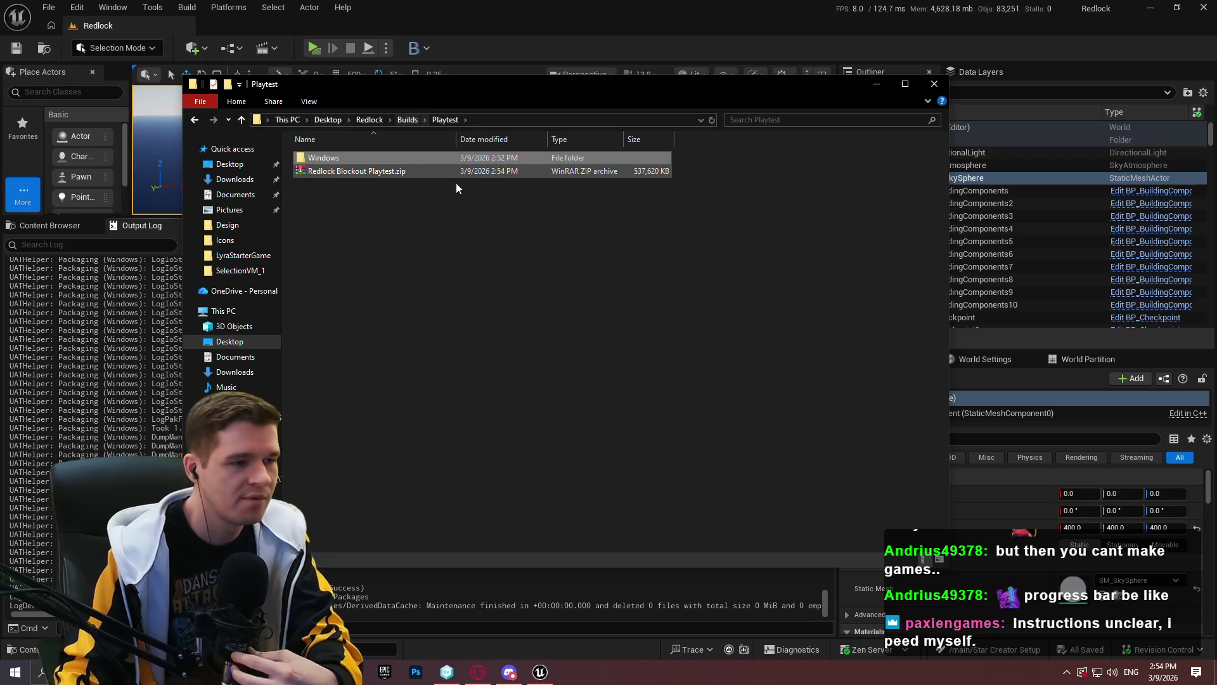
Inspect the packaged Windows folder's contents, including Redlock.exe, then close File Explorer
{"action": "left_click", "coordinate": [510, 217]}
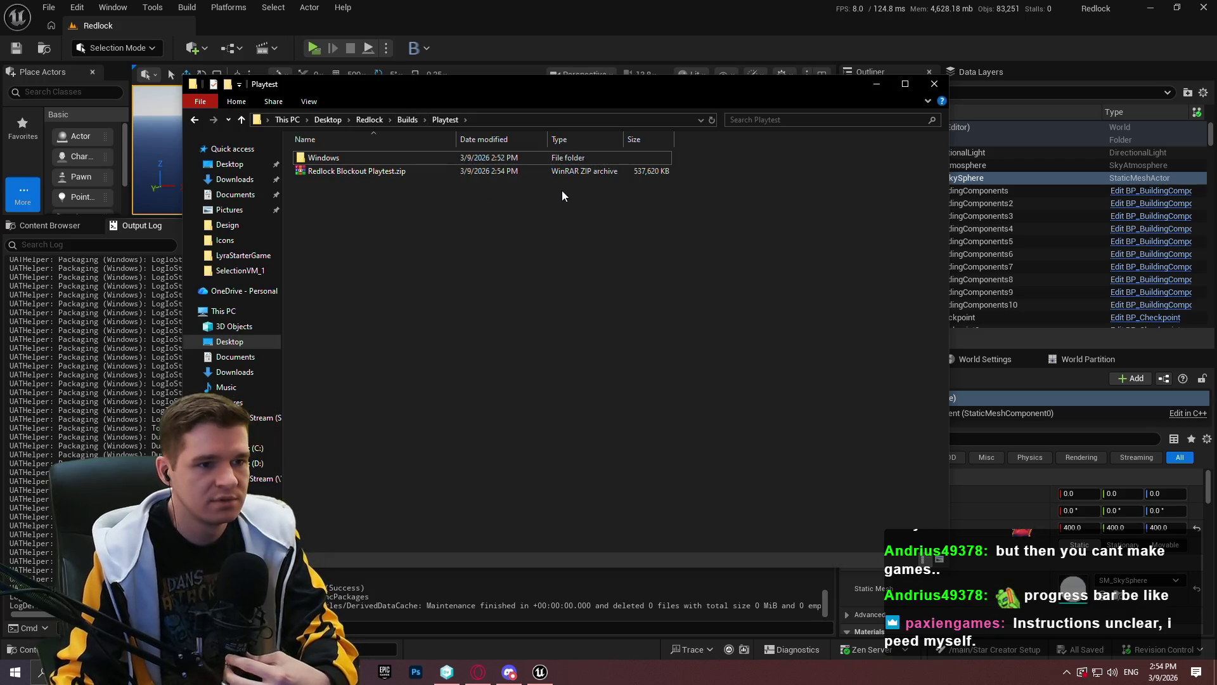
{"action": "double_click", "coordinate": [397, 158]}
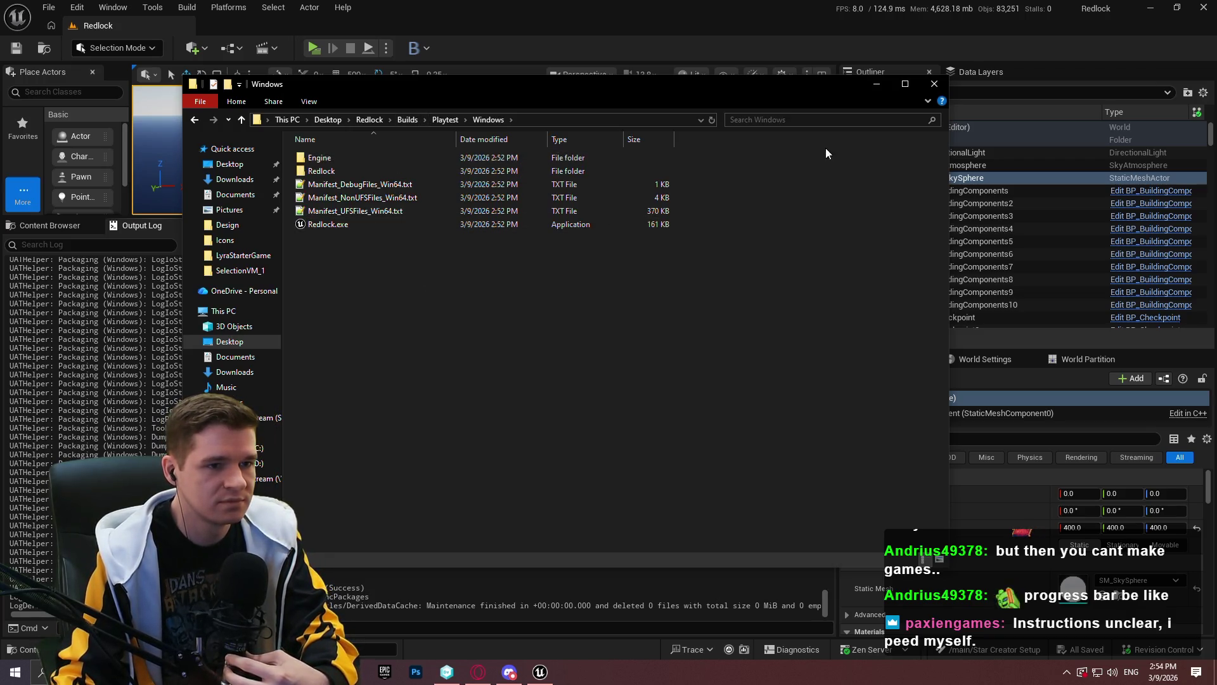
{"action": "left_click", "coordinate": [934, 84]}
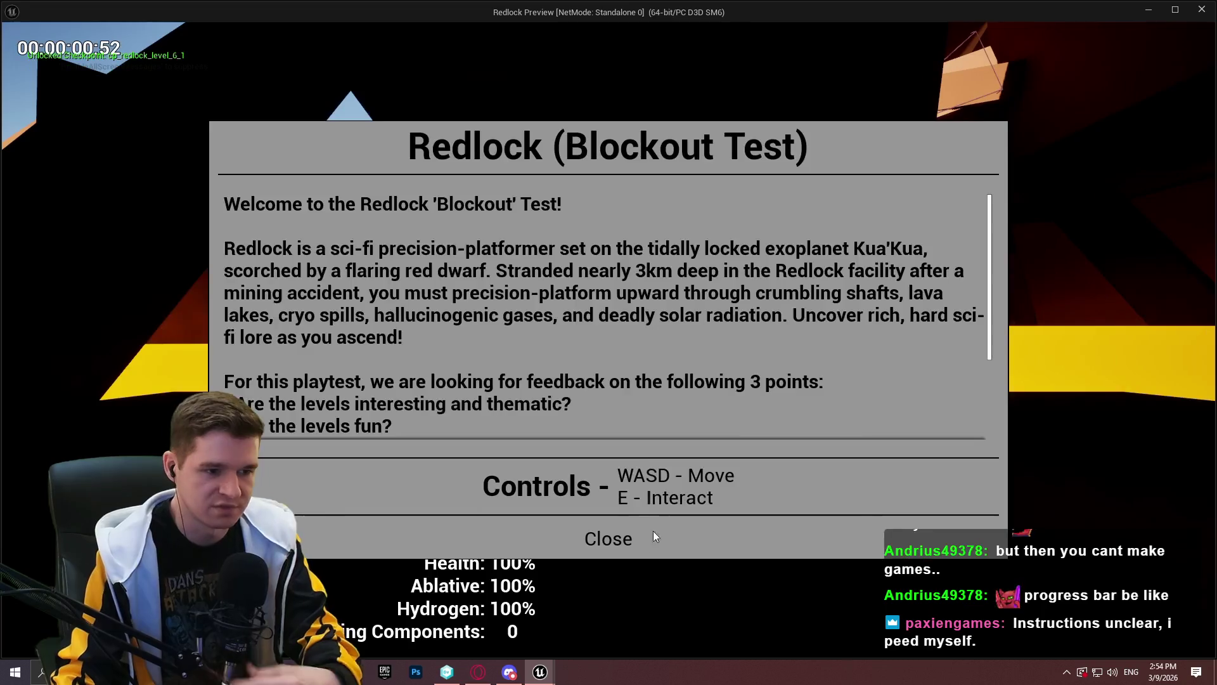
Dismiss the welcome screen and climb from START HERE out into the lit orange area
{"action": "left_click", "coordinate": [609, 535]}
{"action": "key", "text": "w"}
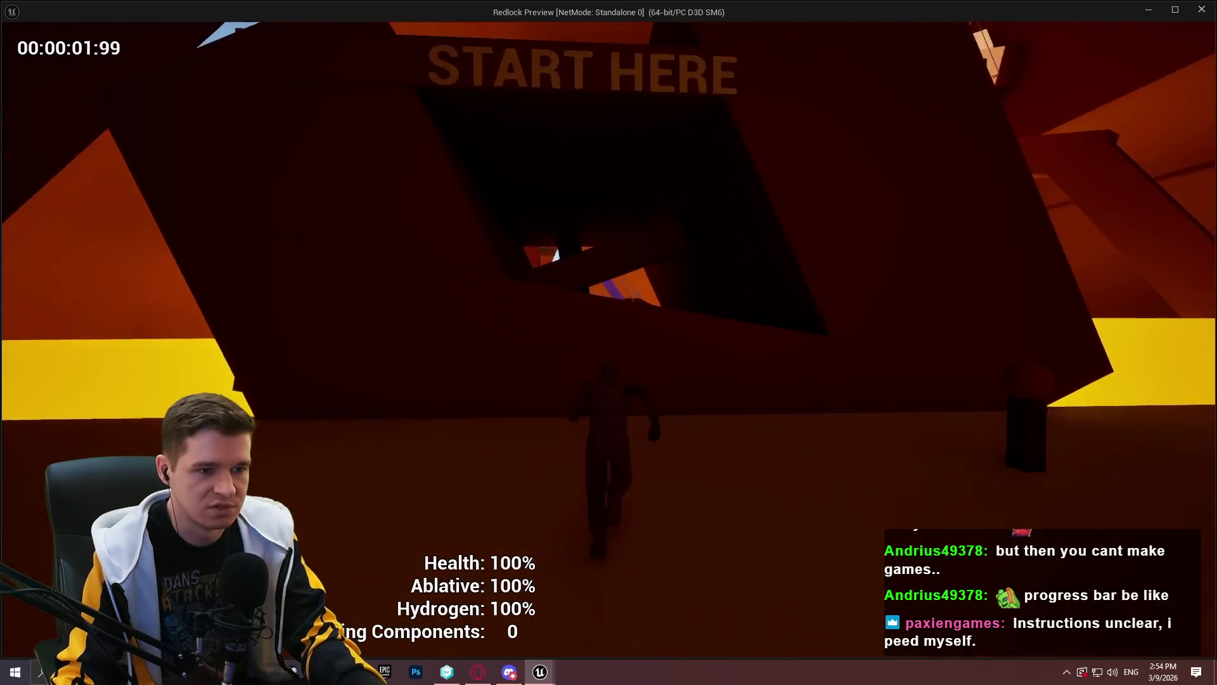
{"action": "key", "text": "w"}
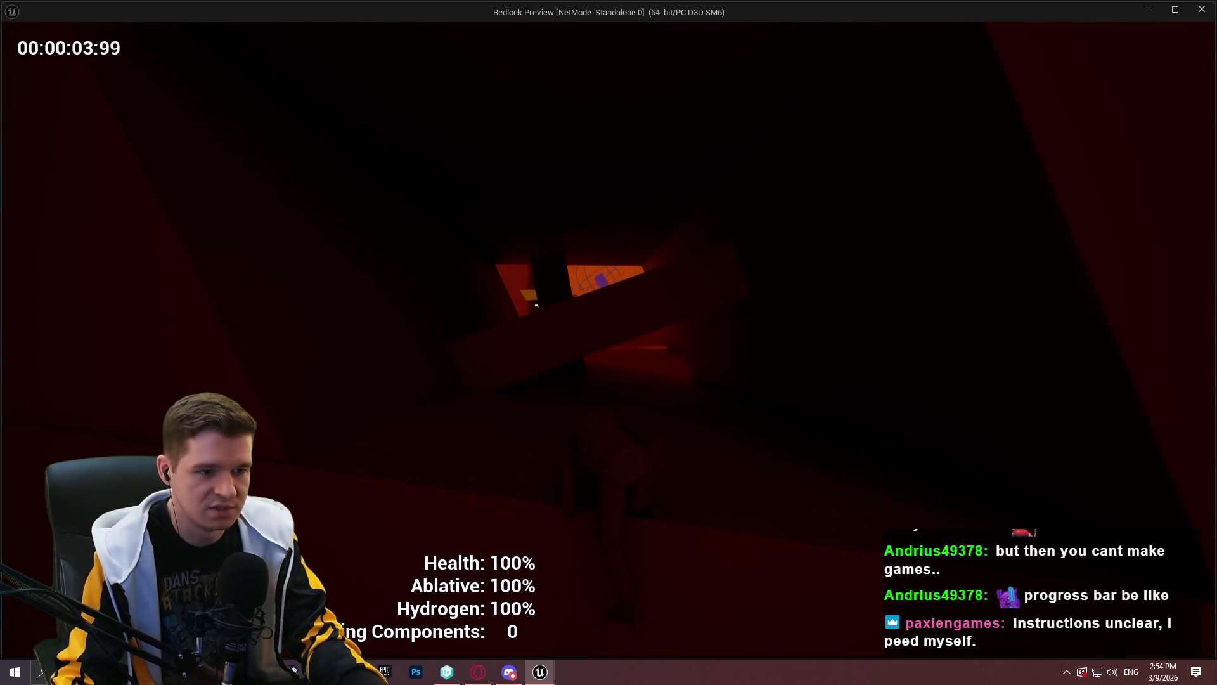
{"action": "key", "text": "w"}
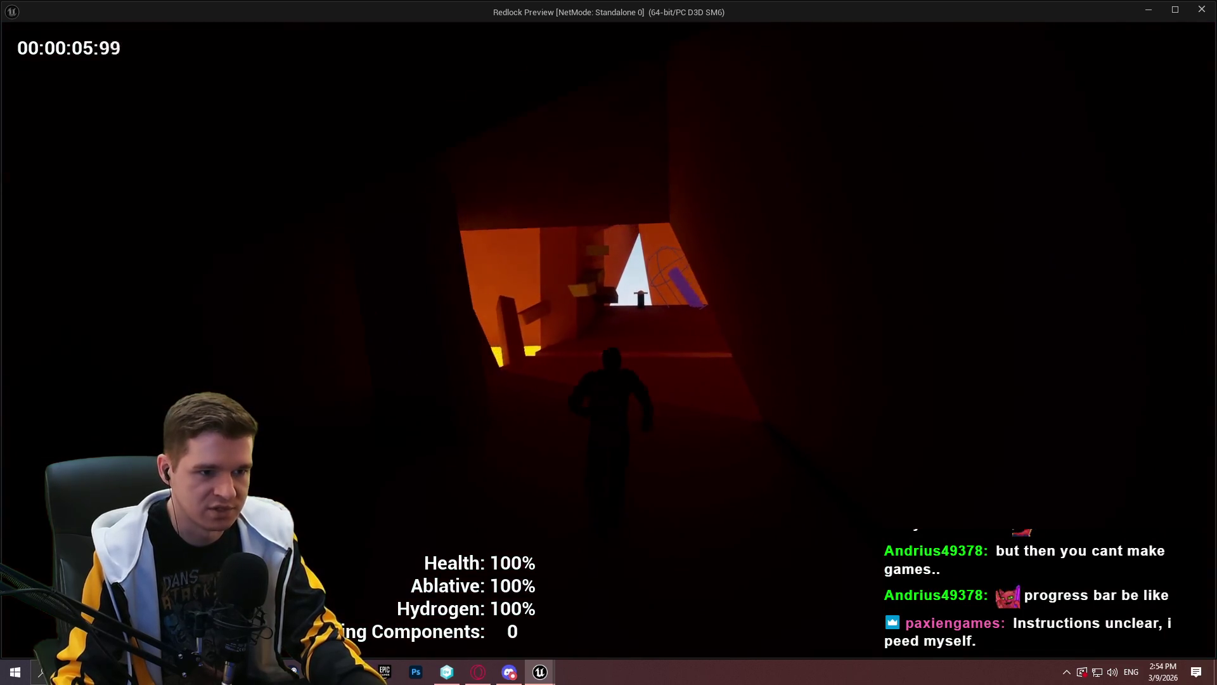
{"action": "key", "text": "w"}
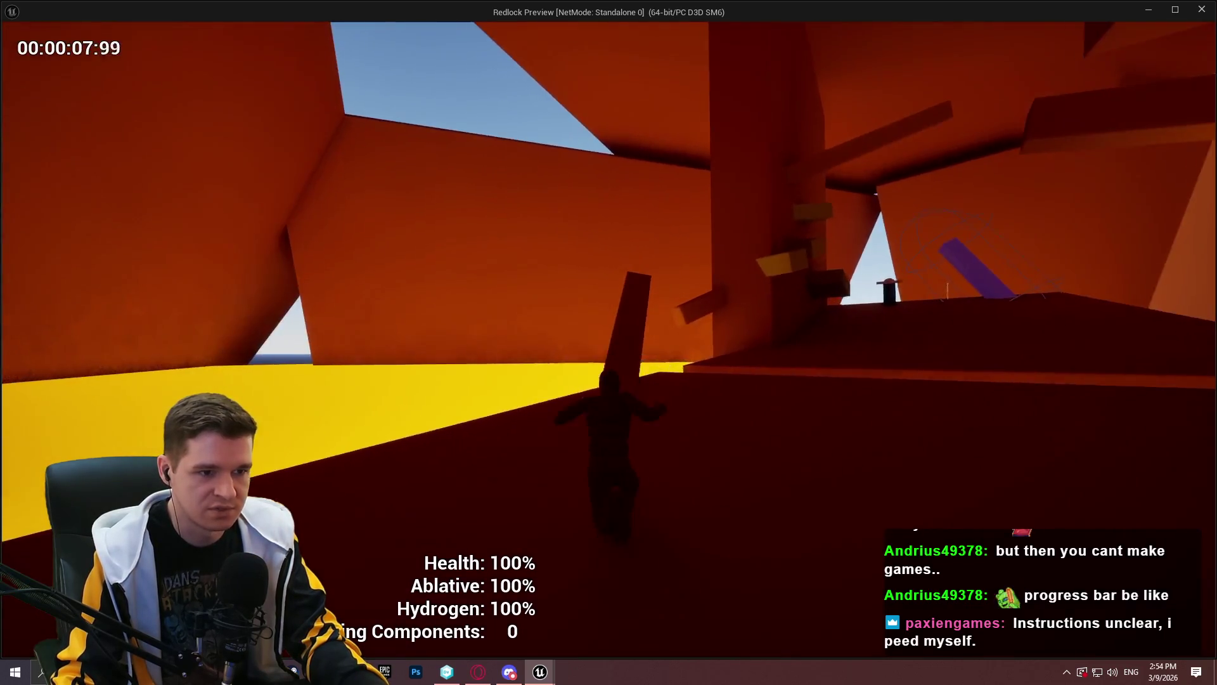
{"action": "key", "text": "w"}
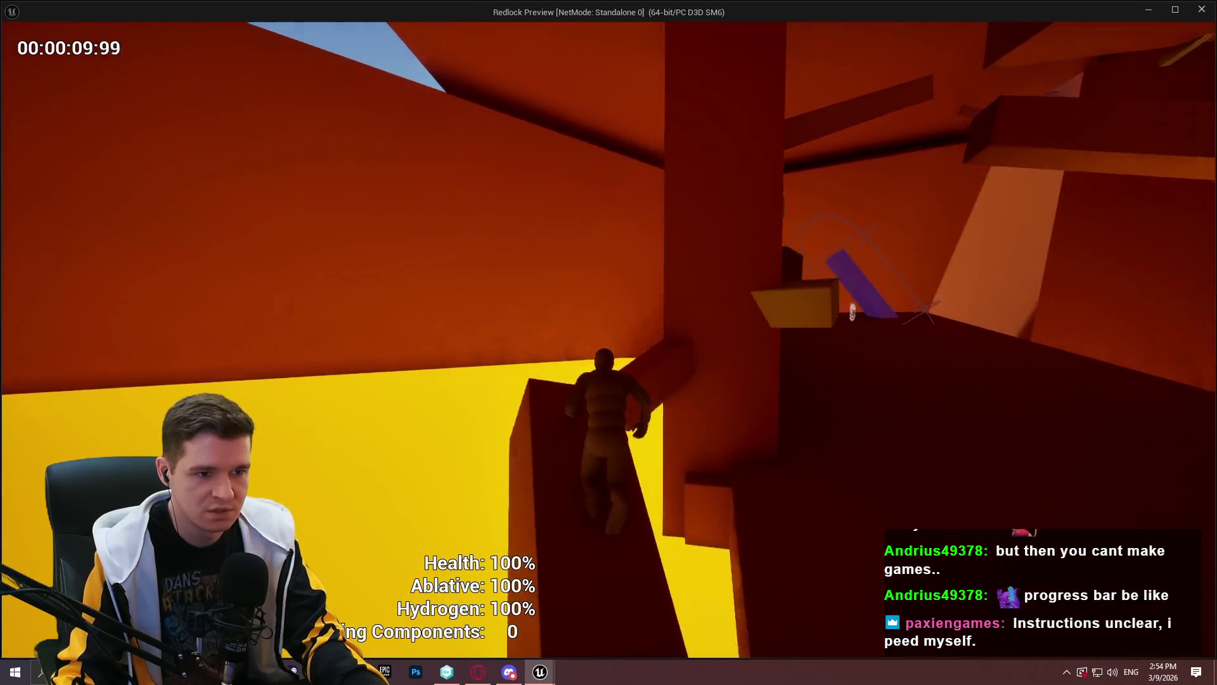
{"action": "key", "text": "w"}
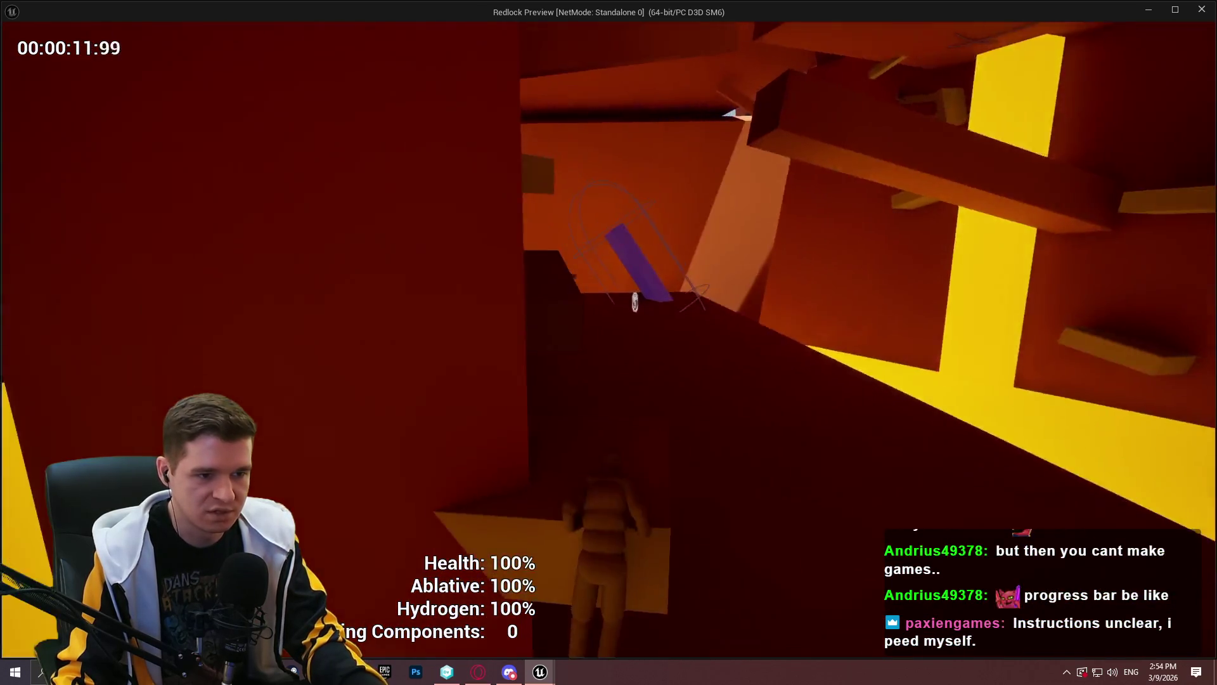
Move along the ledge, crouch under the overhangs, and climb the pillar onto higher ledges
{"action": "key", "text": "w"}
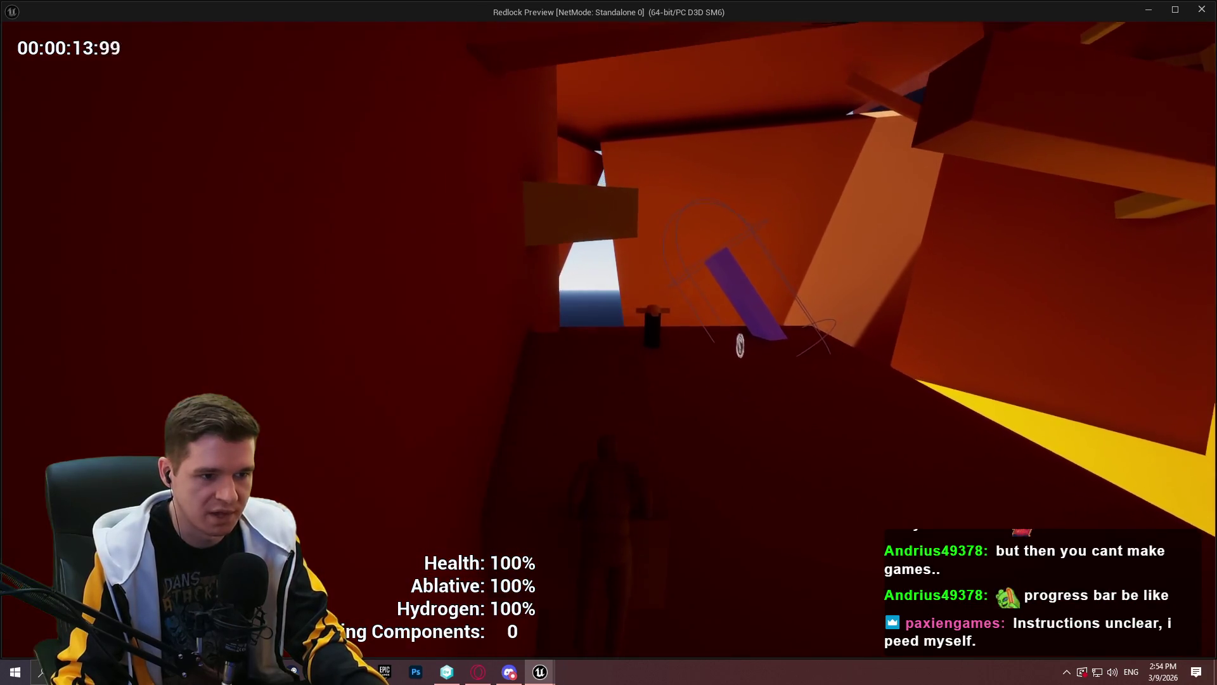
{"action": "key", "text": "w"}
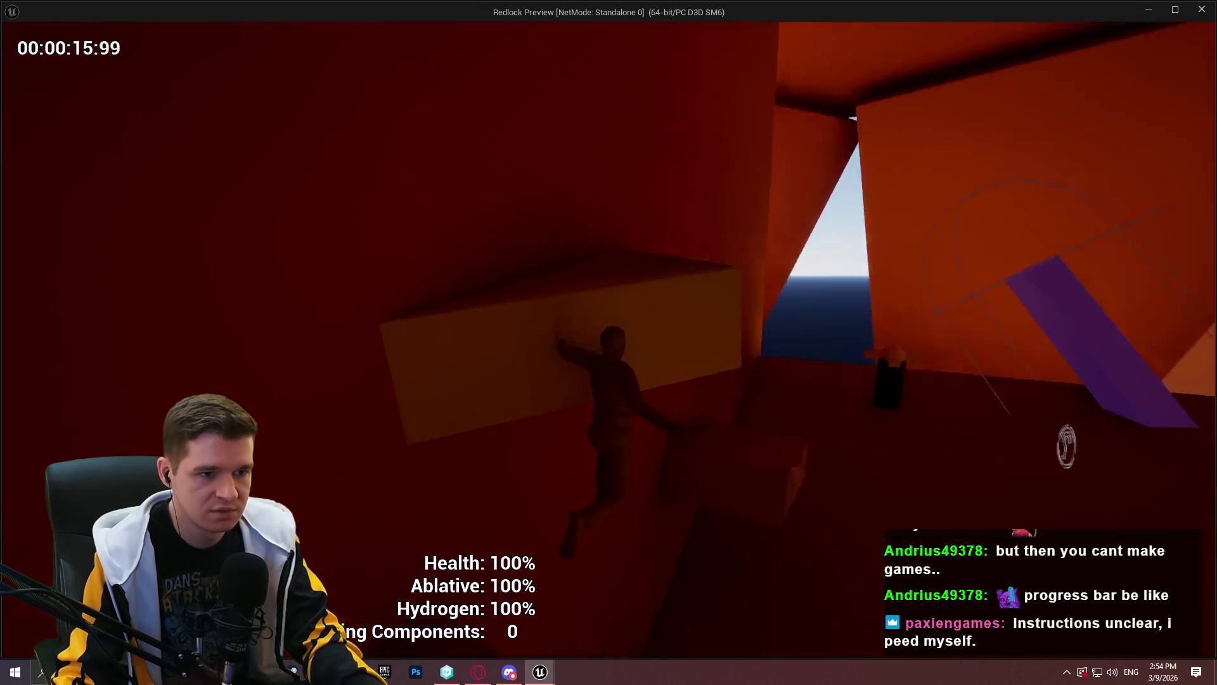
{"action": "key", "text": "w"}
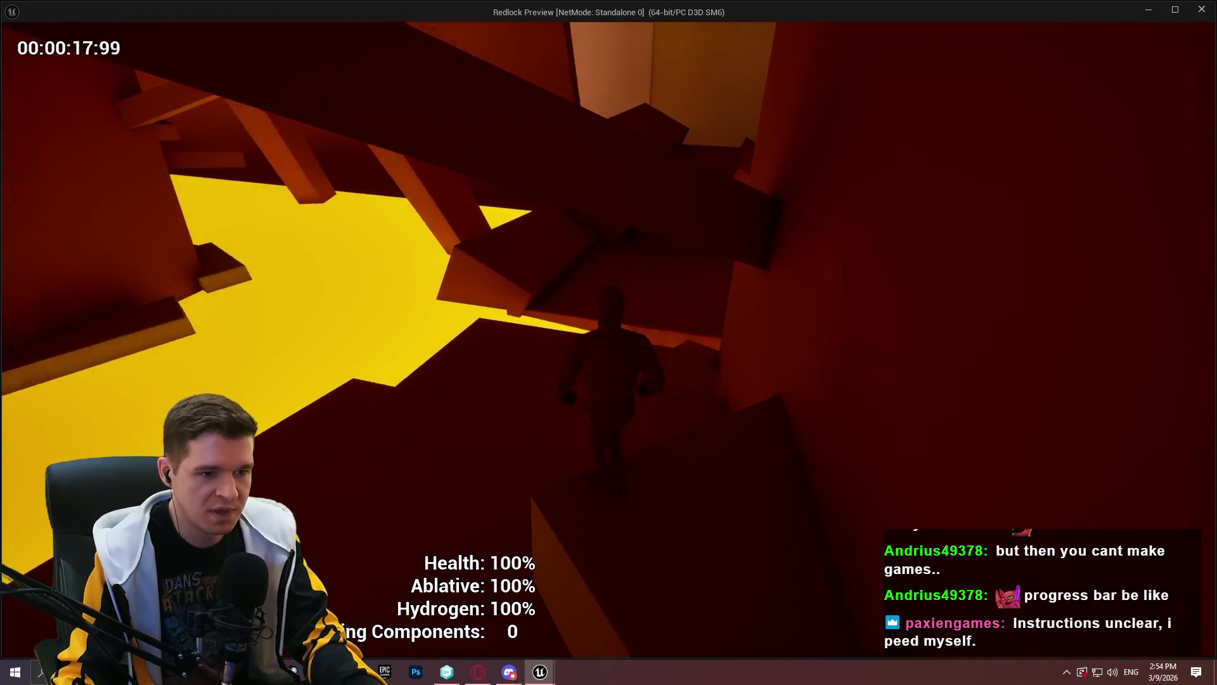
{"action": "key", "text": "w"}
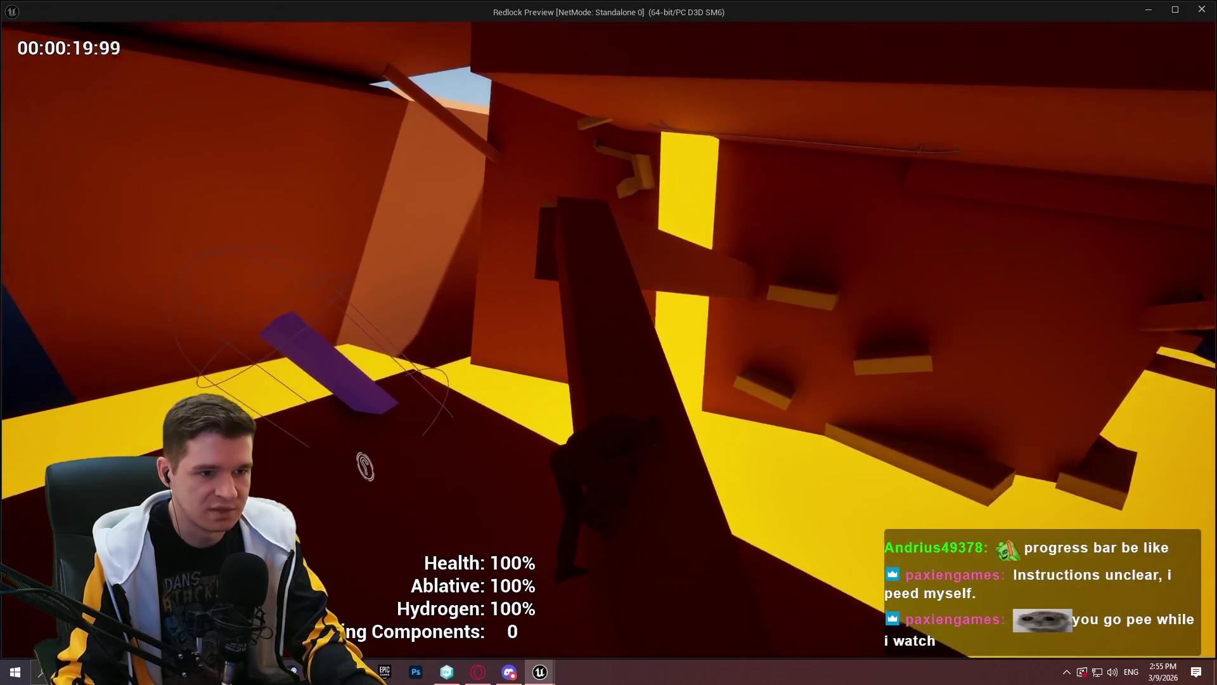
{"action": "key", "text": "w"}
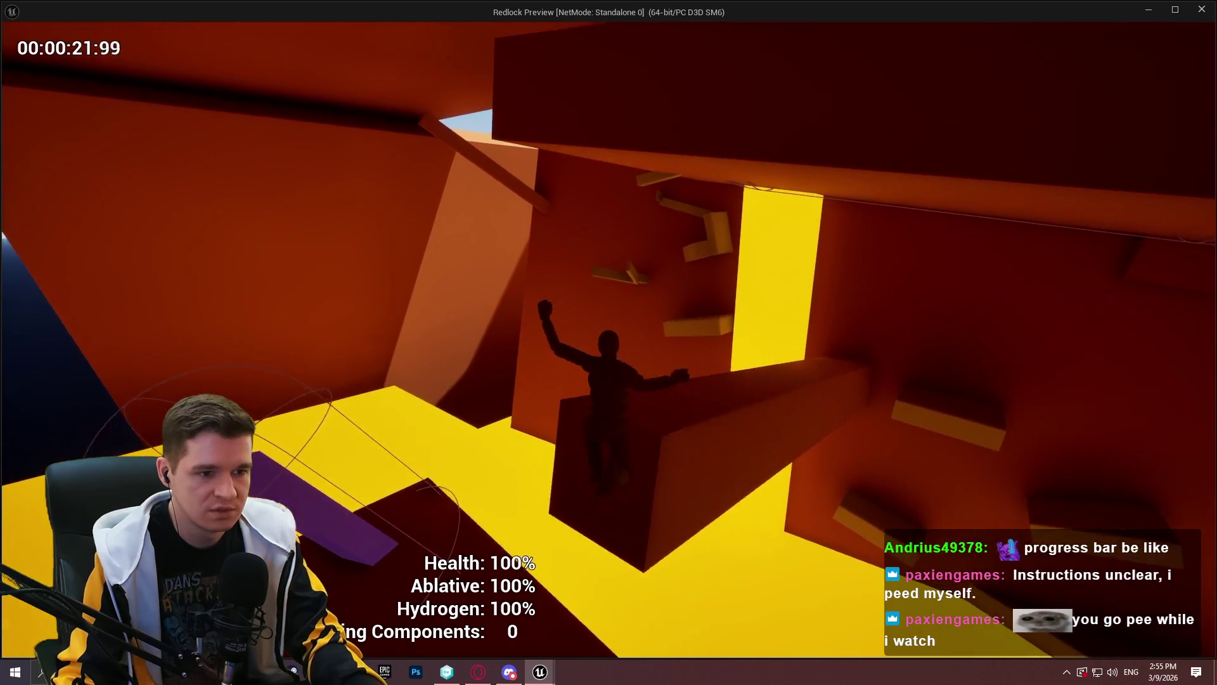
{"action": "key", "text": "w"}
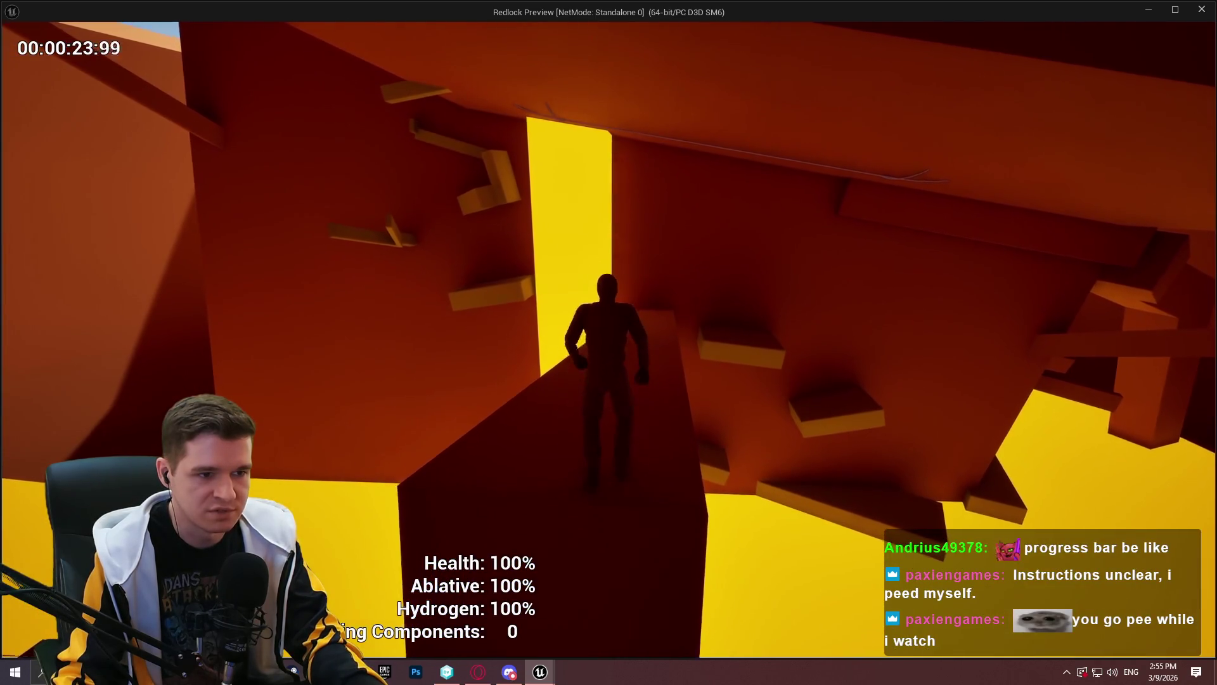
{"action": "key", "text": "w"}
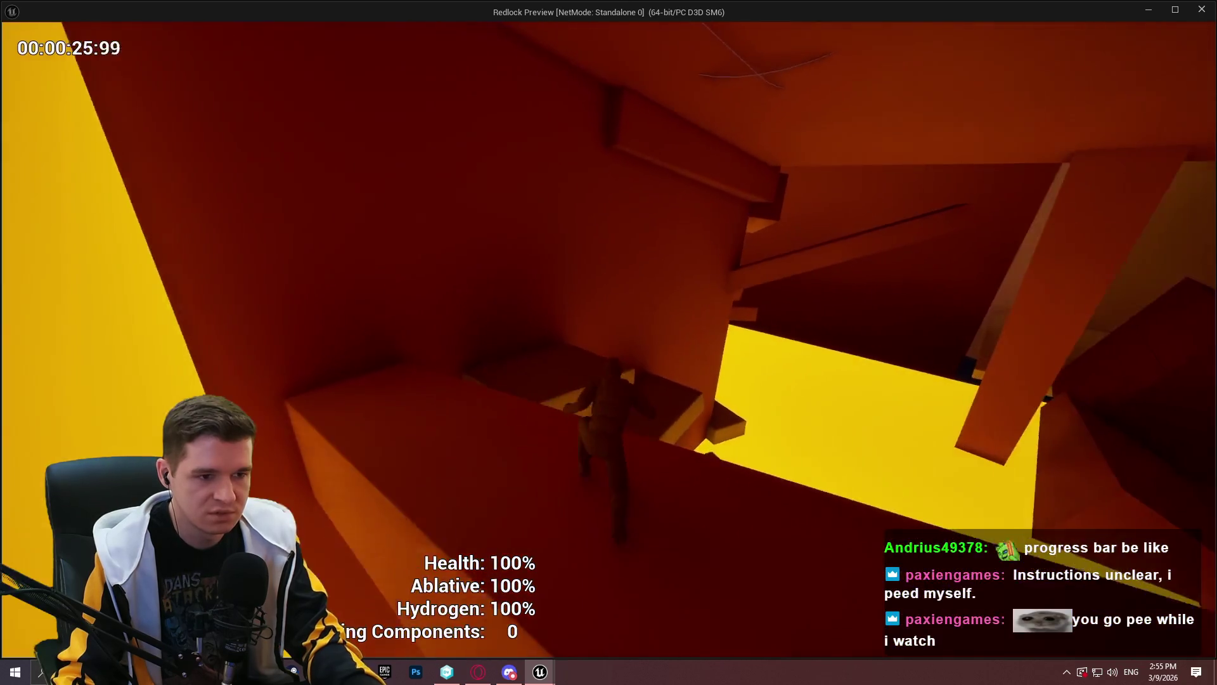
{"action": "key", "text": "w"}
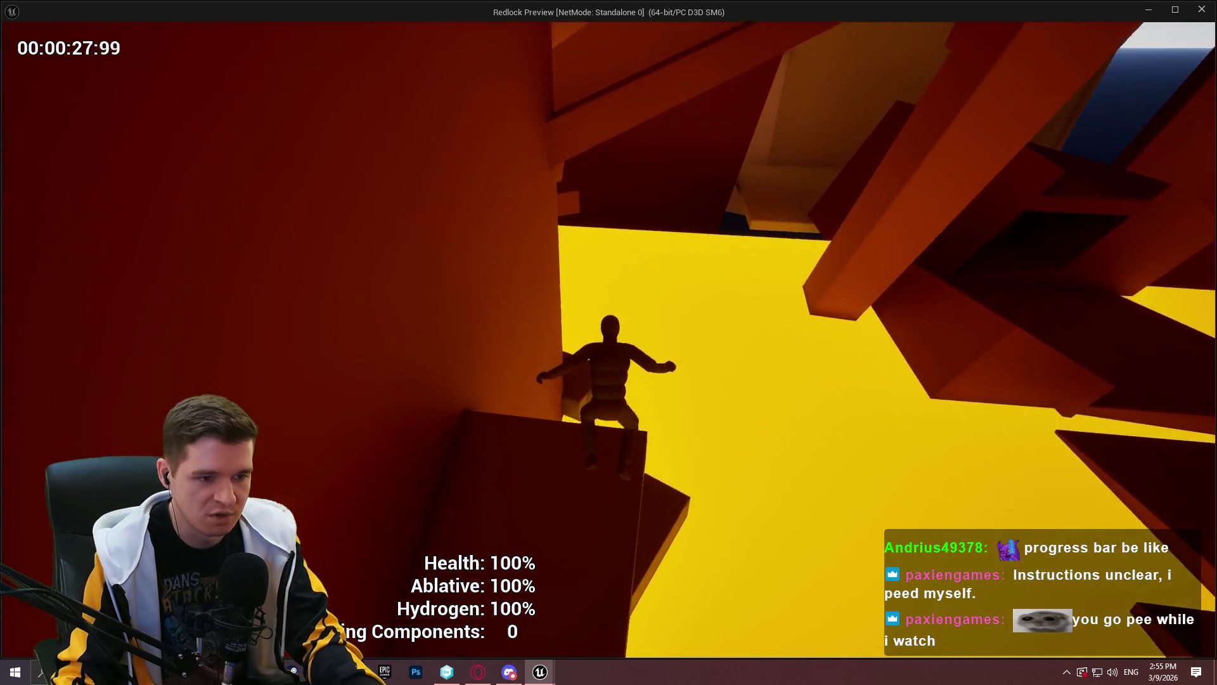
Climb and traverse the wall, cross the lit floor, then end the preview with Esc
{"action": "key", "text": "w"}
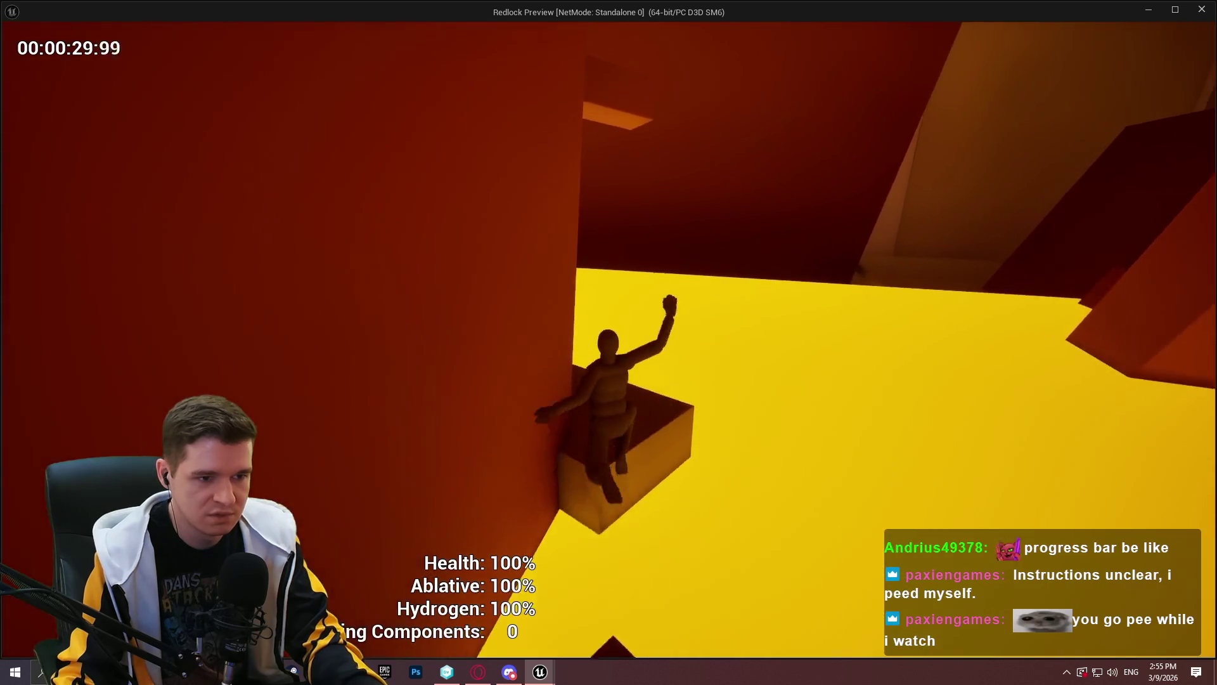
{"action": "key", "text": "w"}
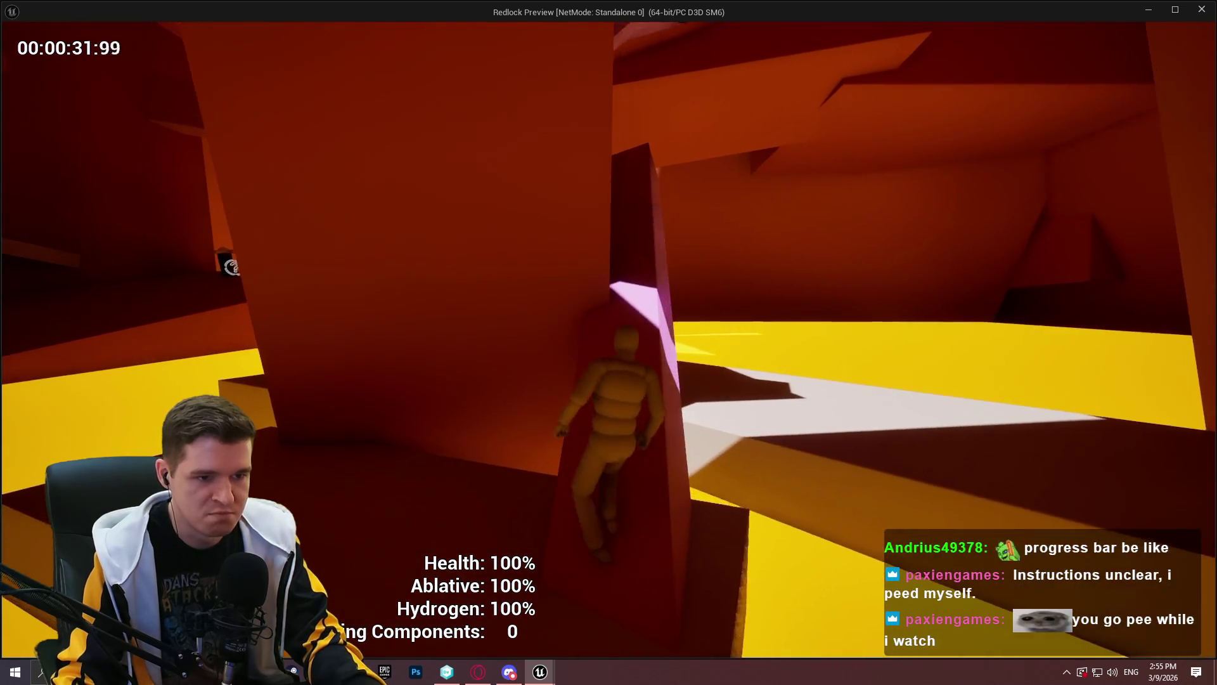
{"action": "key", "text": "w"}
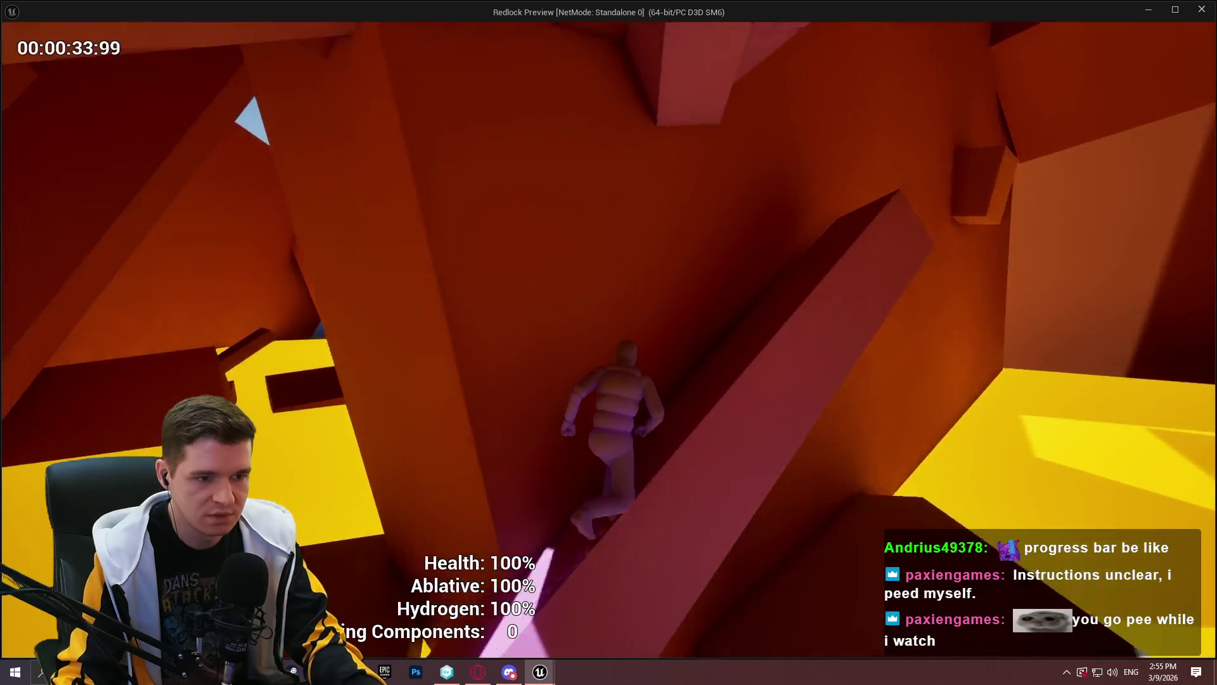
{"action": "key", "text": "w"}
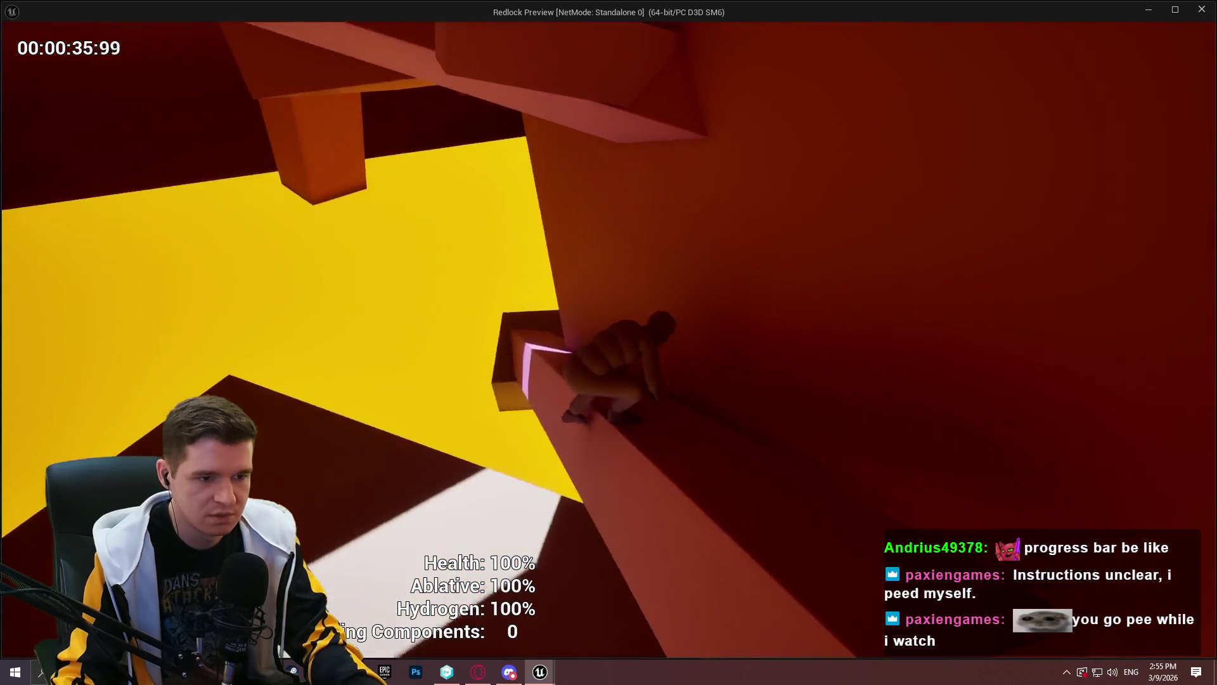
{"action": "key", "text": "w"}
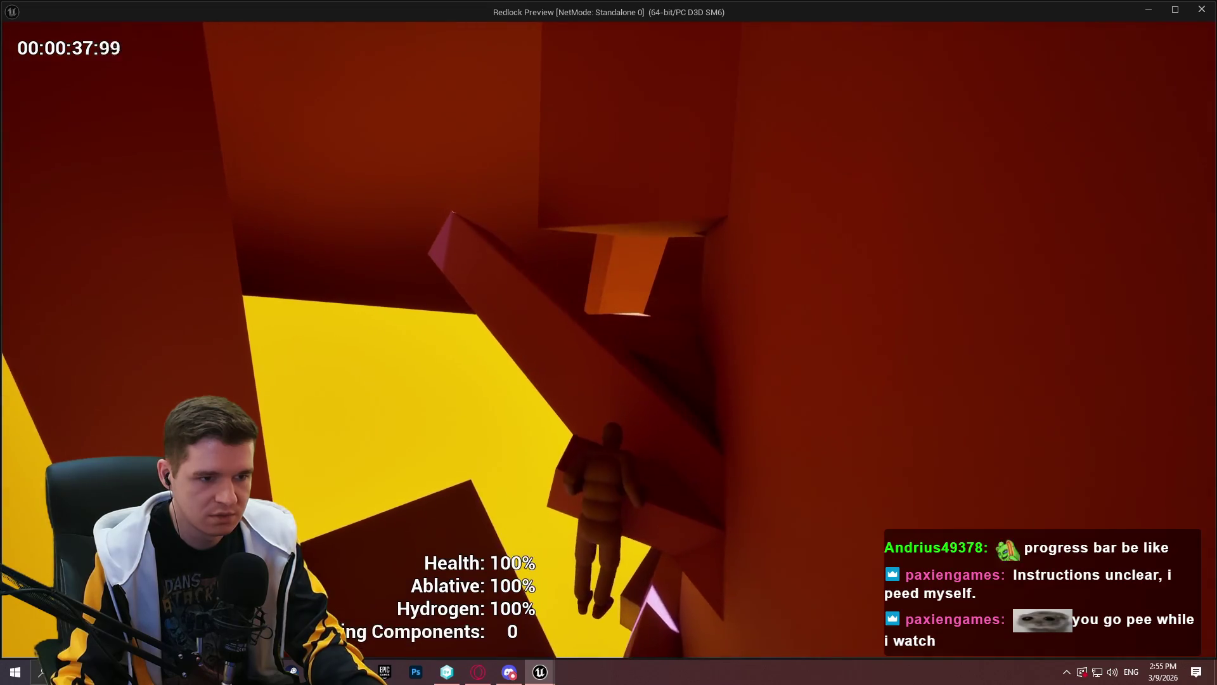
{"action": "key", "text": "w"}
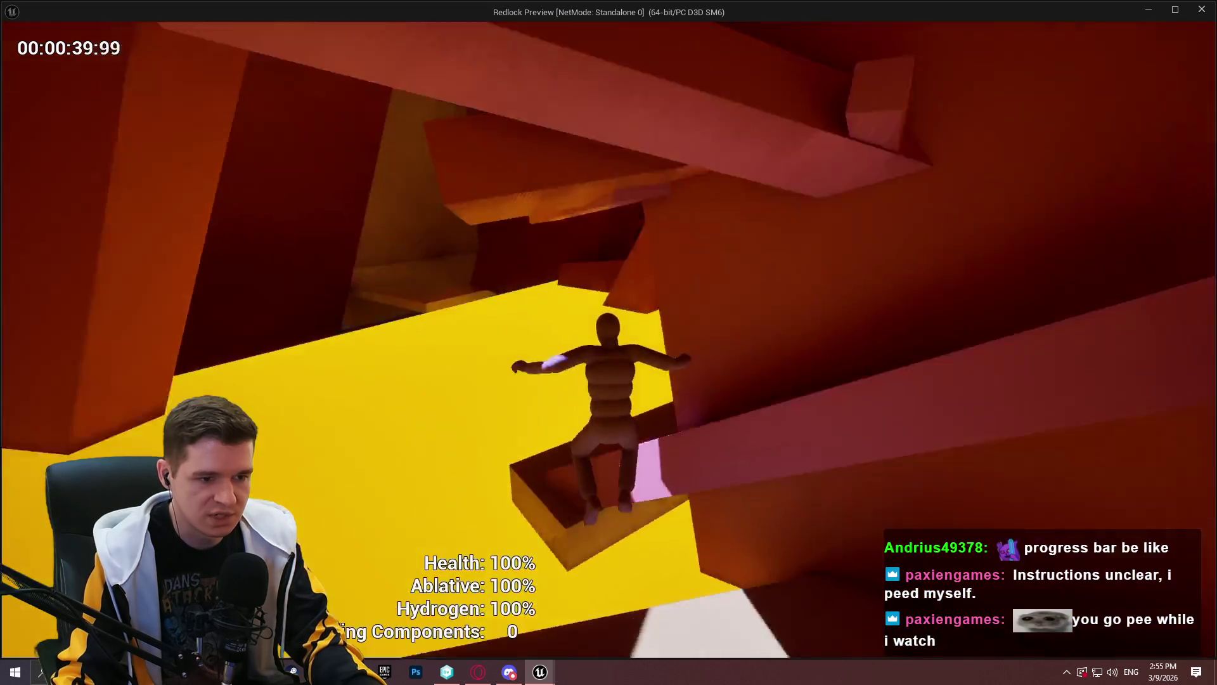
{"action": "key", "text": "w"}
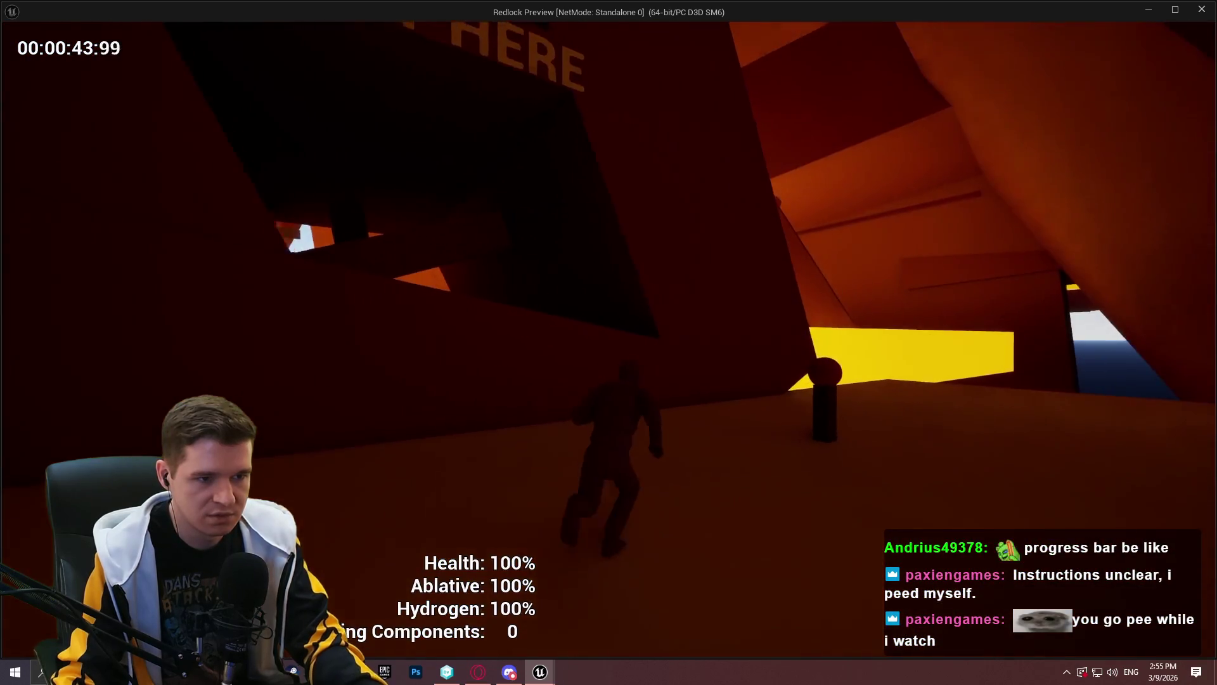
{"action": "key", "text": "Escape"}
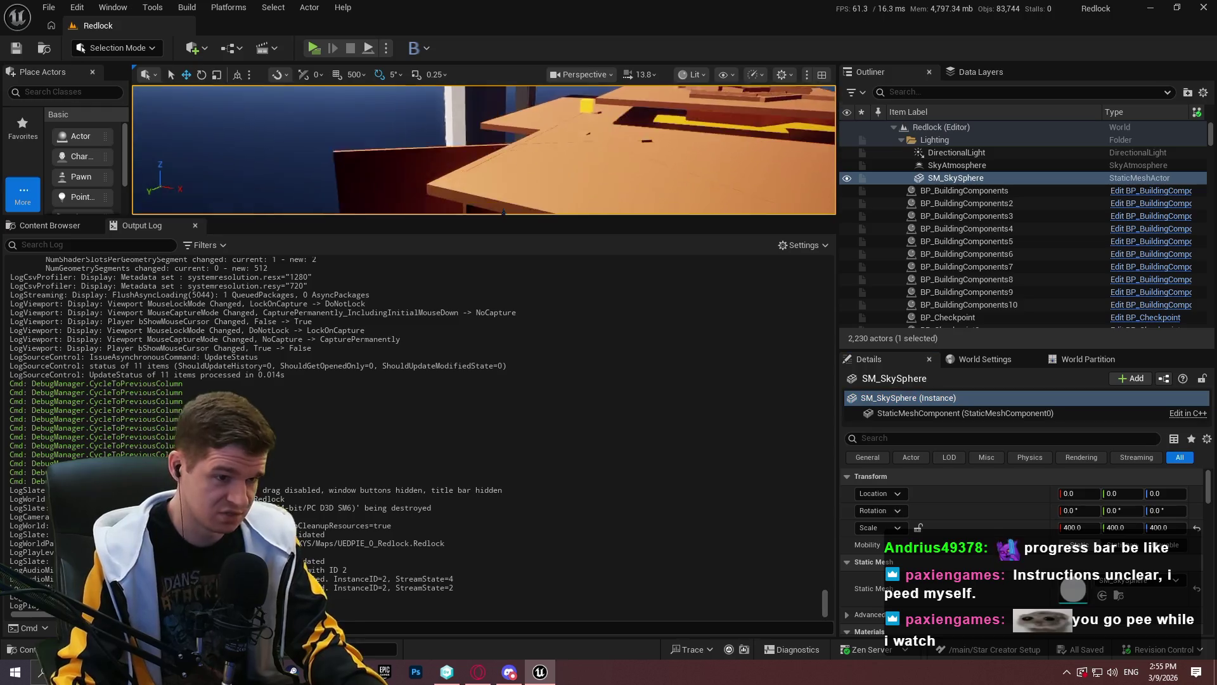
{"action": "key", "text": "F11"}
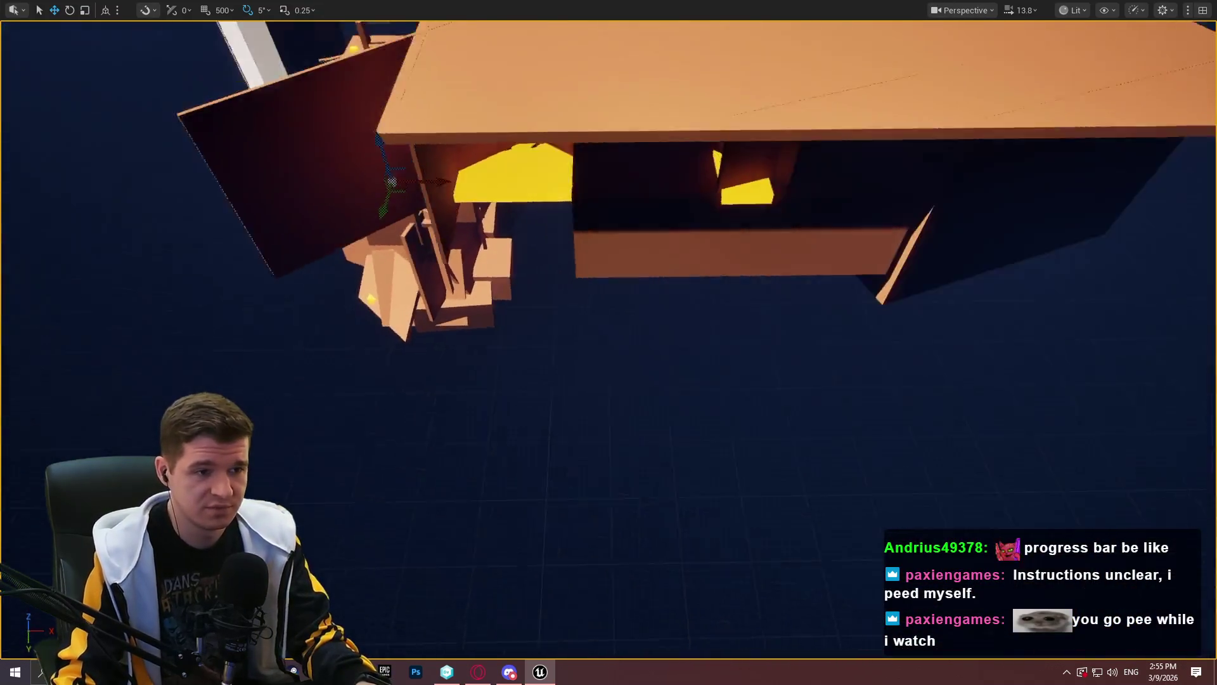
{"action": "scroll", "coordinate": [608, 343], "scroll_direction": "up", "scroll_amount": 1}
{"action": "key", "text": "w"}
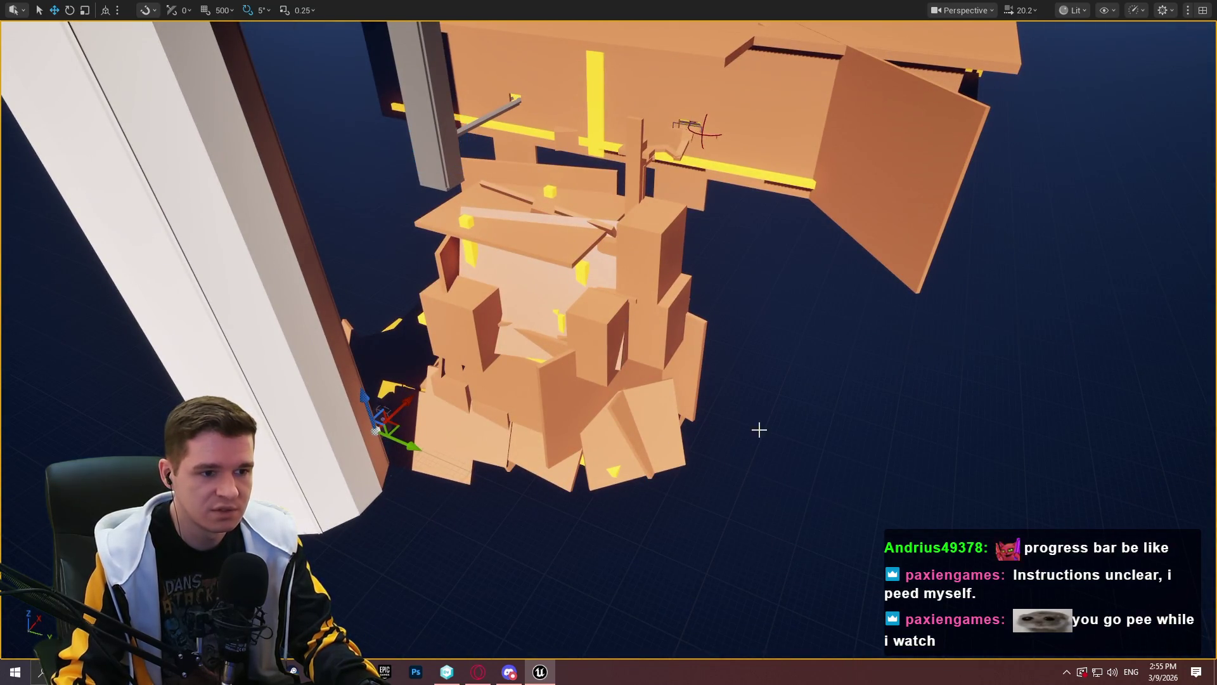
{"action": "key", "text": "w"}
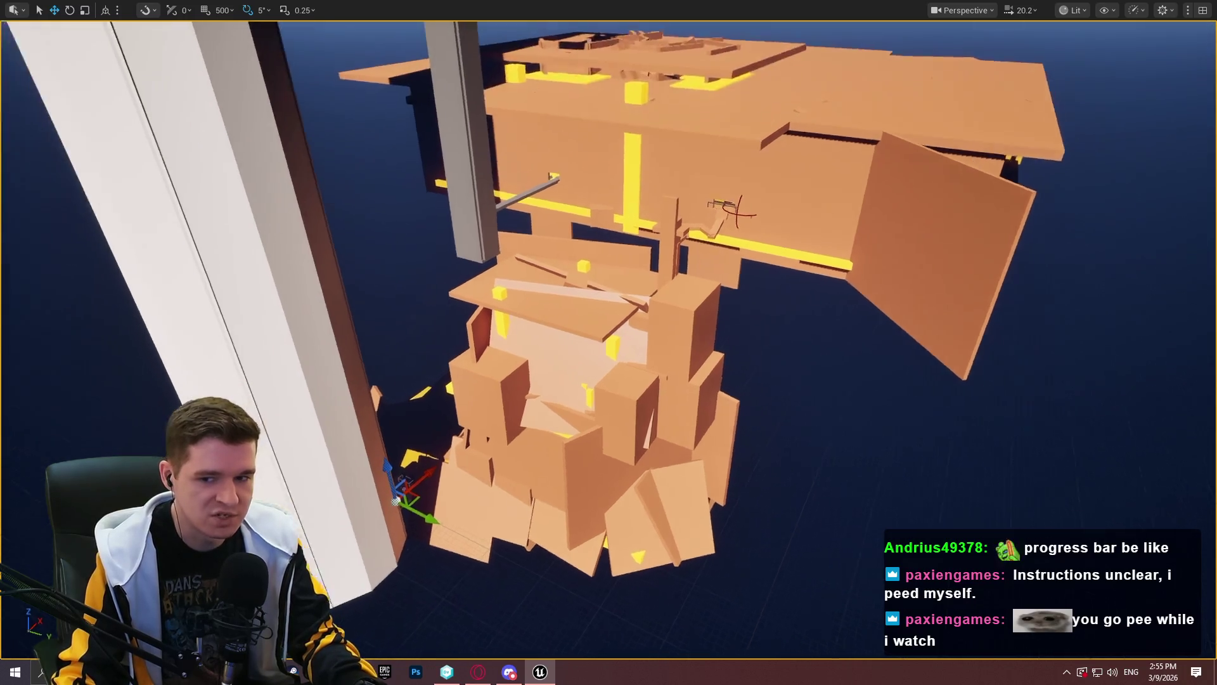
{"action": "key", "text": "s"}
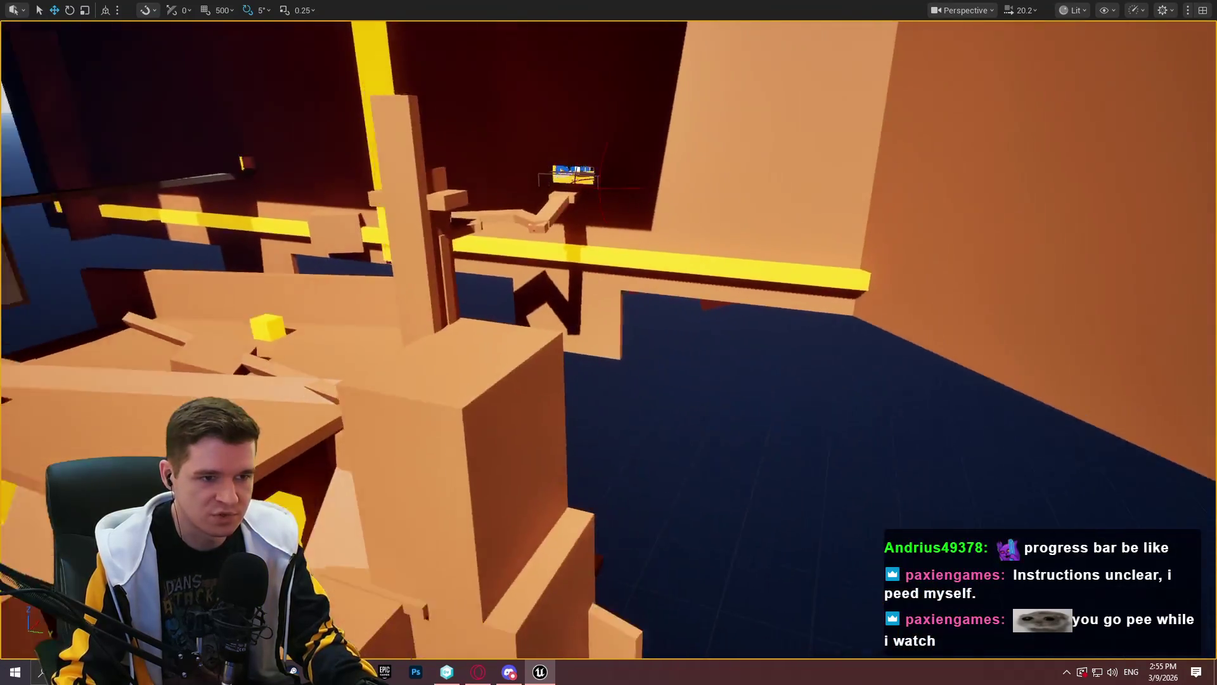
{"action": "key", "text": "w"}
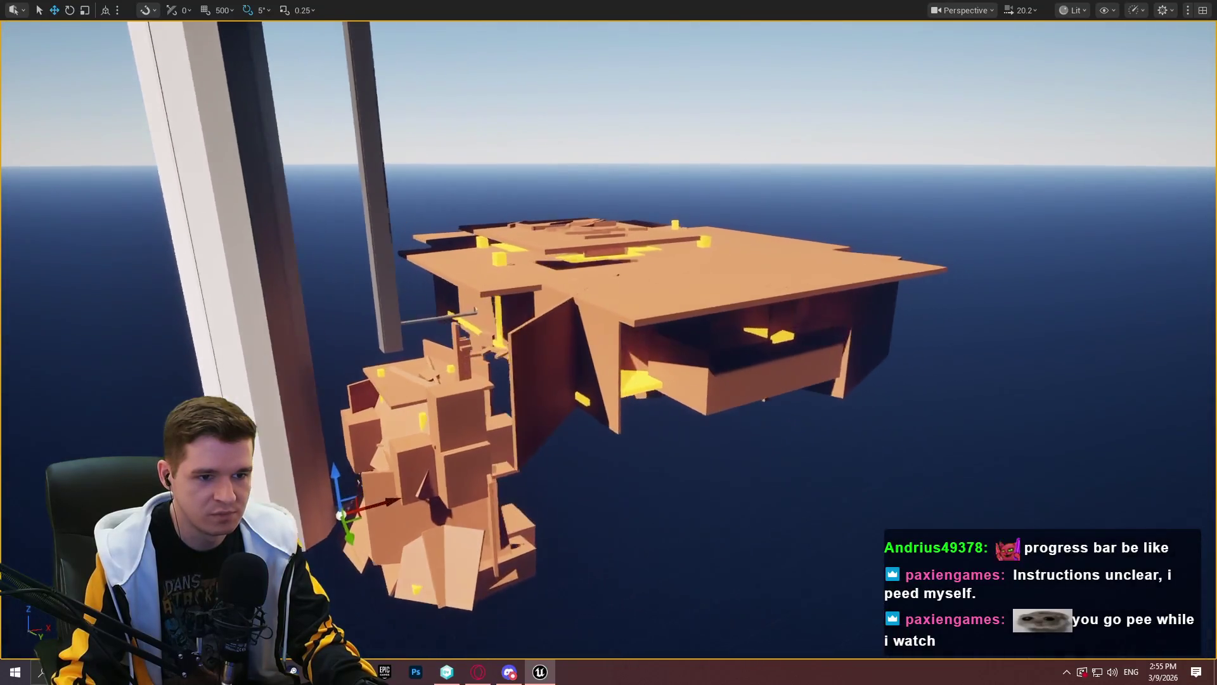
{"action": "key", "text": "w"}
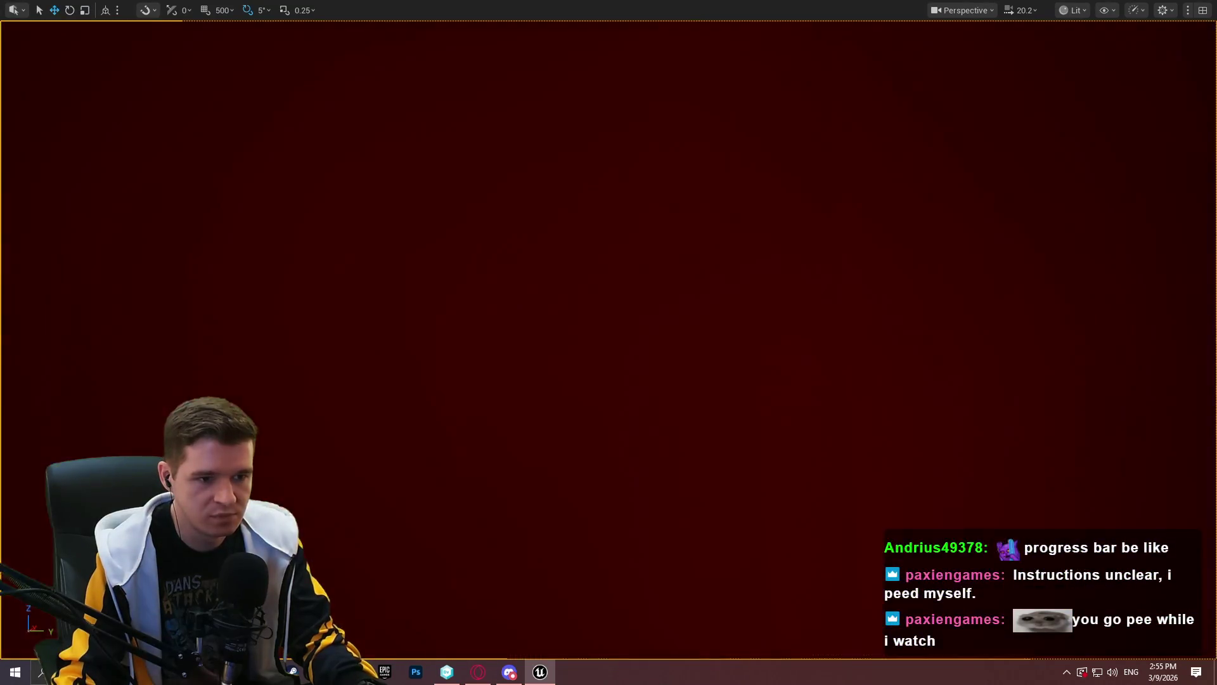
{"action": "key", "text": "w"}
{"action": "key", "text": "s"}
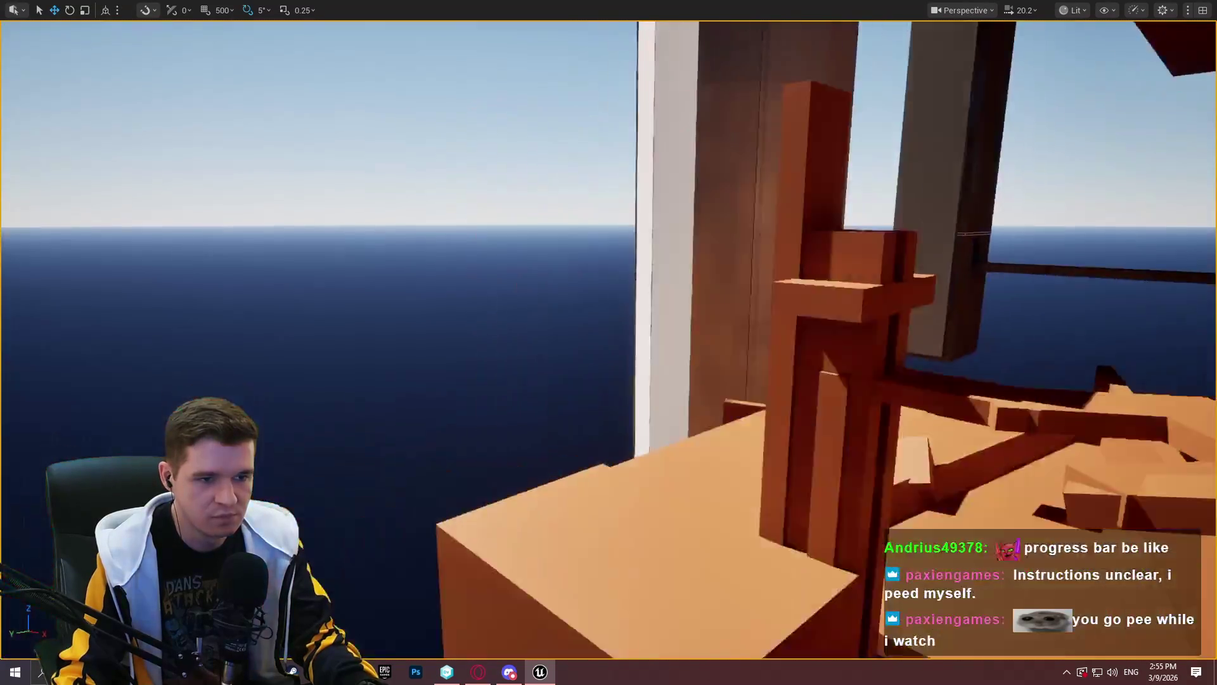
{"action": "key", "text": "w"}
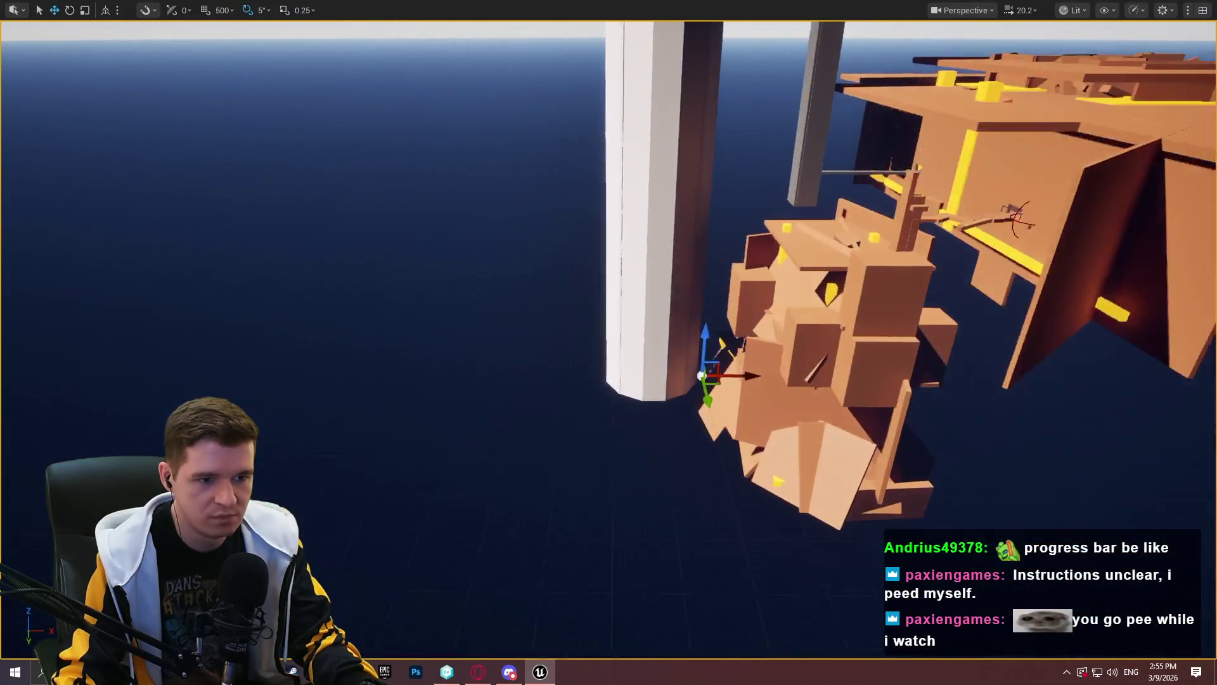
{"action": "scroll", "coordinate": [609, 343], "scroll_direction": "up", "scroll_amount": 3}
{"action": "key", "text": "s"}
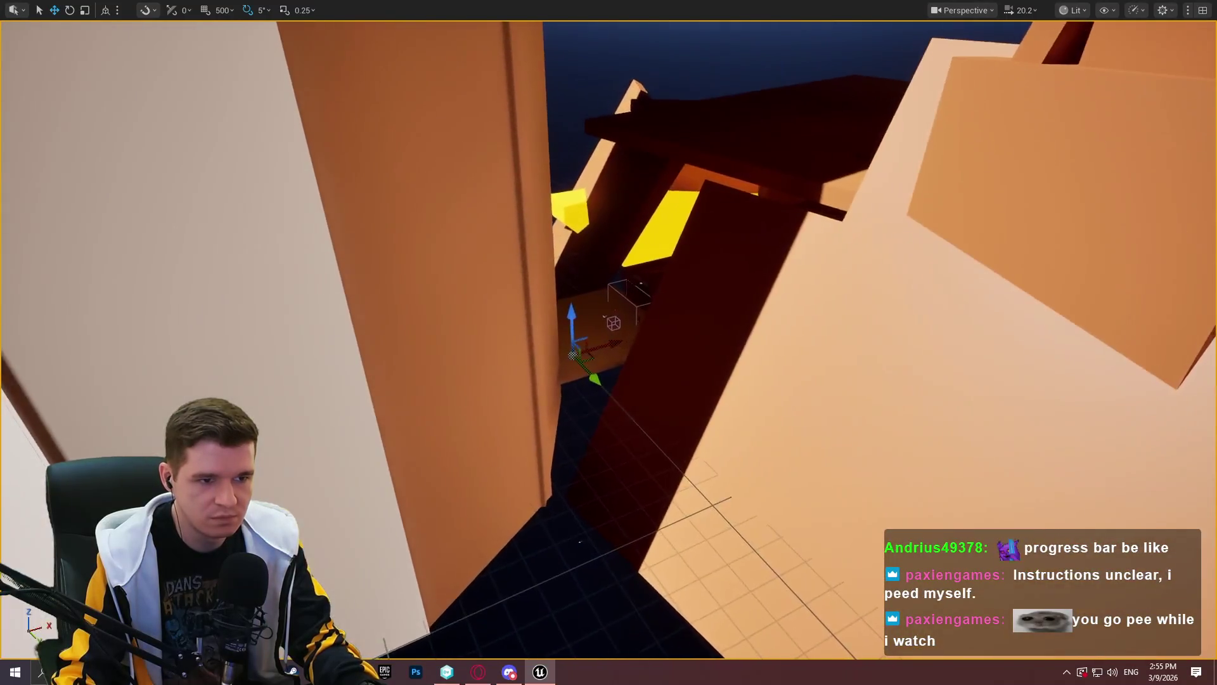
{"action": "key", "text": "w"}
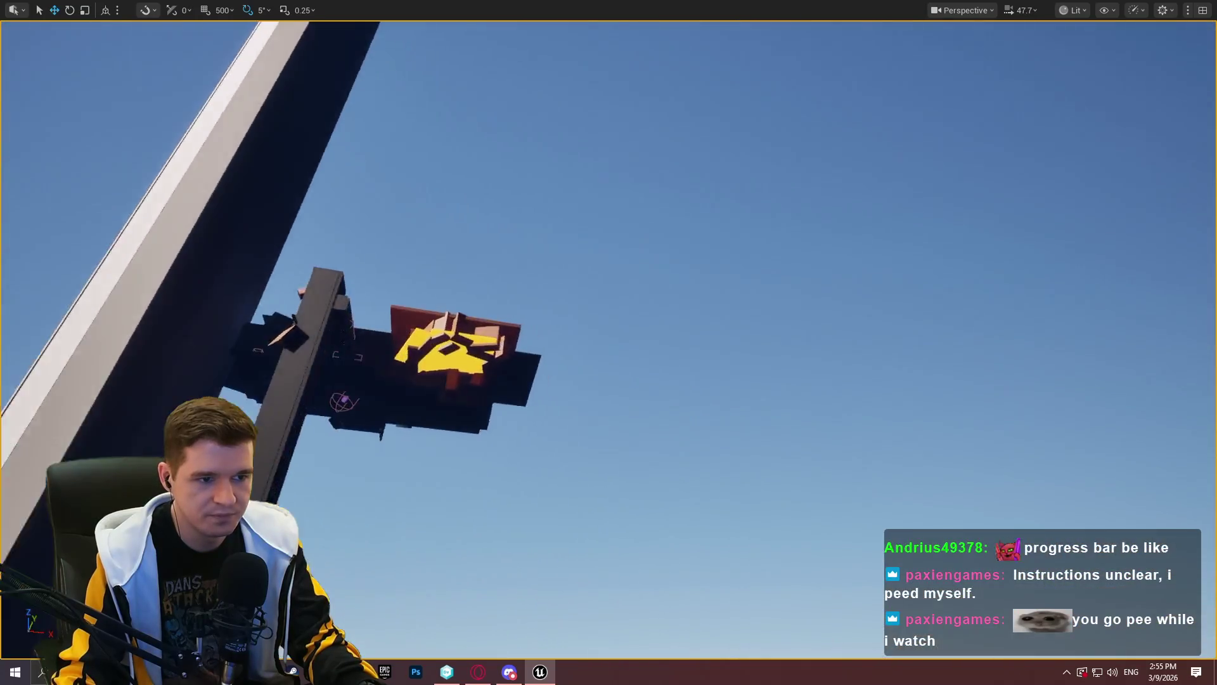
{"action": "scroll", "coordinate": [608, 342], "scroll_direction": "up", "scroll_amount": 2}
{"action": "key", "text": "w"}
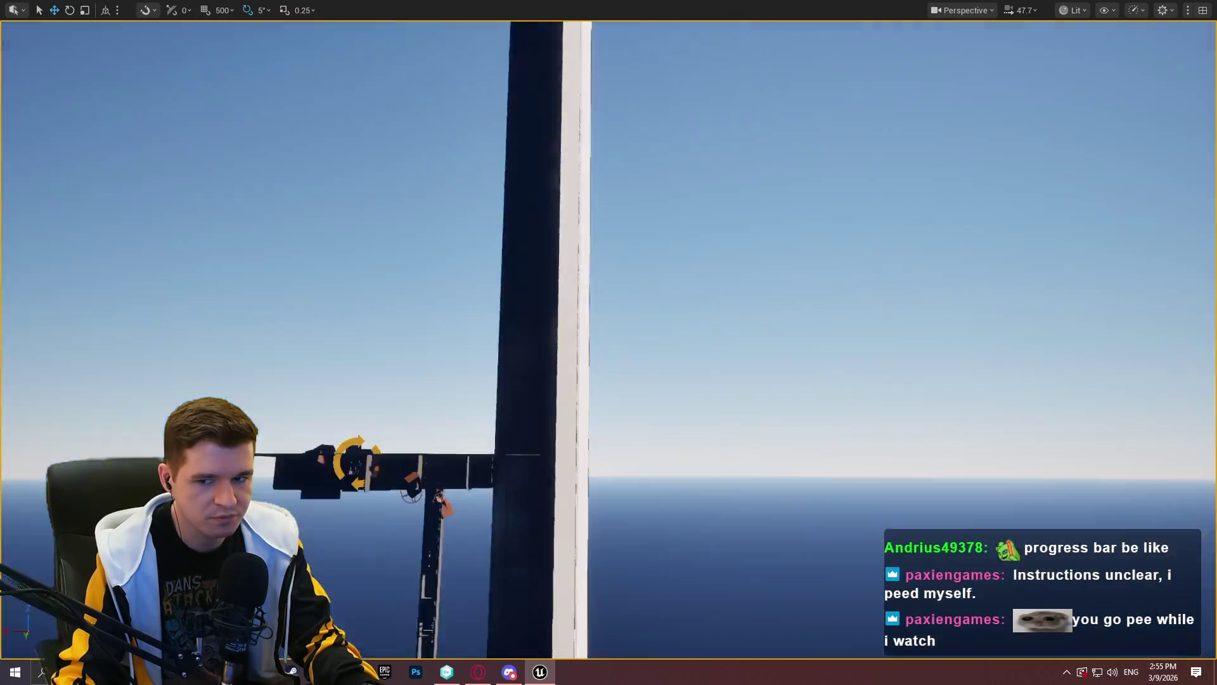
{"action": "key", "text": "w"}
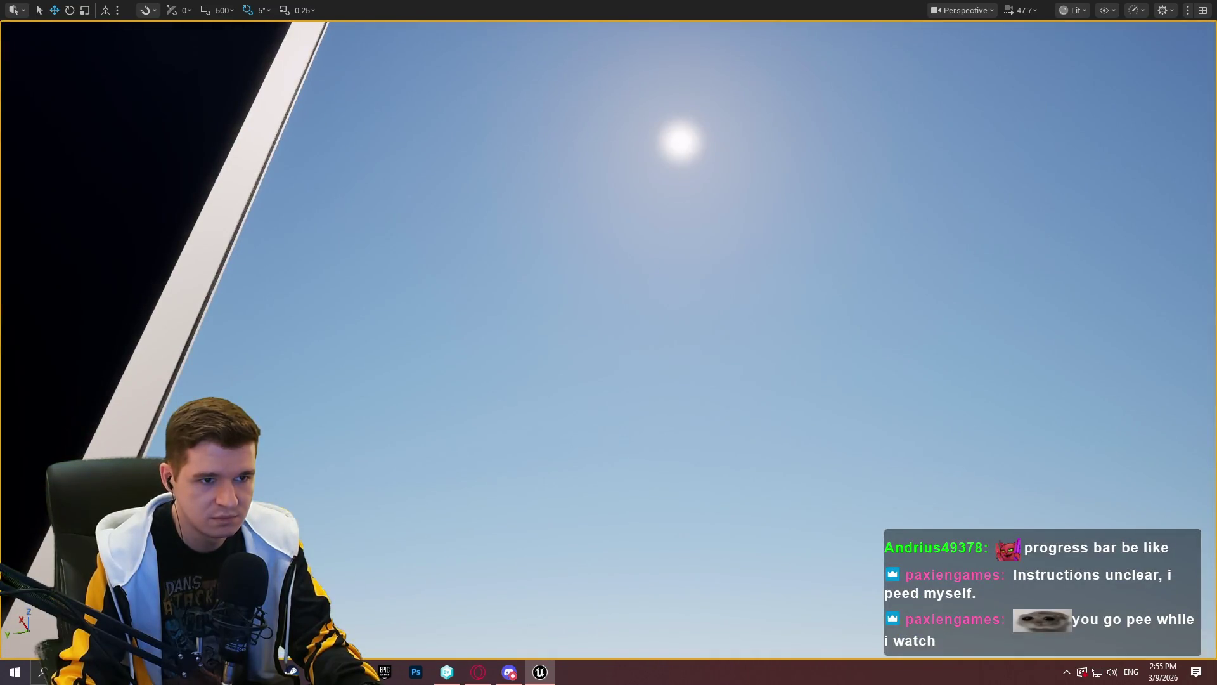
{"action": "key", "text": "F11"}
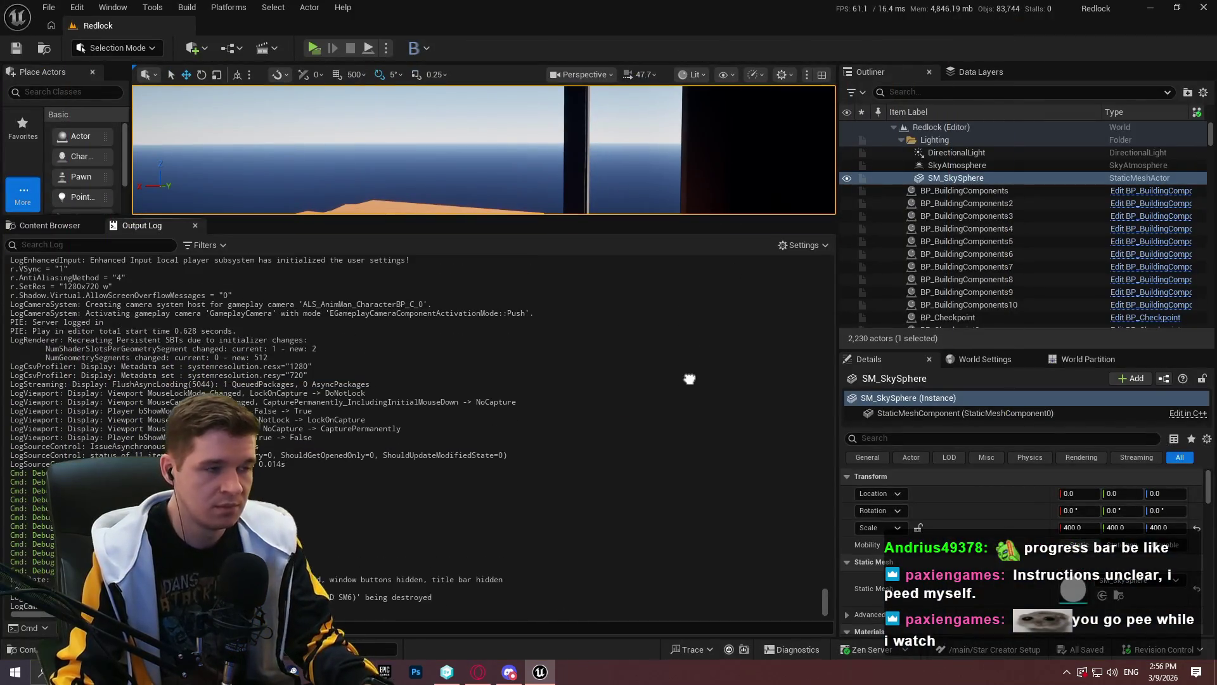
{"action": "key", "text": "alt+Tab"}
Undo all five pending build-output changes, including Redlock.exe, and confirm
{"action": "left_click", "coordinate": [47, 89]}
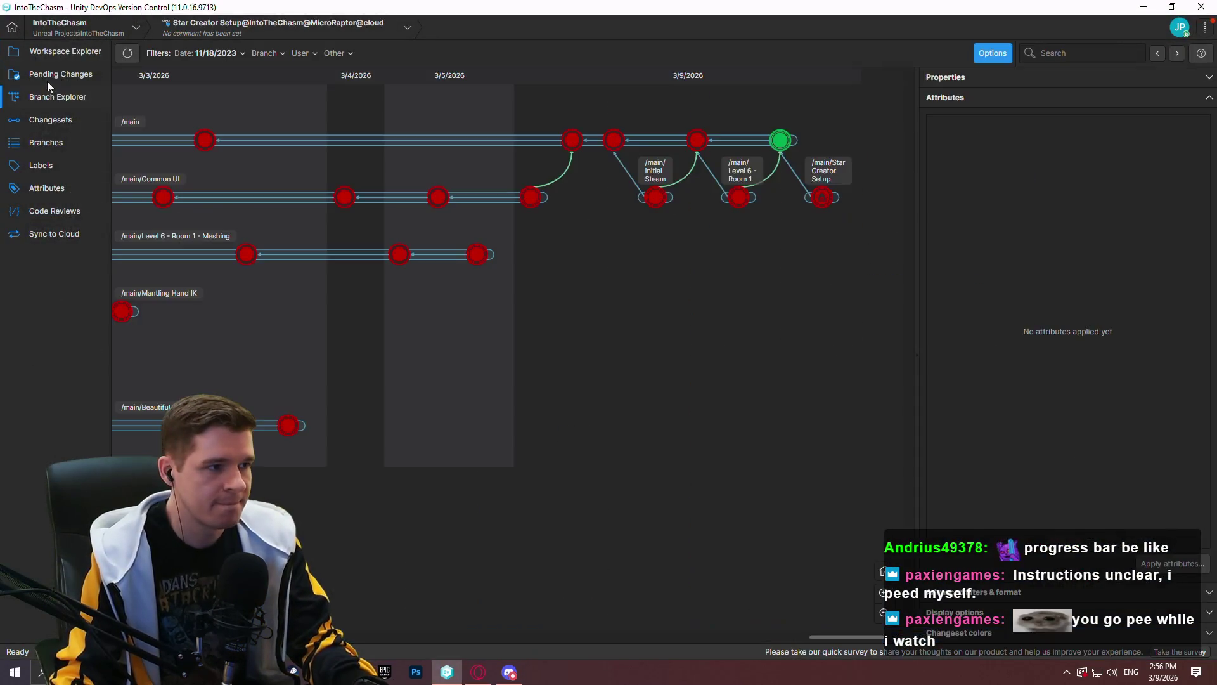
{"action": "left_click", "coordinate": [47, 84]}
{"action": "left_click", "coordinate": [238, 172]}
{"action": "key", "text": "Up"}
{"action": "left_click", "coordinate": [235, 174], "text": "shift"}
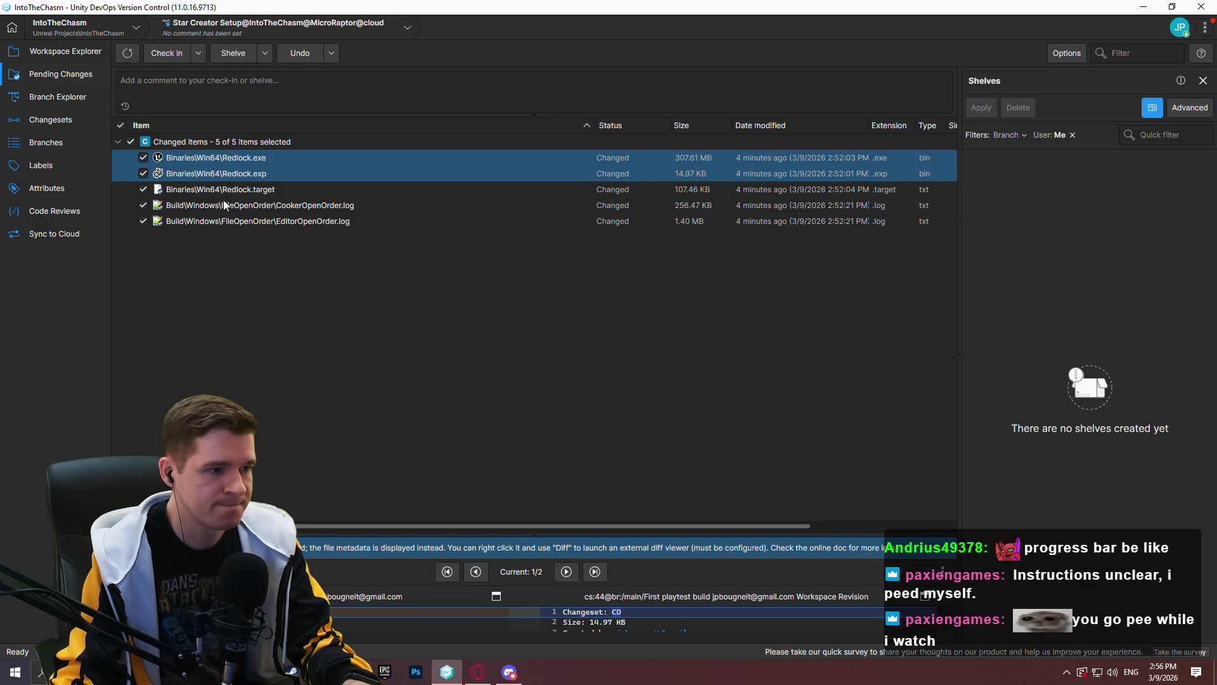
{"action": "left_click", "coordinate": [223, 203], "text": "shift"}
{"action": "left_click", "coordinate": [219, 222], "text": "shift"}
{"action": "right_click", "coordinate": [220, 223]}
{"action": "left_click", "coordinate": [241, 273]}
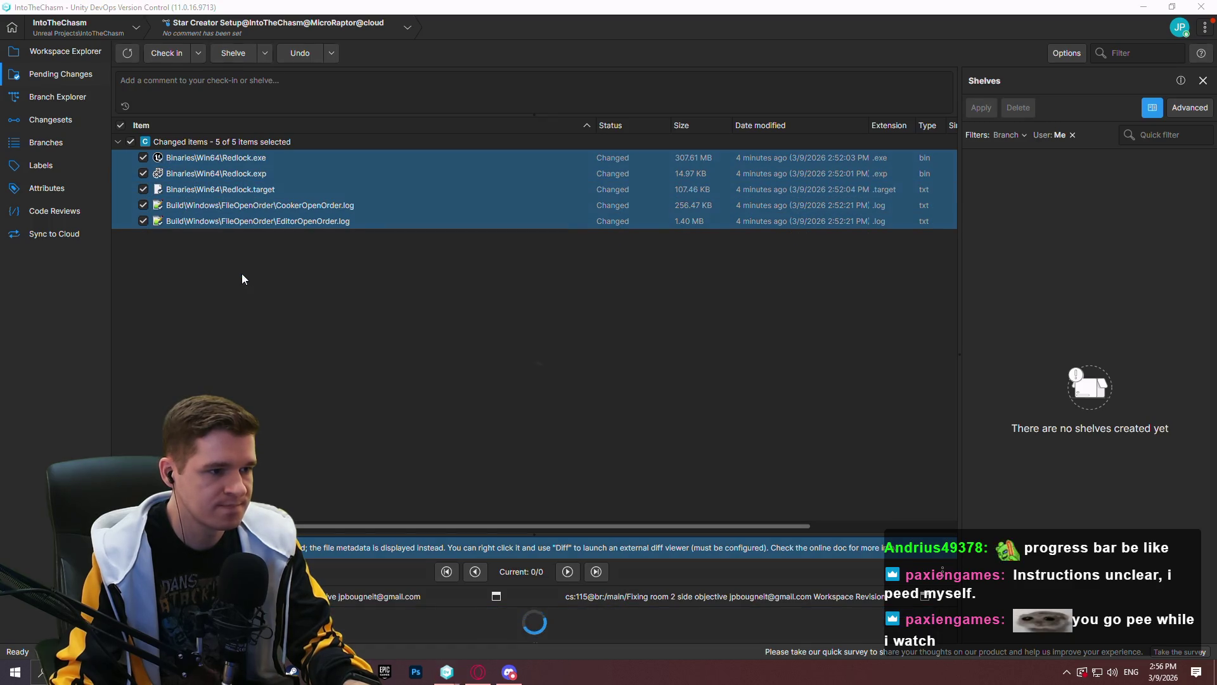
{"action": "left_click", "coordinate": [671, 357]}
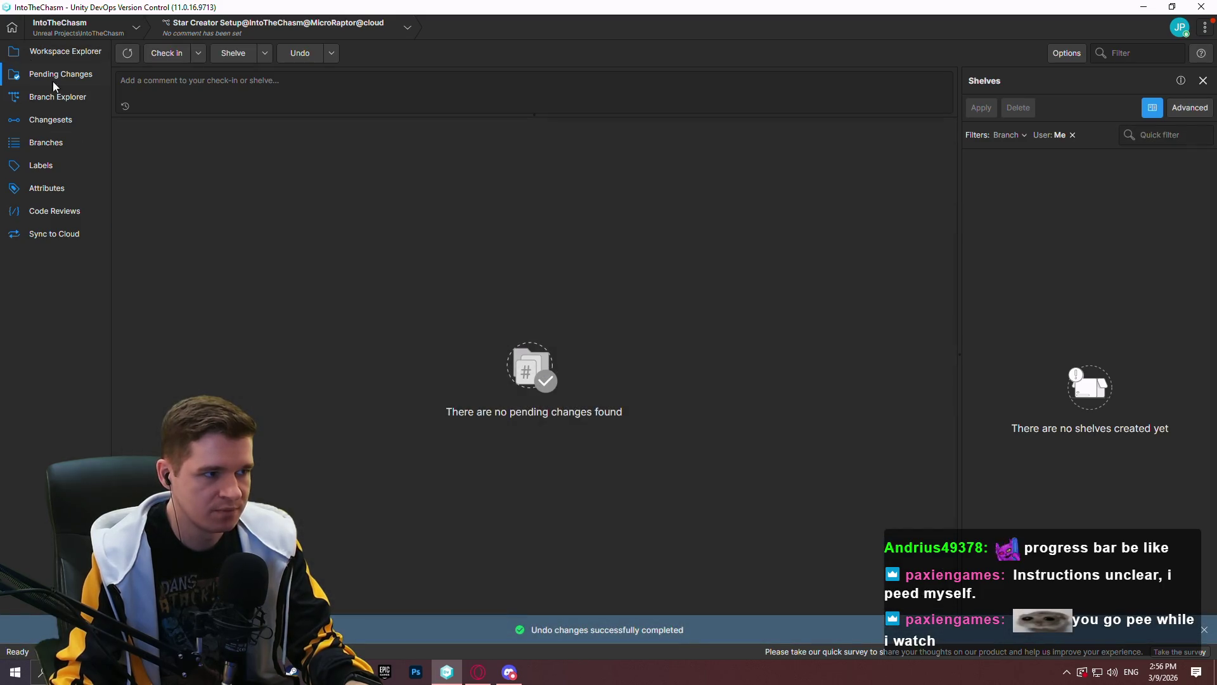
Return to the Branch Explorer graph and bring up the Redlock kanban board in the browser
{"action": "left_click", "coordinate": [56, 97]}
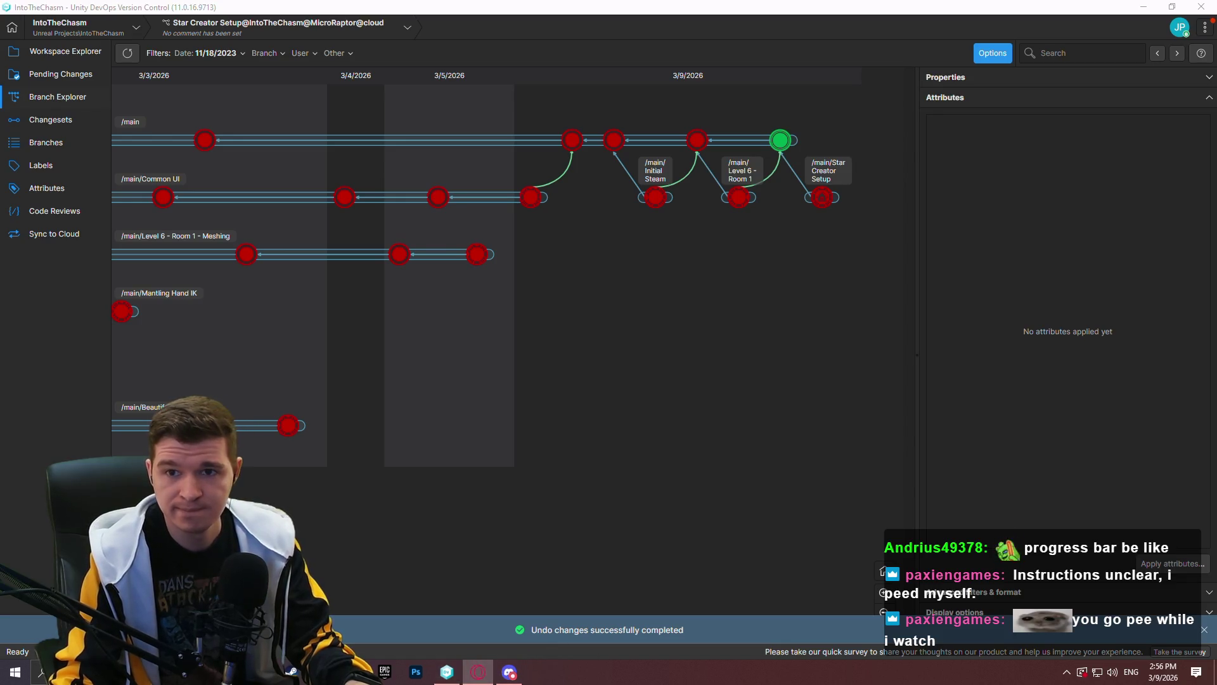
{"action": "key", "text": "alt+Tab"}
{"action": "left_click", "coordinate": [439, 56]}
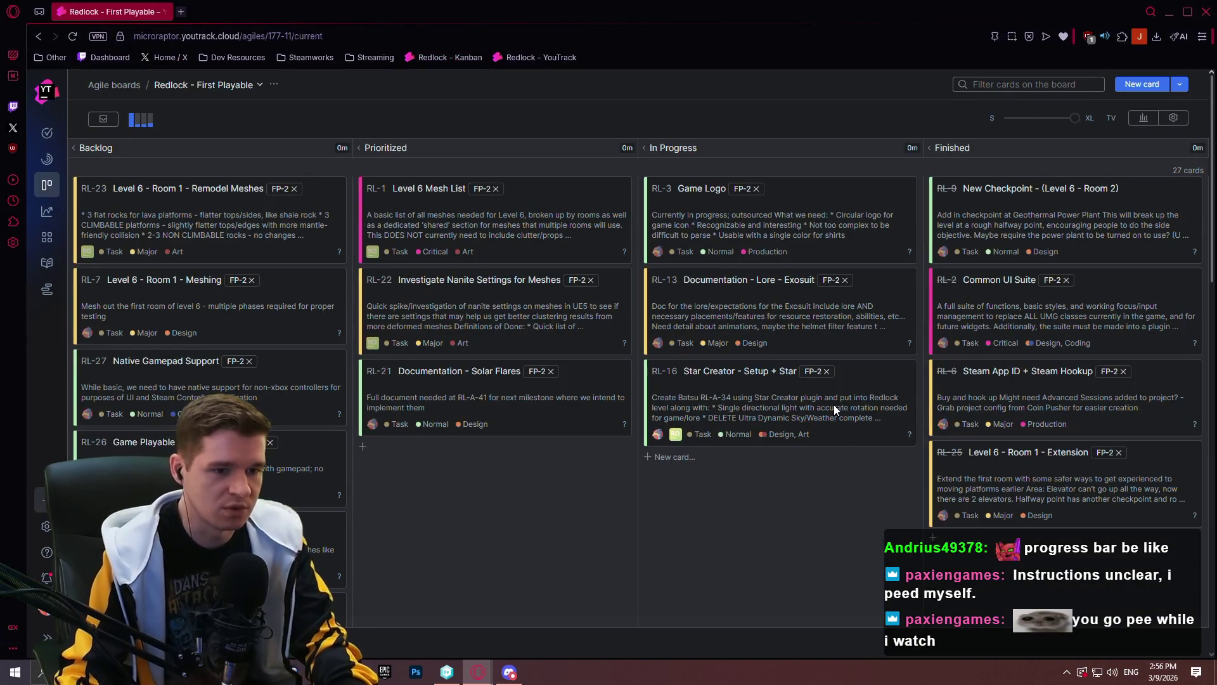
Comment 'Deleted UDS/UDW on separate branch, ready for Star Creator' on RL-16, then close it
{"action": "left_click", "coordinate": [834, 404]}
{"action": "left_click", "coordinate": [459, 503]}
{"action": "type", "text": "Deleted UDS/UDW on separate branch, ready for Star Crea"}
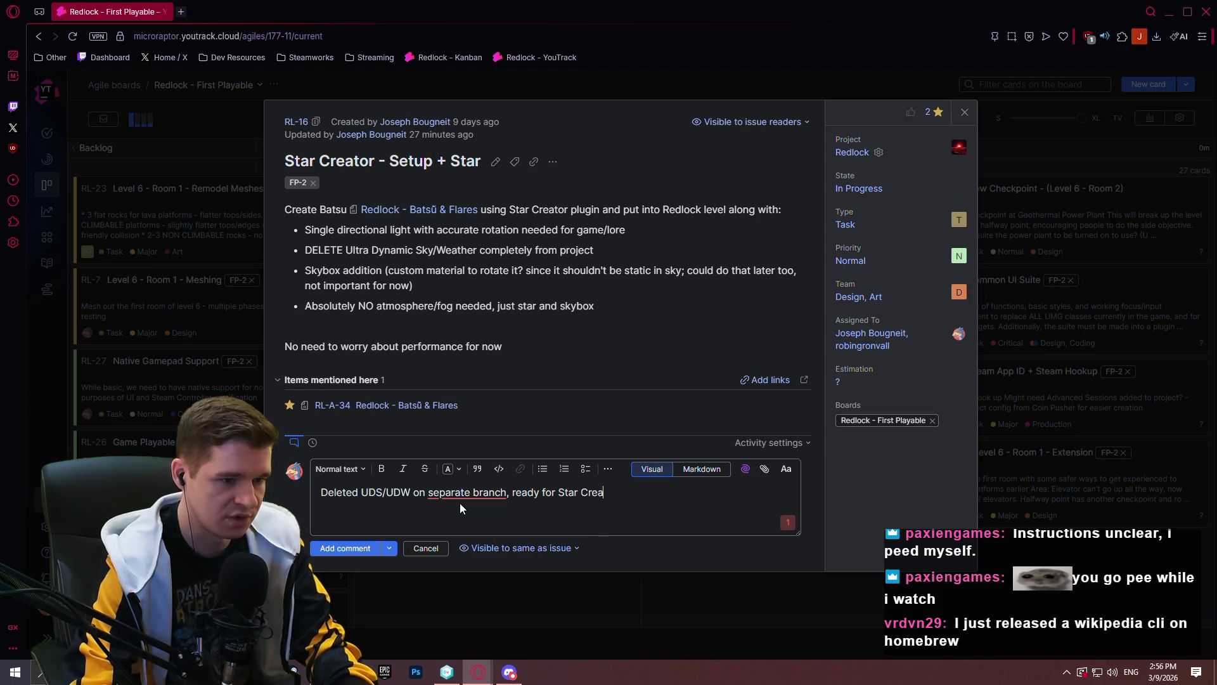
{"action": "type", "text": "tor"}
{"action": "left_click", "coordinate": [464, 491]}
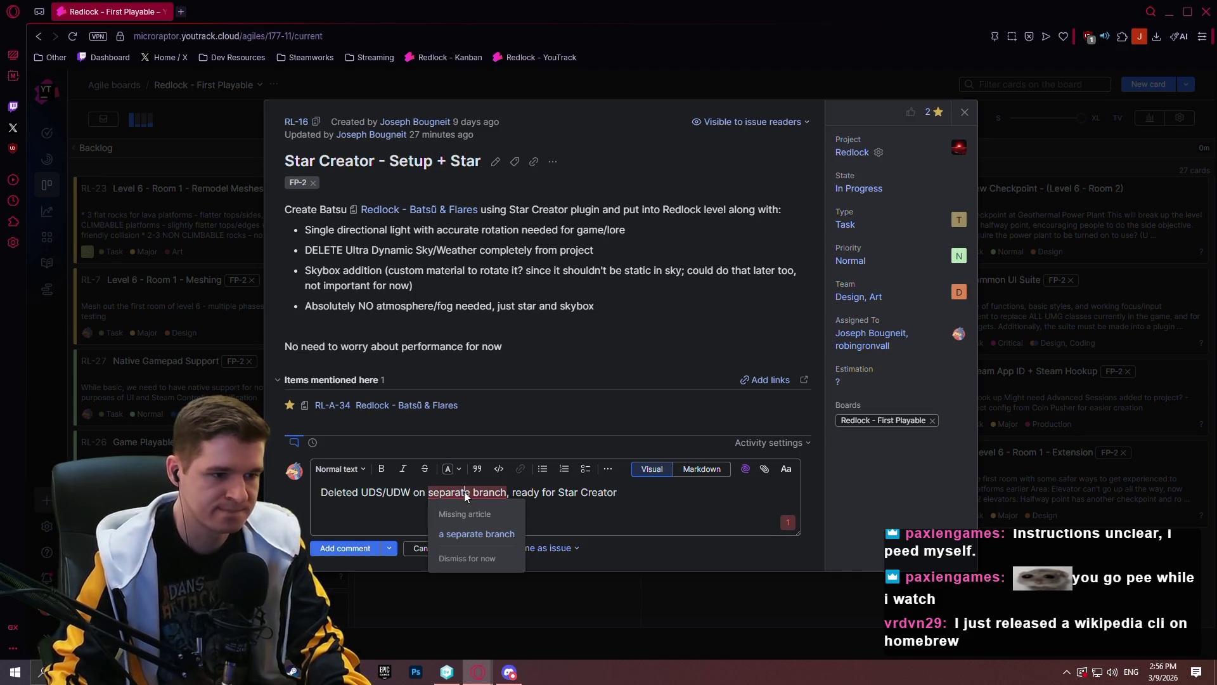
{"action": "key", "text": "End"}
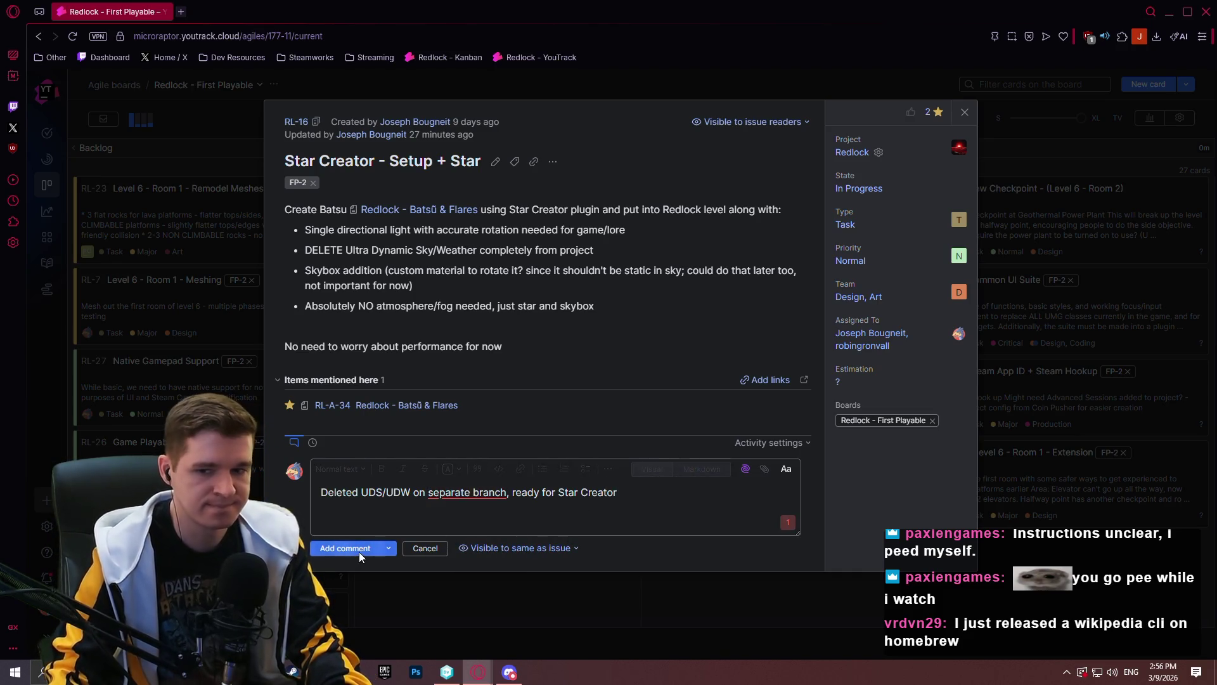
{"action": "left_click", "coordinate": [358, 550]}
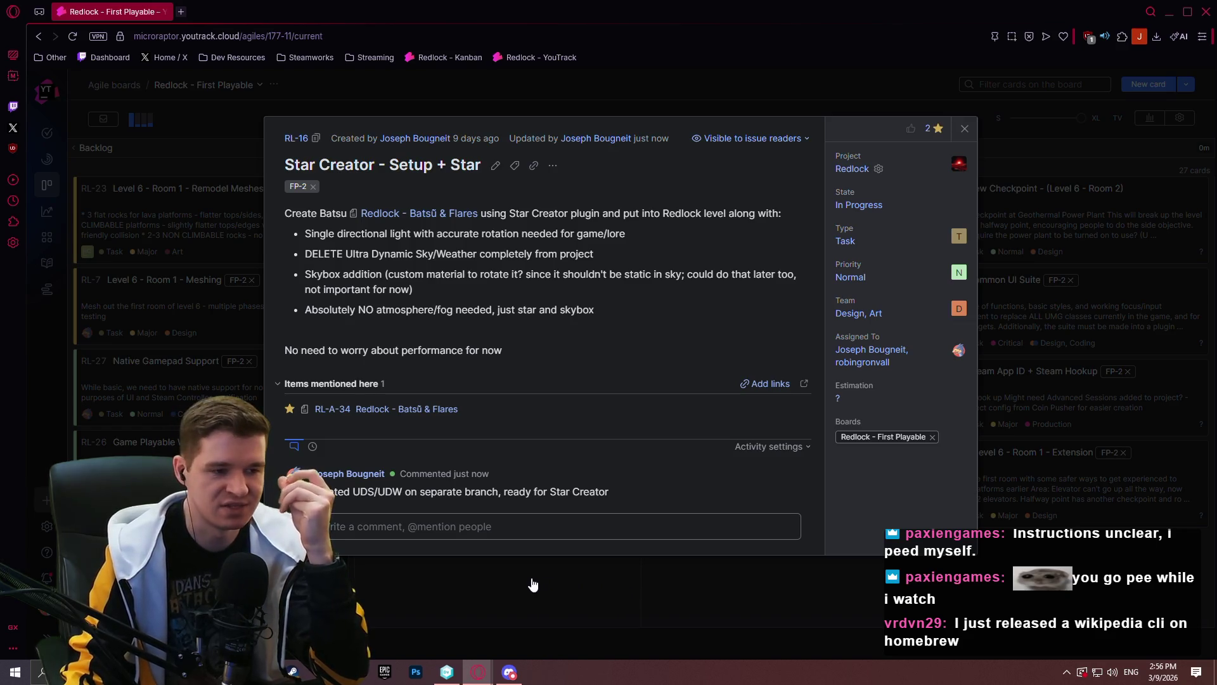
{"action": "left_click", "coordinate": [515, 609]}
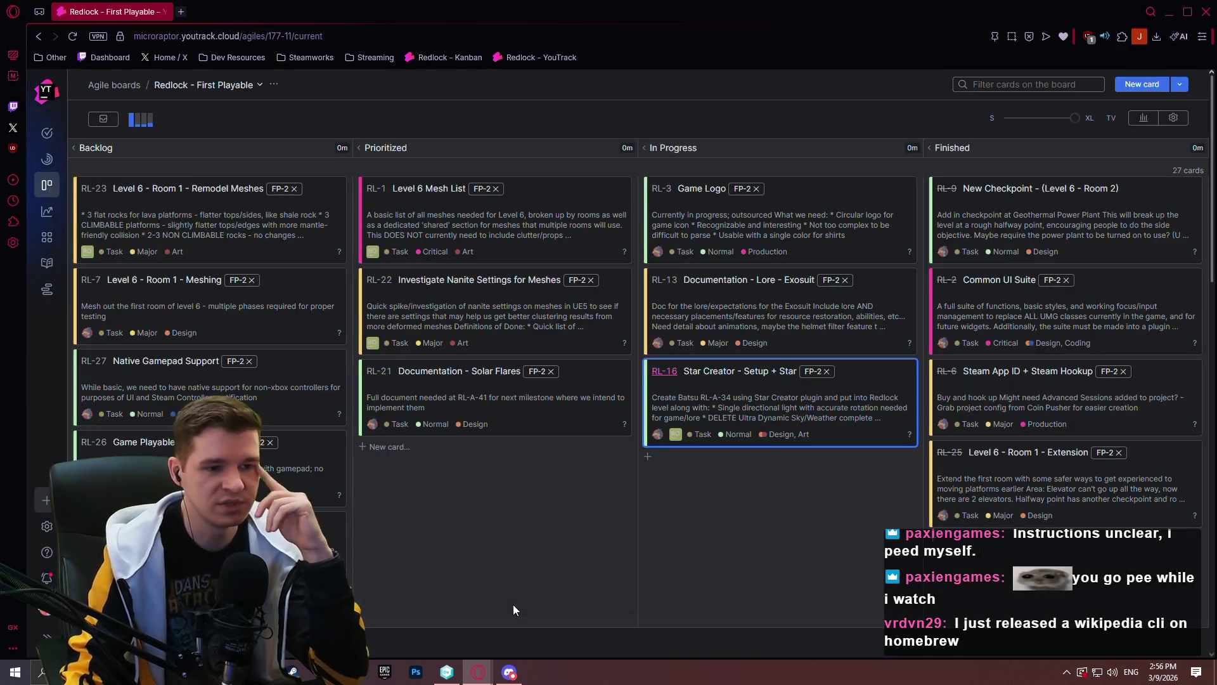
{"action": "scroll", "coordinate": [510, 484], "scroll_direction": "down", "scroll_amount": 2}
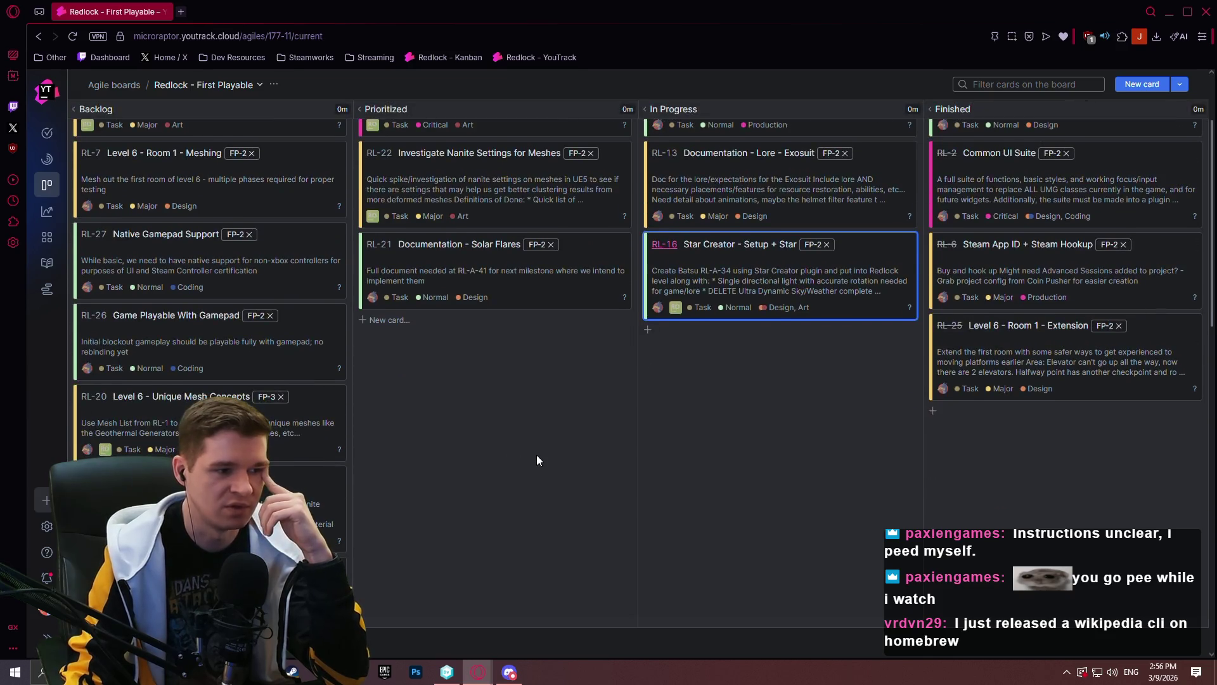
{"action": "scroll", "coordinate": [571, 456], "scroll_direction": "down", "scroll_amount": 2}
{"action": "scroll", "coordinate": [606, 477], "scroll_direction": "up", "scroll_amount": 5}
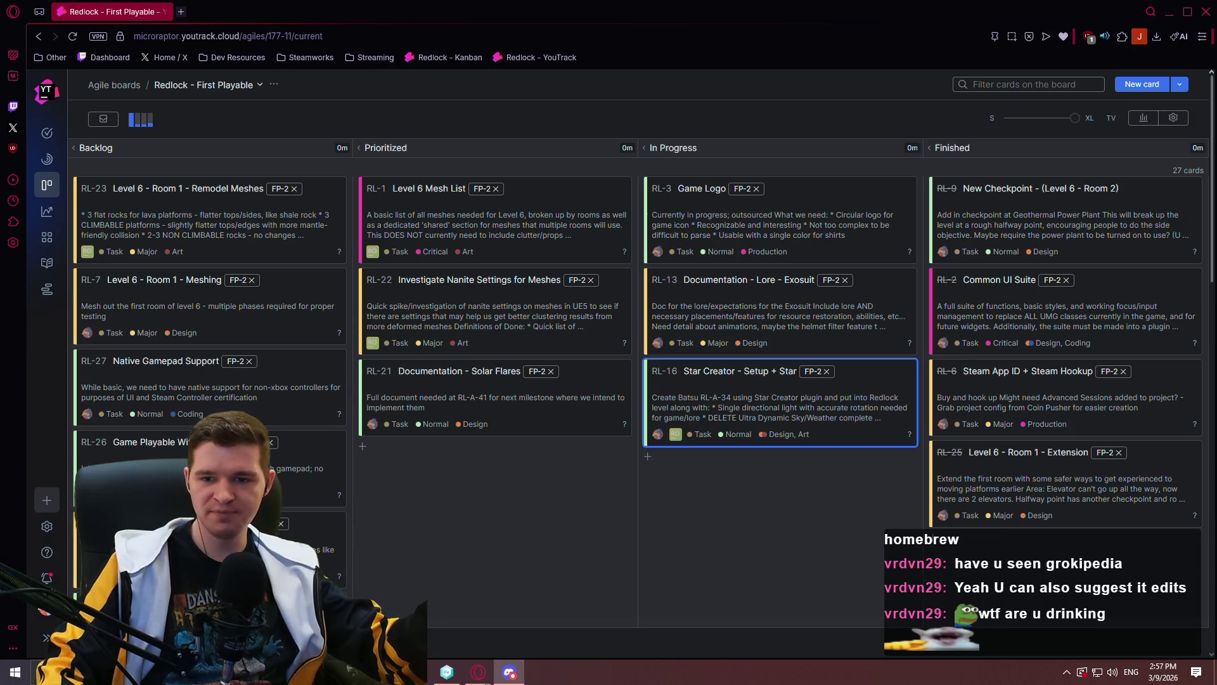
{"action": "left_click", "coordinate": [491, 513]}
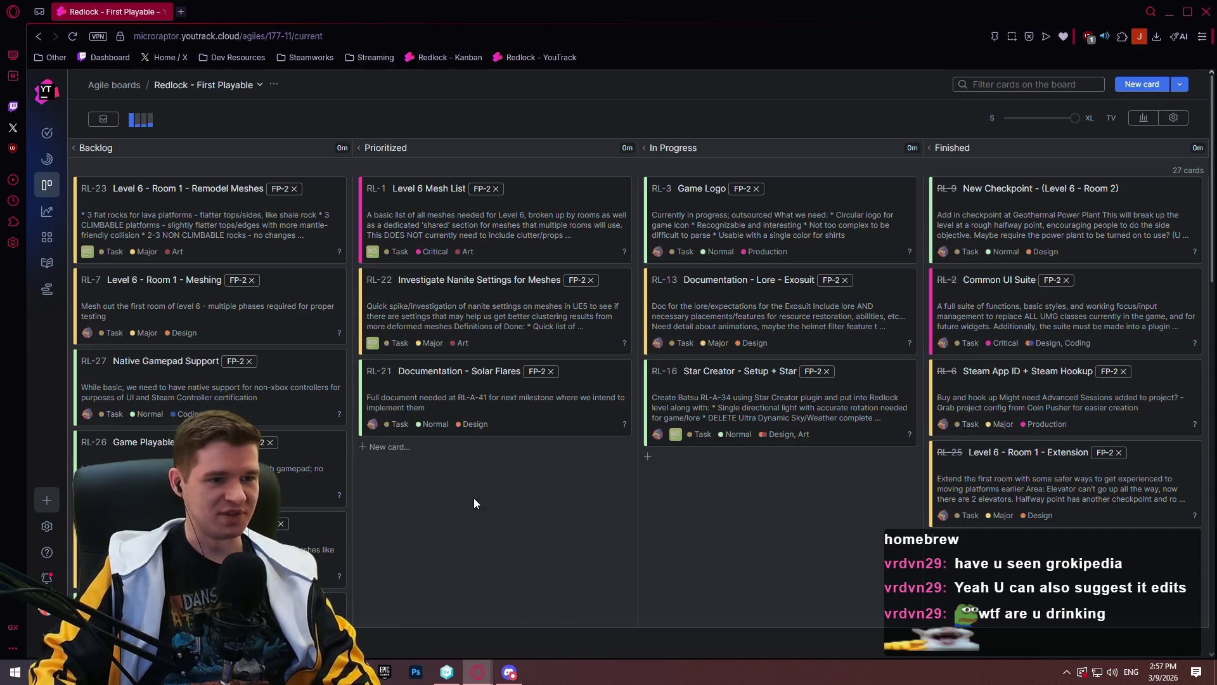
{"action": "scroll", "coordinate": [488, 513], "scroll_direction": "down", "scroll_amount": 1}
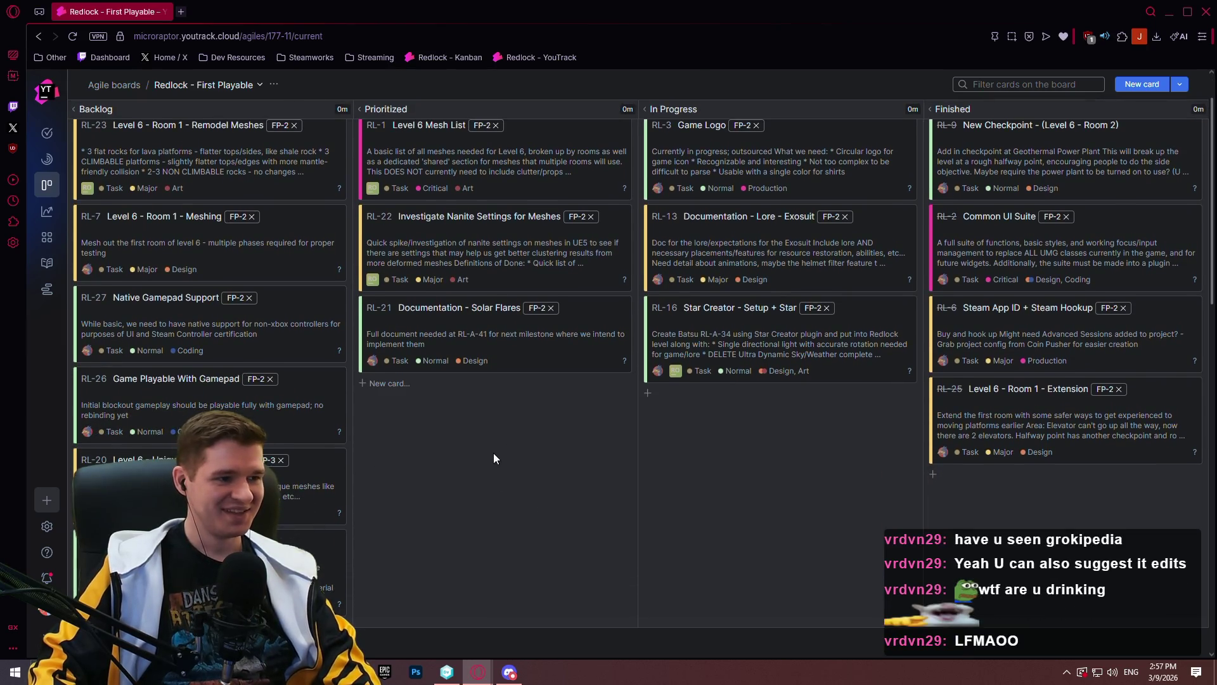
{"action": "scroll", "coordinate": [405, 412], "scroll_direction": "up", "scroll_amount": 1}
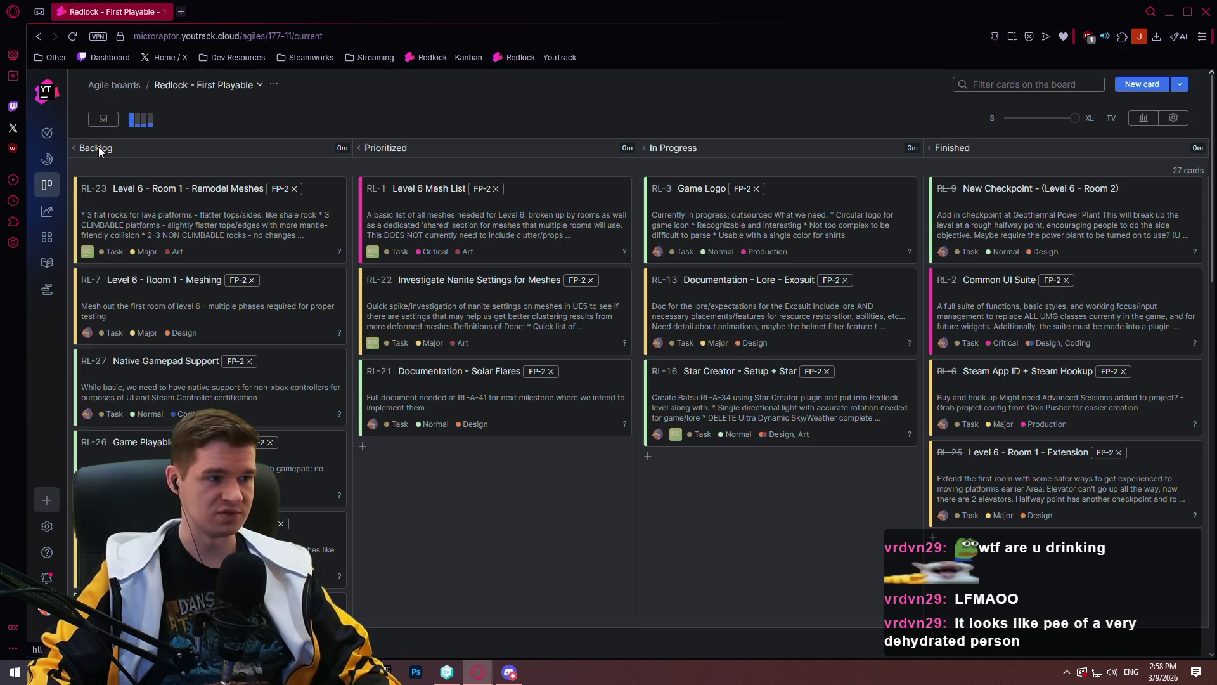
{"action": "left_click", "coordinate": [181, 12]}
Open the Production Plan article from the Redlock knowledge base and scroll through it
{"action": "left_click", "coordinate": [523, 60]}
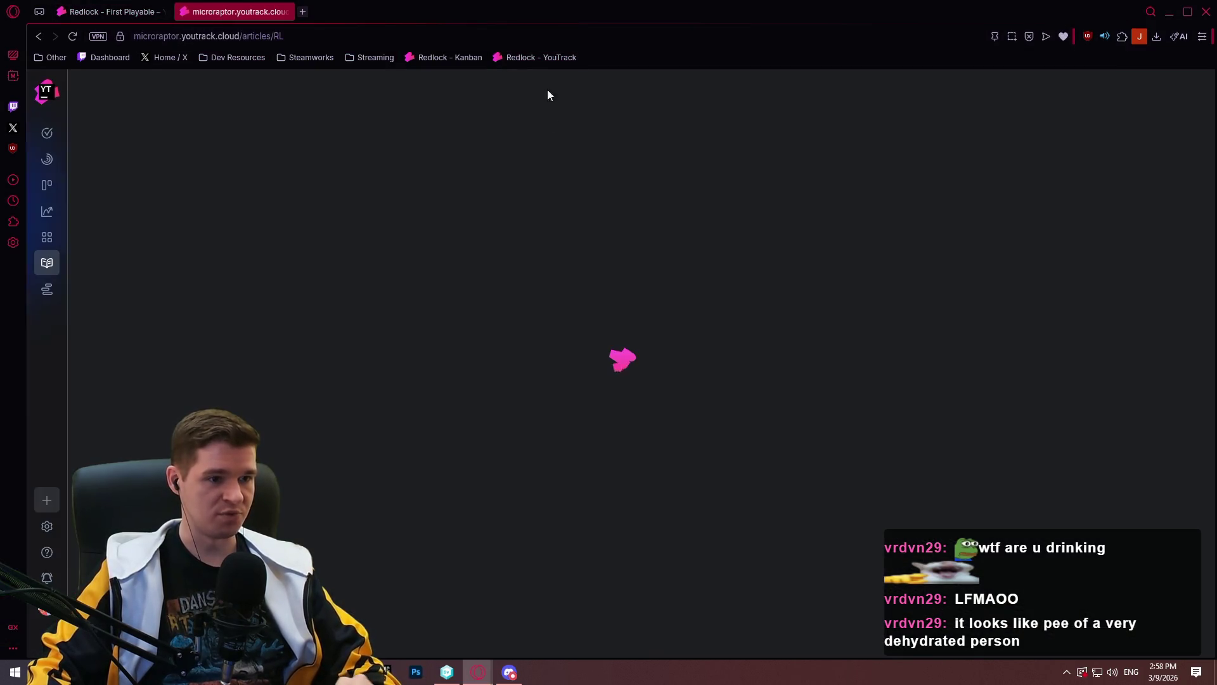
{"action": "scroll", "coordinate": [158, 383], "scroll_direction": "down", "scroll_amount": 1}
{"action": "left_click", "coordinate": [162, 357]}
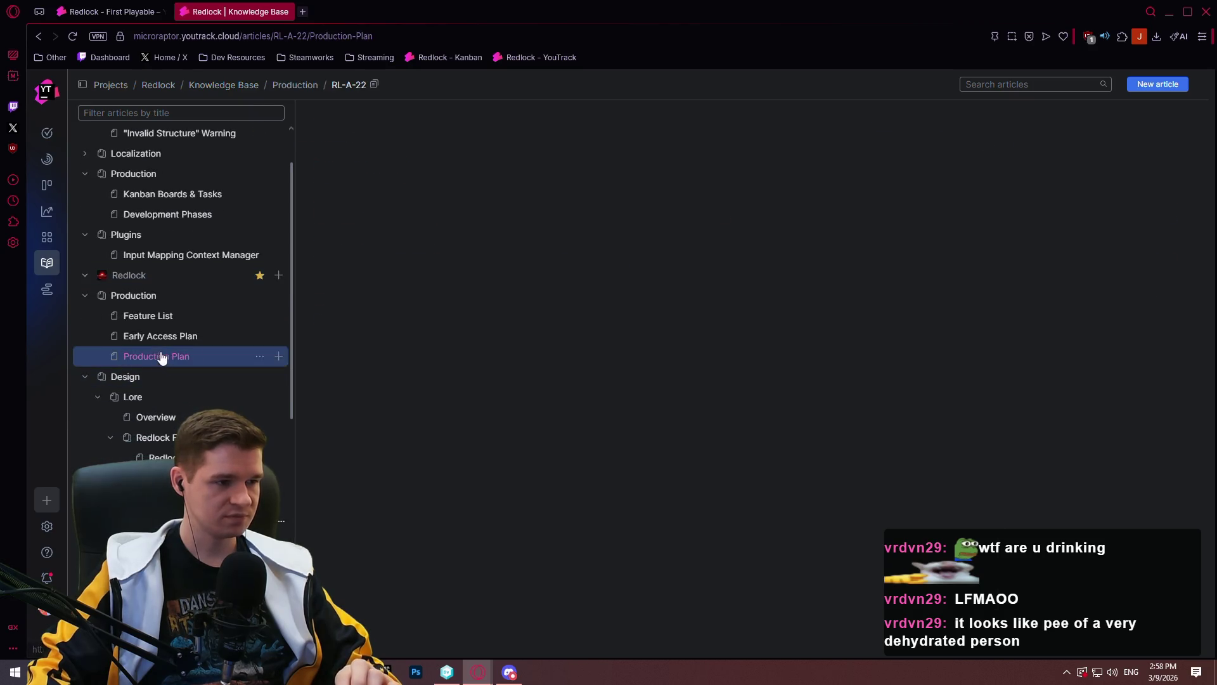
{"action": "scroll", "coordinate": [910, 304], "scroll_direction": "down", "scroll_amount": 6}
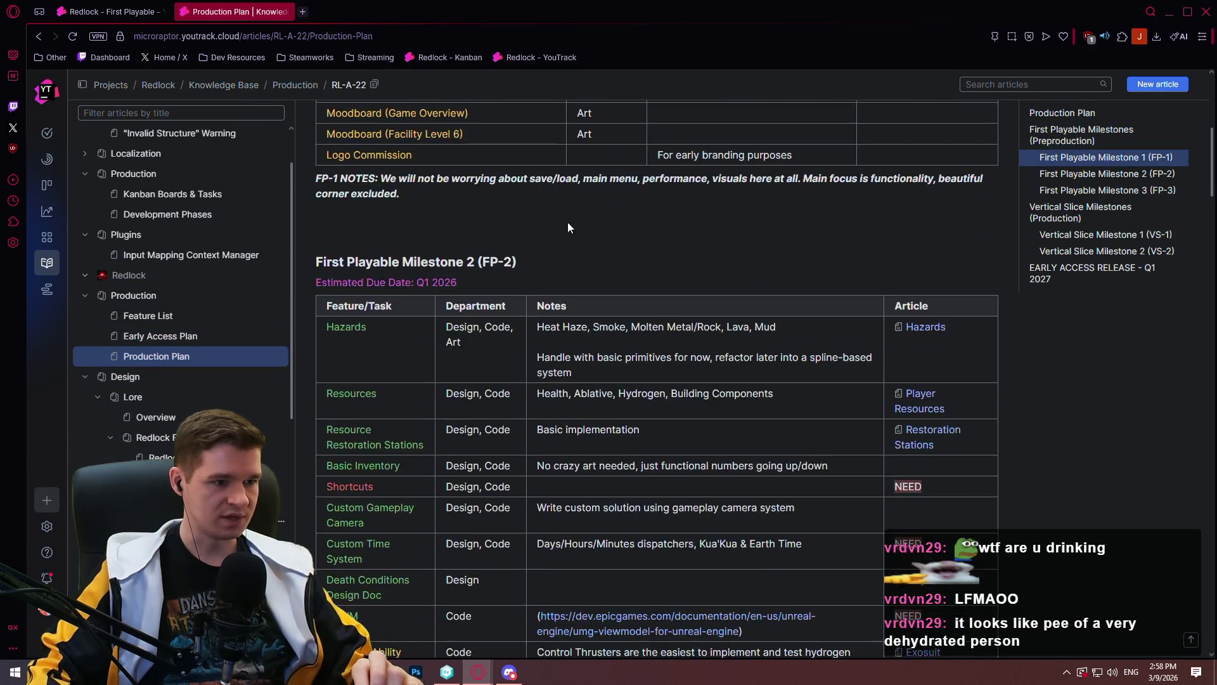
{"action": "scroll", "coordinate": [558, 215], "scroll_direction": "down", "scroll_amount": 5}
{"action": "scroll", "coordinate": [520, 215], "scroll_direction": "down", "scroll_amount": 1}
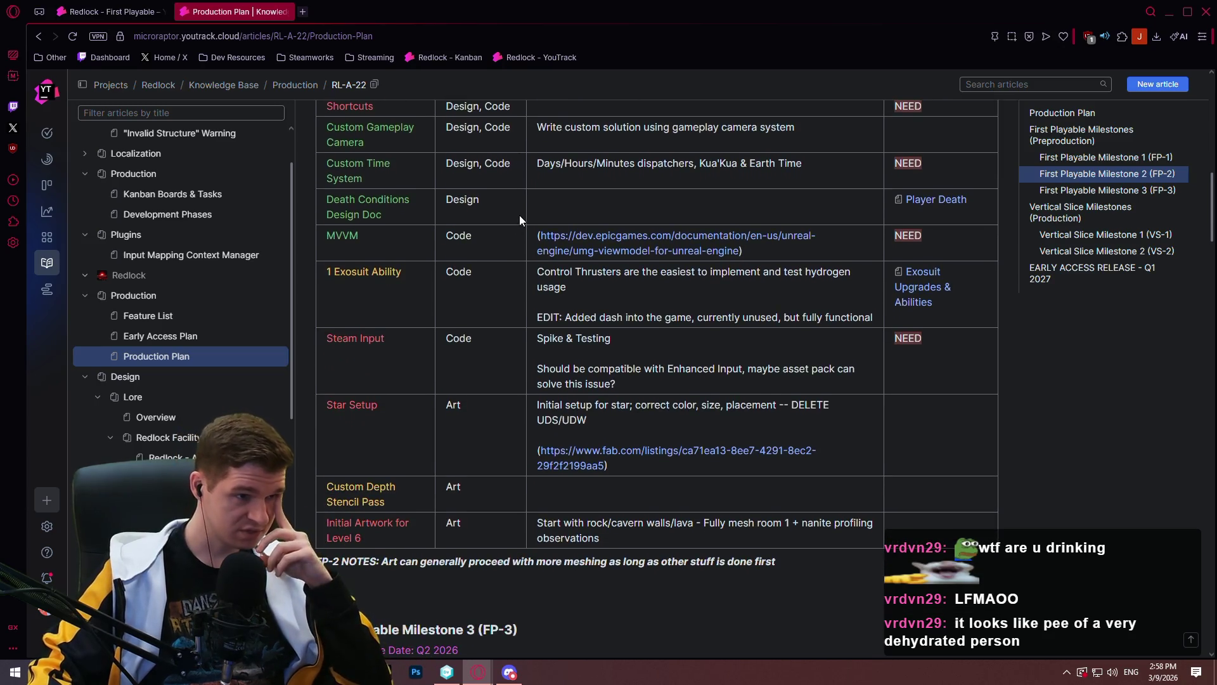
{"action": "scroll", "coordinate": [527, 210], "scroll_direction": "up", "scroll_amount": 1}
{"action": "scroll", "coordinate": [527, 211], "scroll_direction": "up", "scroll_amount": 2}
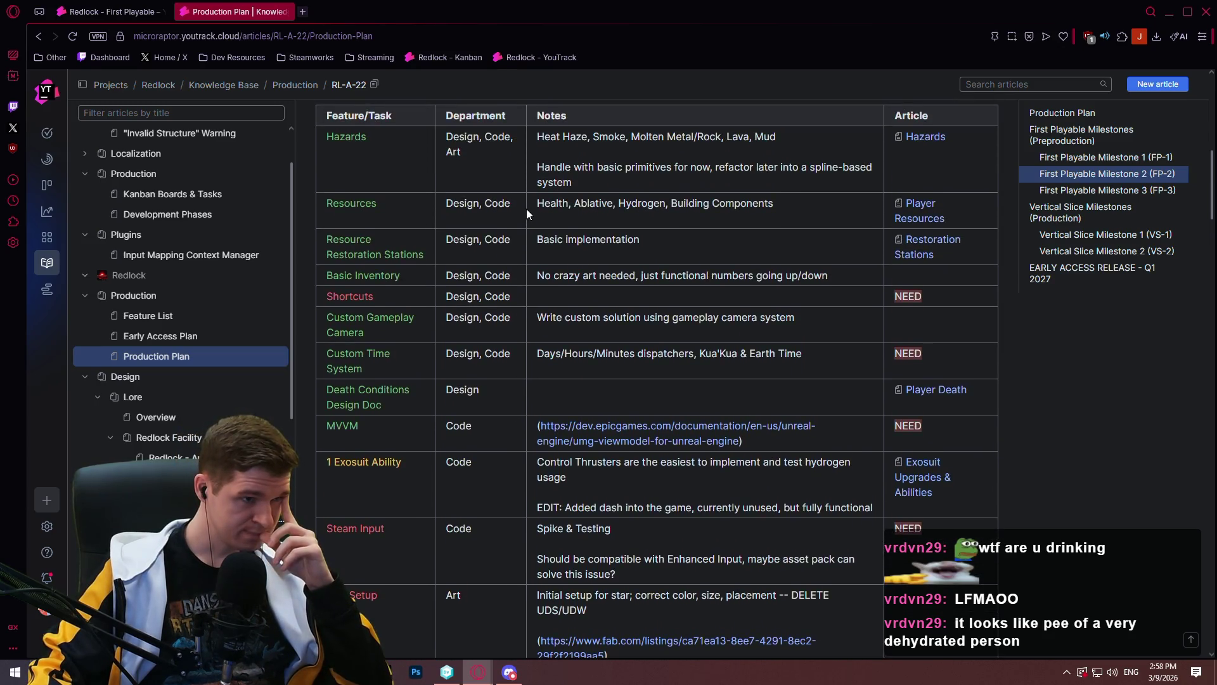
{"action": "scroll", "coordinate": [1212, 177], "scroll_direction": "up", "scroll_amount": 1}
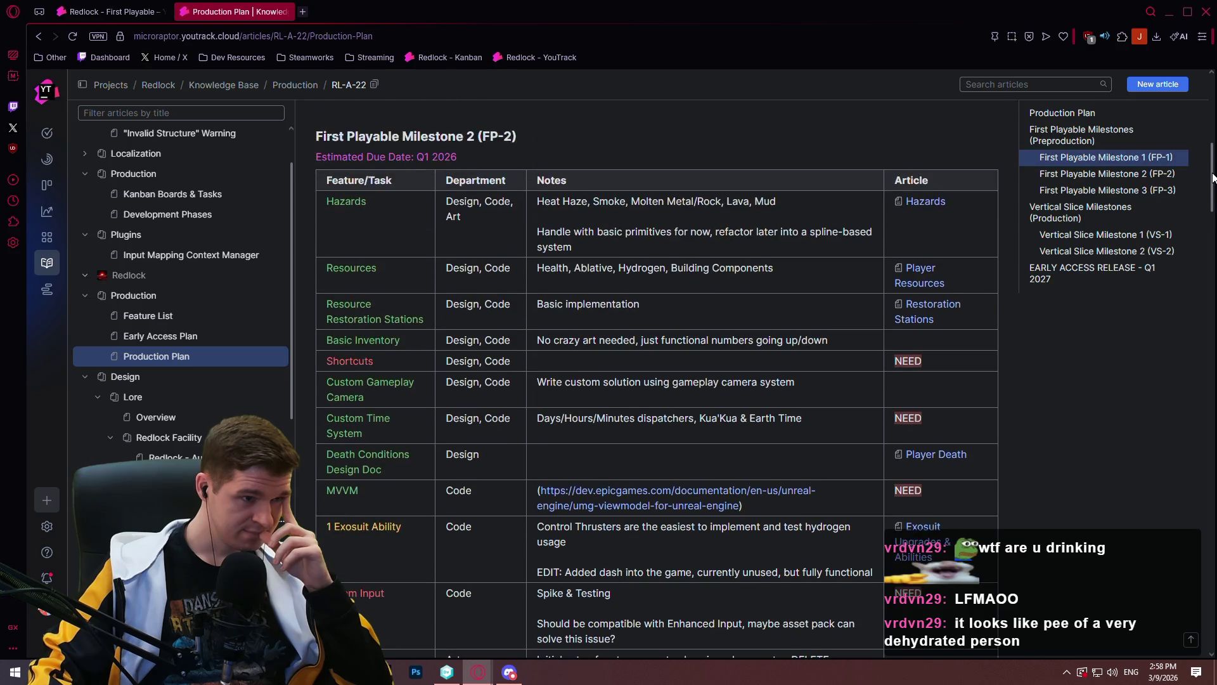
{"action": "left_click_drag", "start_coordinate": [1213, 177], "coordinate": [1213, 203]}
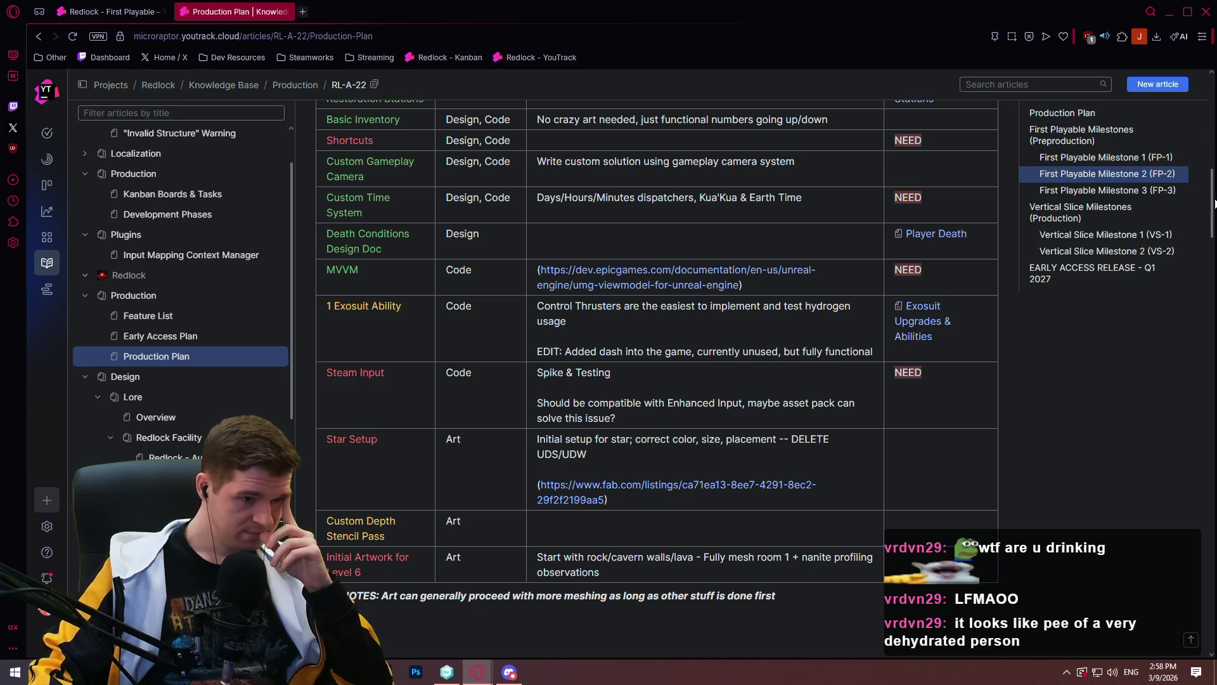
Highlight the Steam Input and 1 Exosuit Ability rows and Shortcuts, then return to the board
{"action": "left_click_drag", "start_coordinate": [640, 420], "coordinate": [329, 374]}
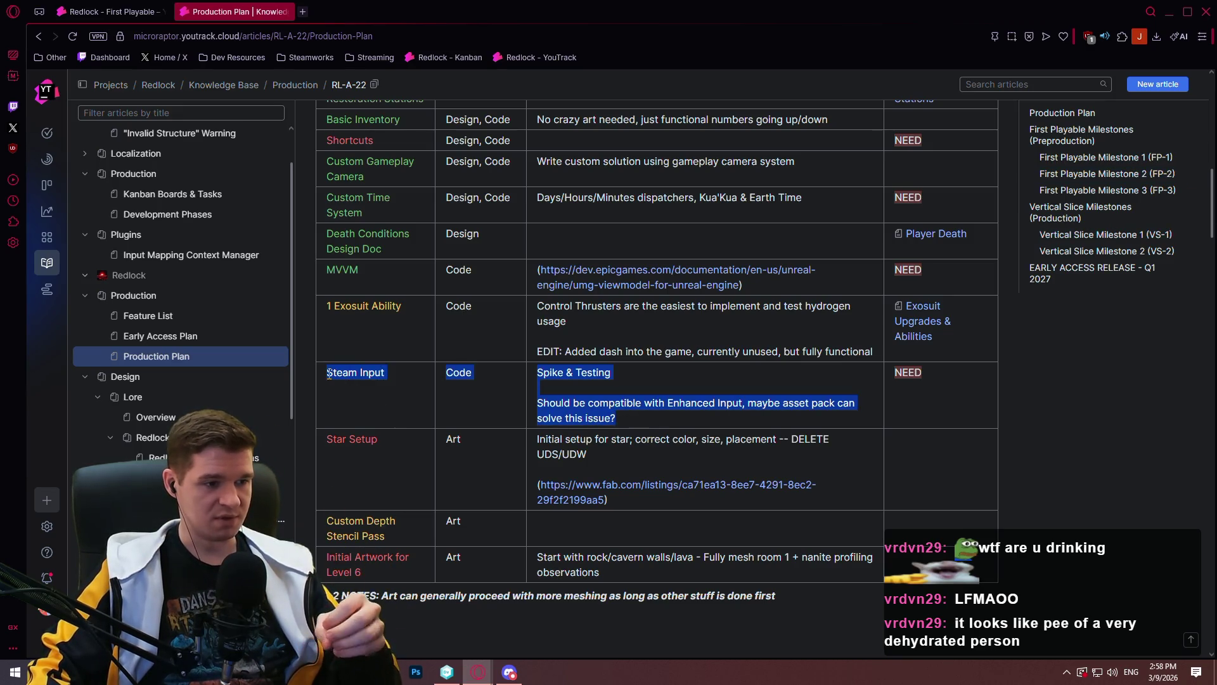
{"action": "left_click", "coordinate": [661, 393]}
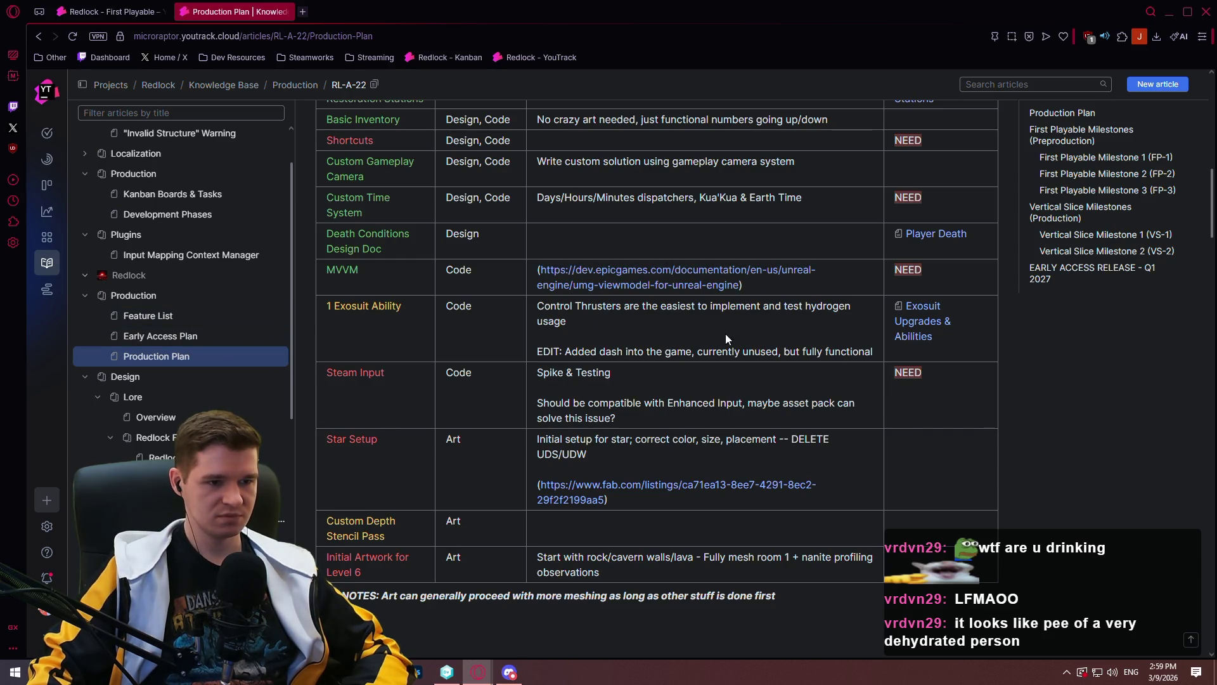
{"action": "left_click_drag", "start_coordinate": [879, 354], "coordinate": [326, 307]}
{"action": "left_click", "coordinate": [382, 326]}
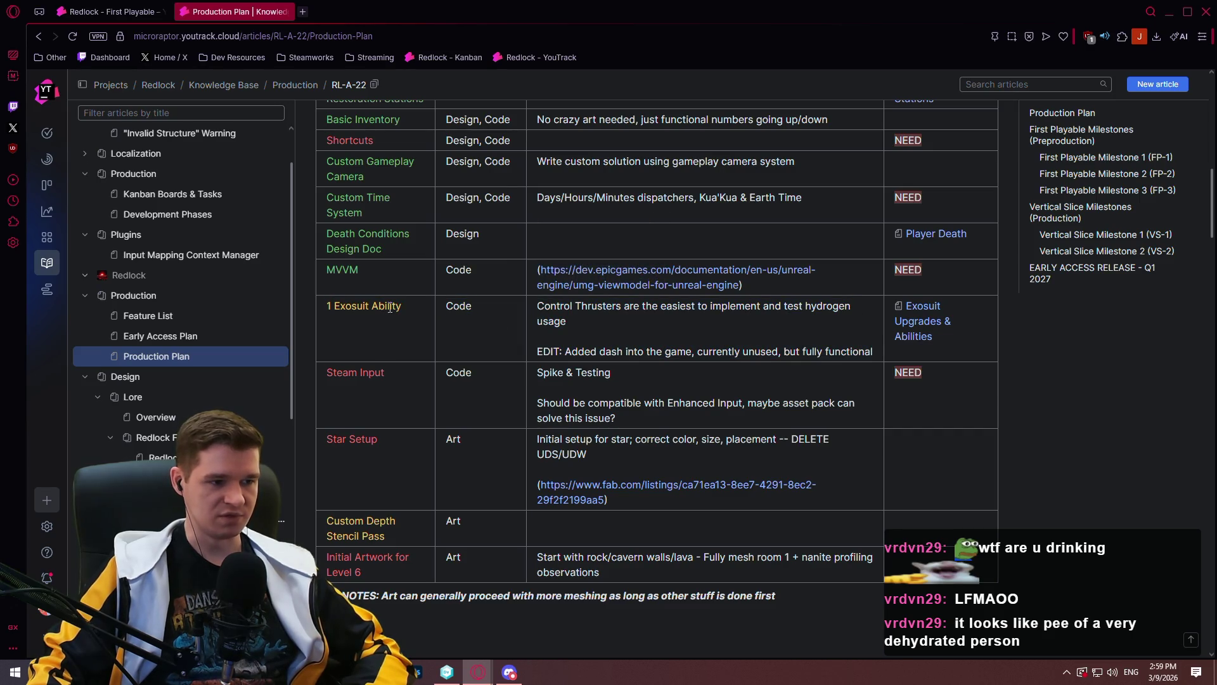
{"action": "left_click_drag", "start_coordinate": [380, 141], "coordinate": [326, 141]}
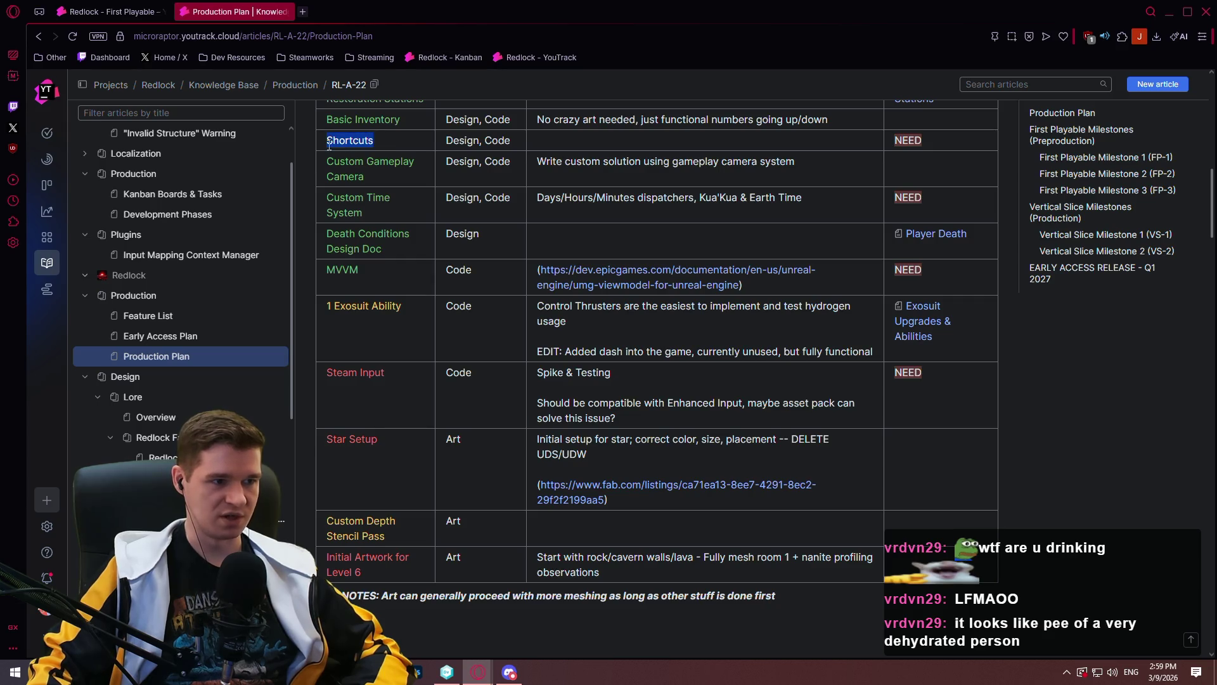
{"action": "left_click", "coordinate": [639, 379]}
{"action": "key", "text": "ctrl+Tab"}
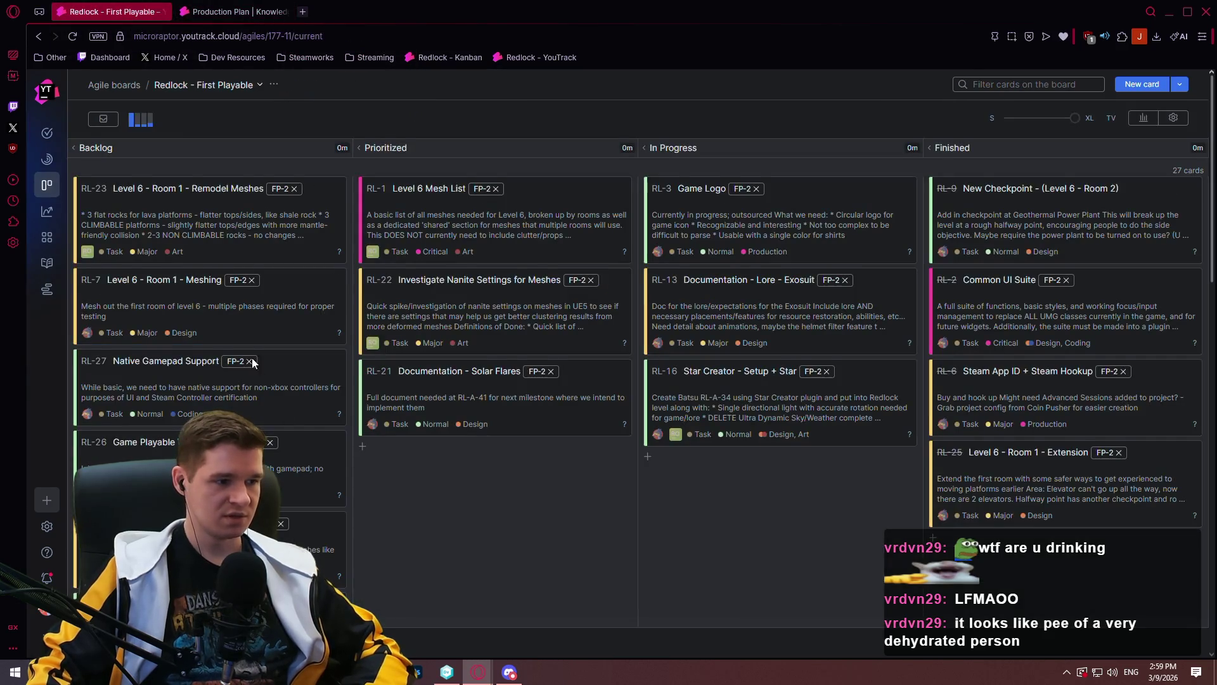
Scroll through the Backlog column cards, then switch to the Production Plan article tab
{"action": "scroll", "coordinate": [253, 358], "scroll_direction": "down", "scroll_amount": 4}
{"action": "scroll", "coordinate": [252, 416], "scroll_direction": "down", "scroll_amount": 10}
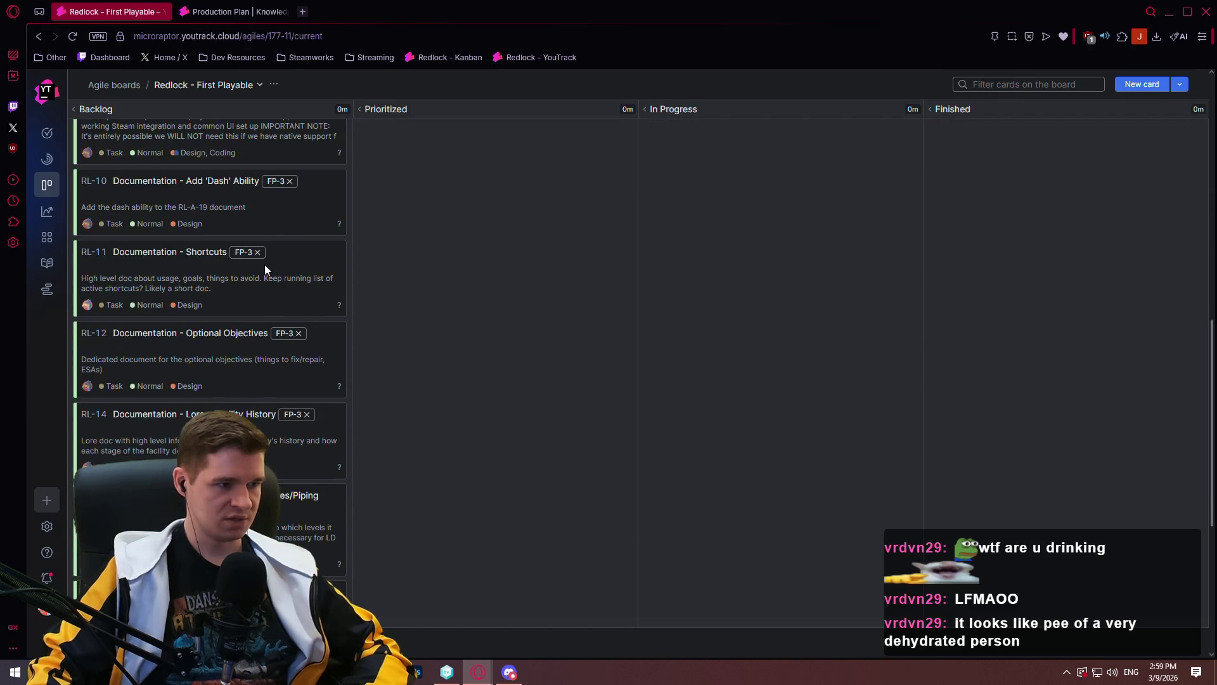
{"action": "scroll", "coordinate": [444, 291], "scroll_direction": "up", "scroll_amount": 2}
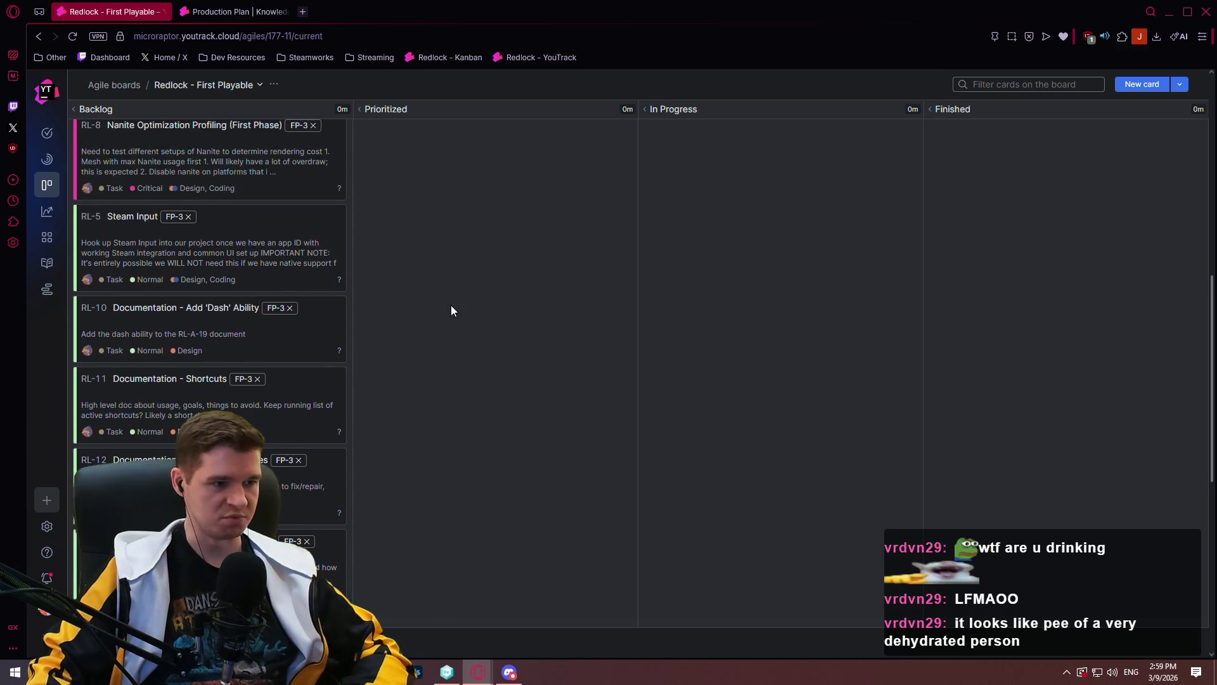
{"action": "scroll", "coordinate": [451, 305], "scroll_direction": "up", "scroll_amount": 6}
{"action": "key", "text": "ctrl+Tab"}
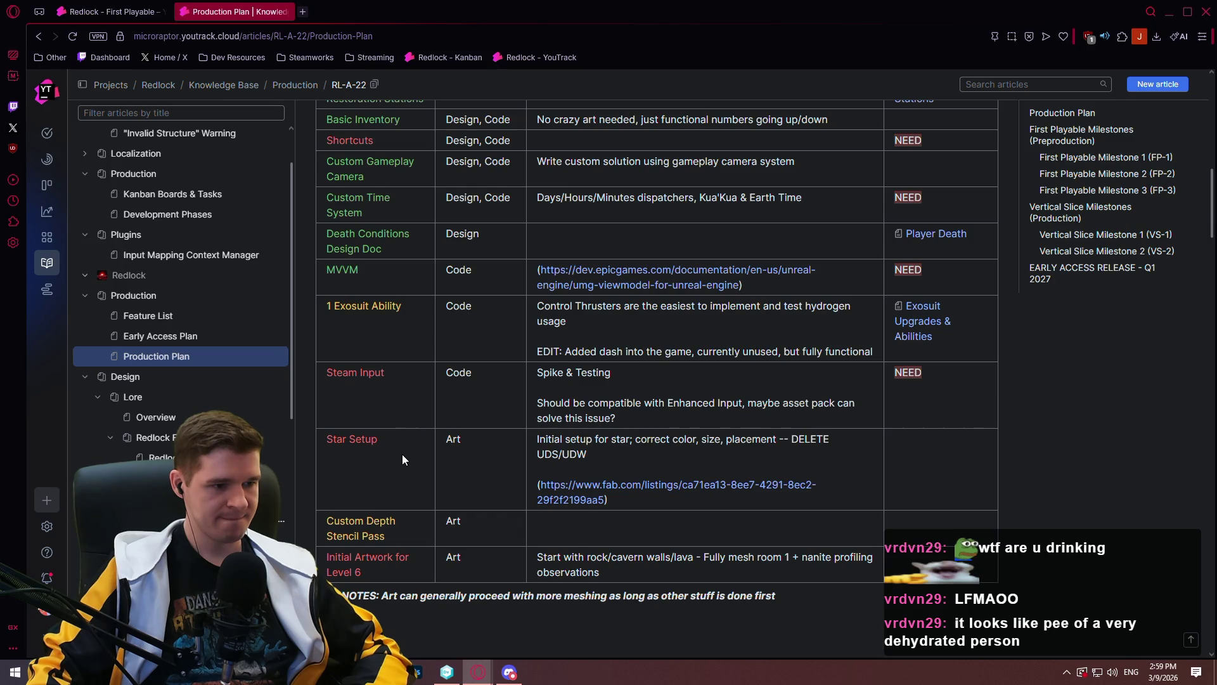
{"action": "scroll", "coordinate": [406, 438], "scroll_direction": "down", "scroll_amount": 4}
{"action": "scroll", "coordinate": [422, 393], "scroll_direction": "down", "scroll_amount": 2}
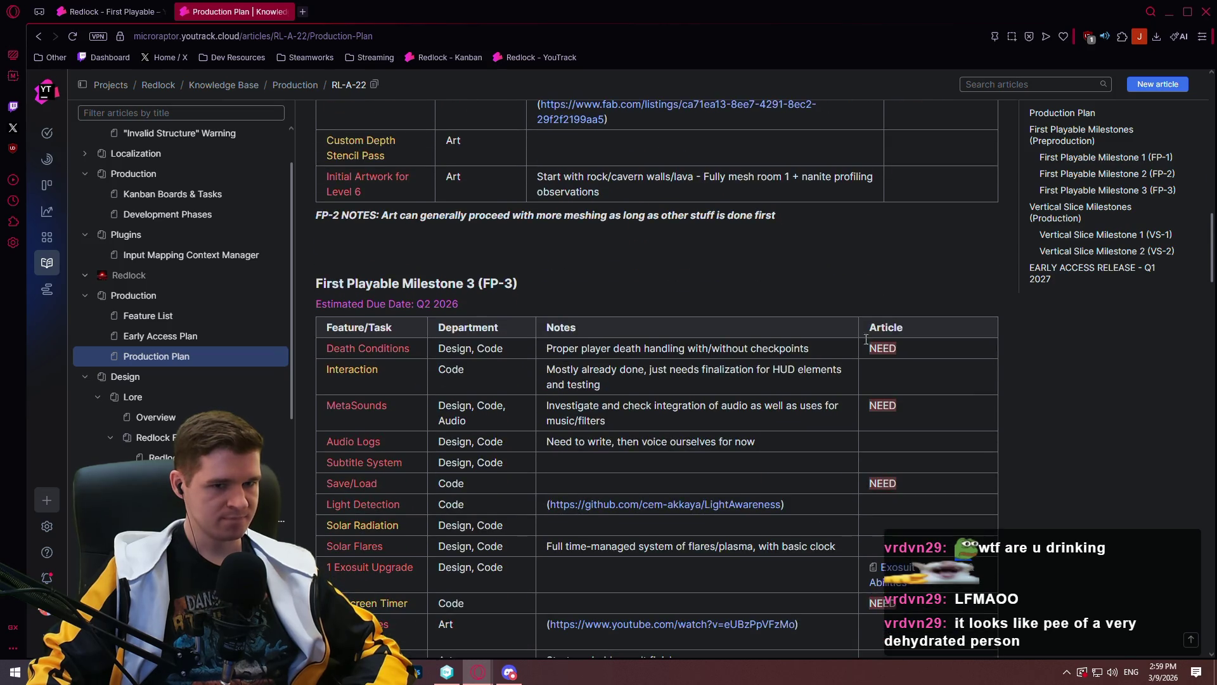
{"action": "mouse_move", "coordinate": [1212, 223]}
{"action": "left_mouse_down"}
{"action": "mouse_move", "coordinate": [1205, 91]}
{"action": "mouse_move", "coordinate": [1200, 236]}
{"action": "left_mouse_up"}
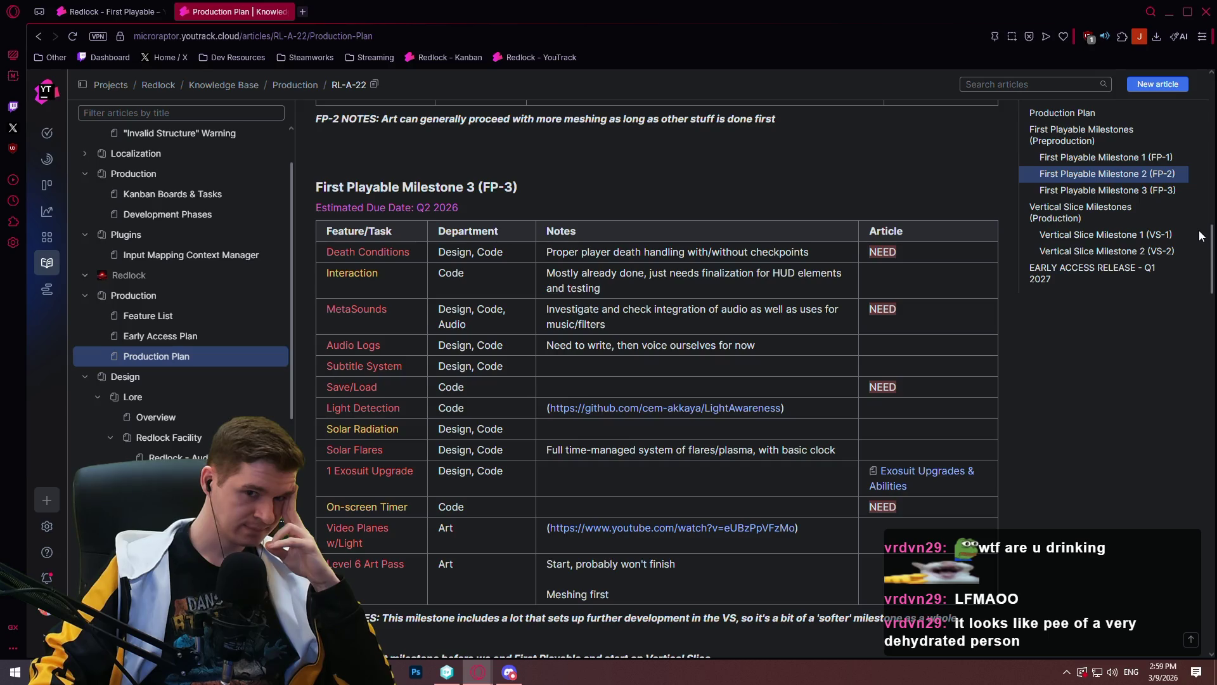
{"action": "left_click_drag", "start_coordinate": [1200, 236], "coordinate": [1200, 236]}
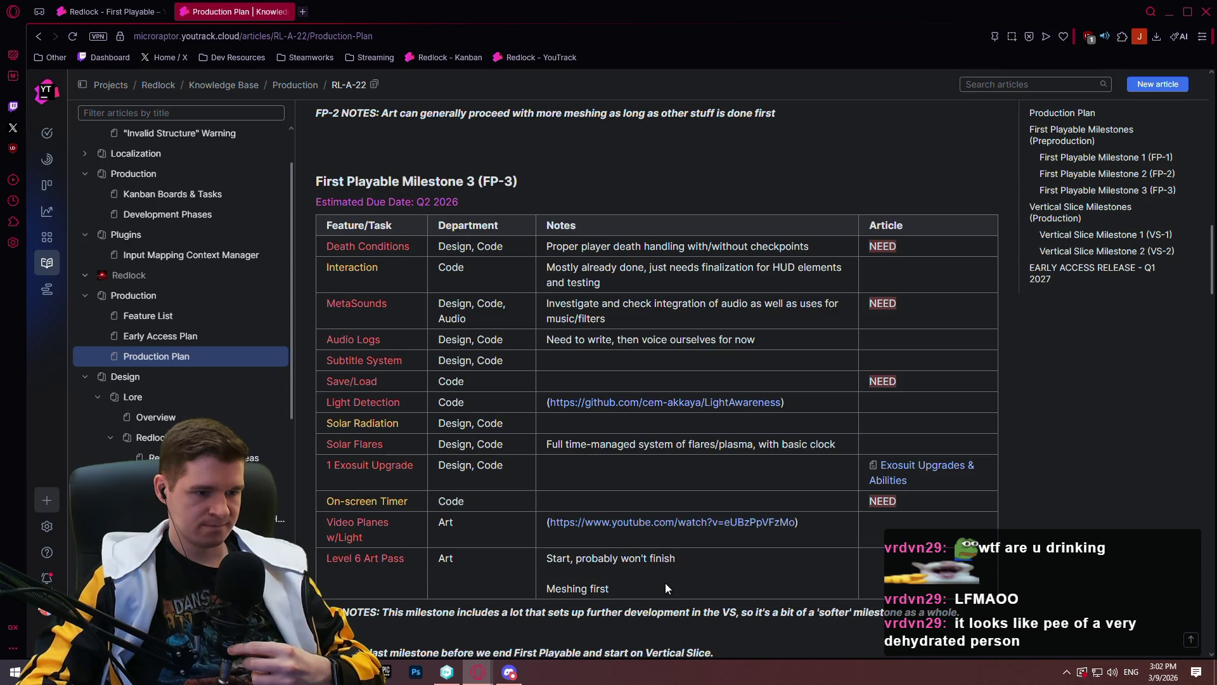
{"action": "scroll", "coordinate": [654, 563], "scroll_direction": "down", "scroll_amount": 2}
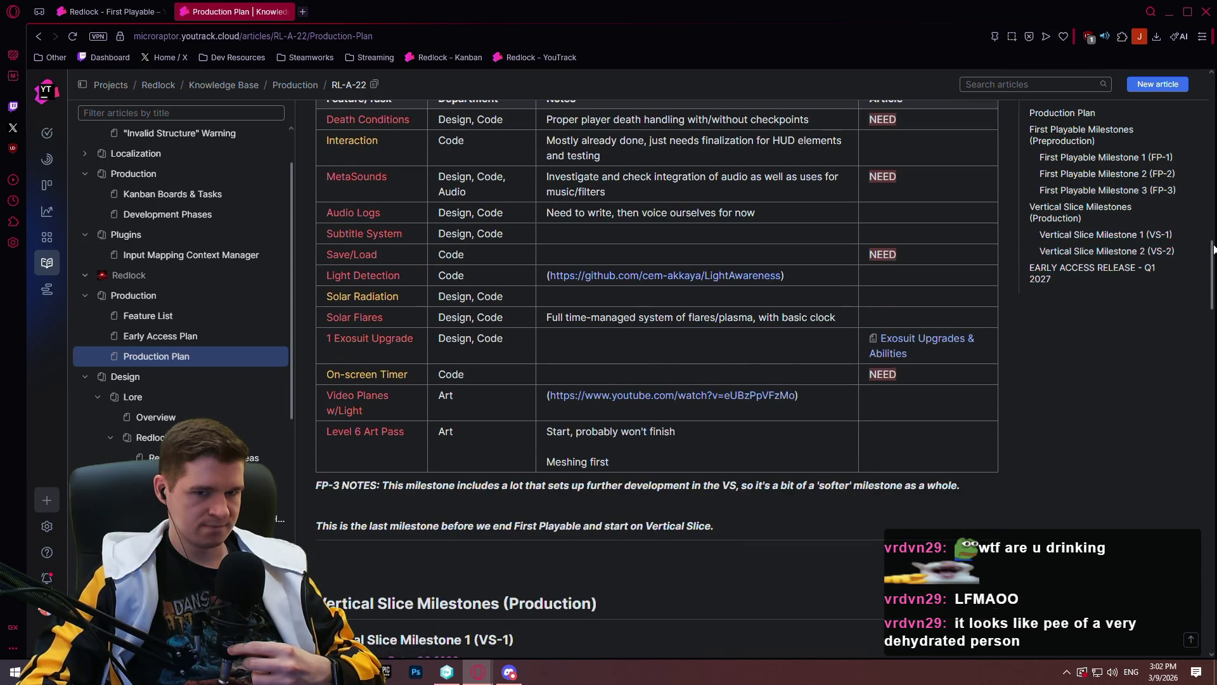
Scroll up and down through the Production Plan article to review its content
{"action": "scroll", "coordinate": [663, 362], "scroll_direction": "down", "scroll_amount": 5}
{"action": "scroll", "coordinate": [657, 380], "scroll_direction": "up", "scroll_amount": 9}
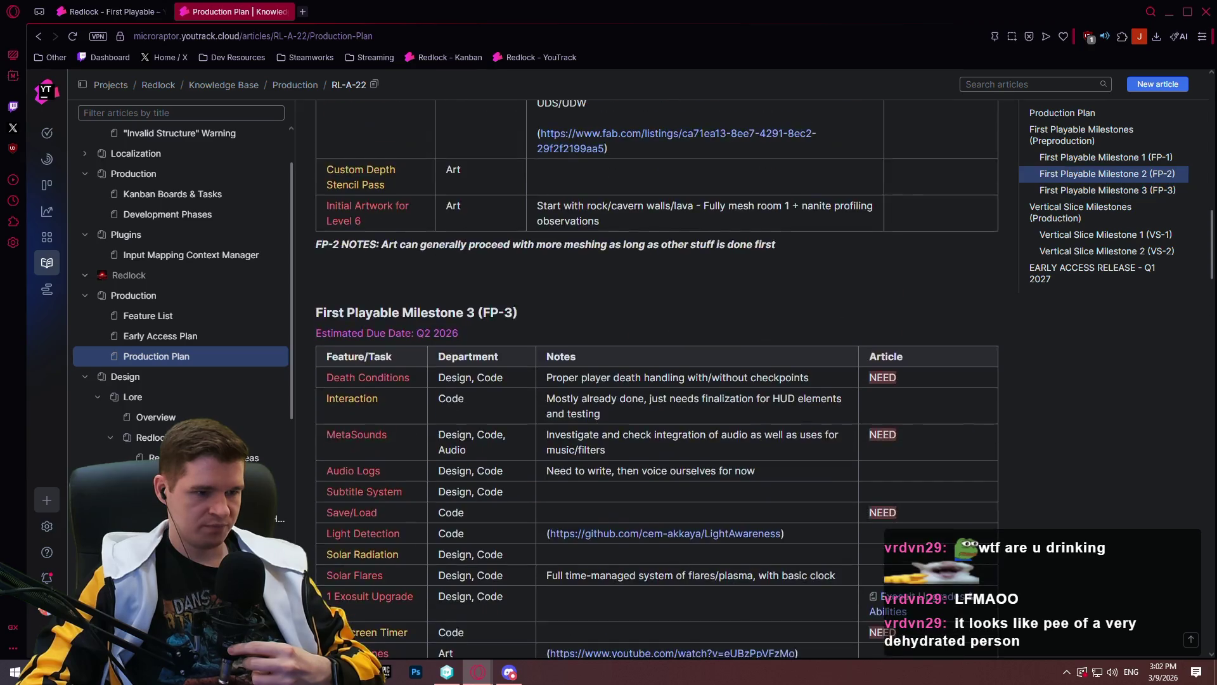
{"action": "scroll", "coordinate": [657, 380], "scroll_direction": "down", "scroll_amount": 3}
{"action": "scroll", "coordinate": [657, 380], "scroll_direction": "up", "scroll_amount": 2}
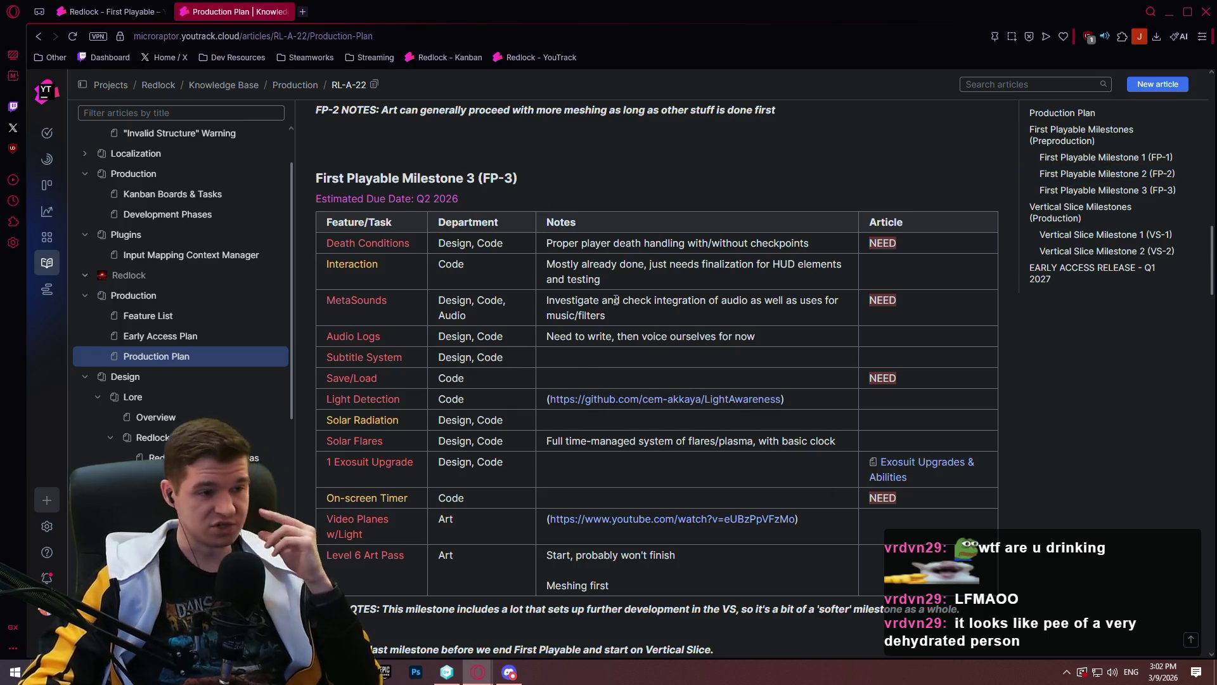
{"action": "scroll", "coordinate": [555, 281], "scroll_direction": "down", "scroll_amount": 3}
{"action": "scroll", "coordinate": [506, 283], "scroll_direction": "down", "scroll_amount": 6}
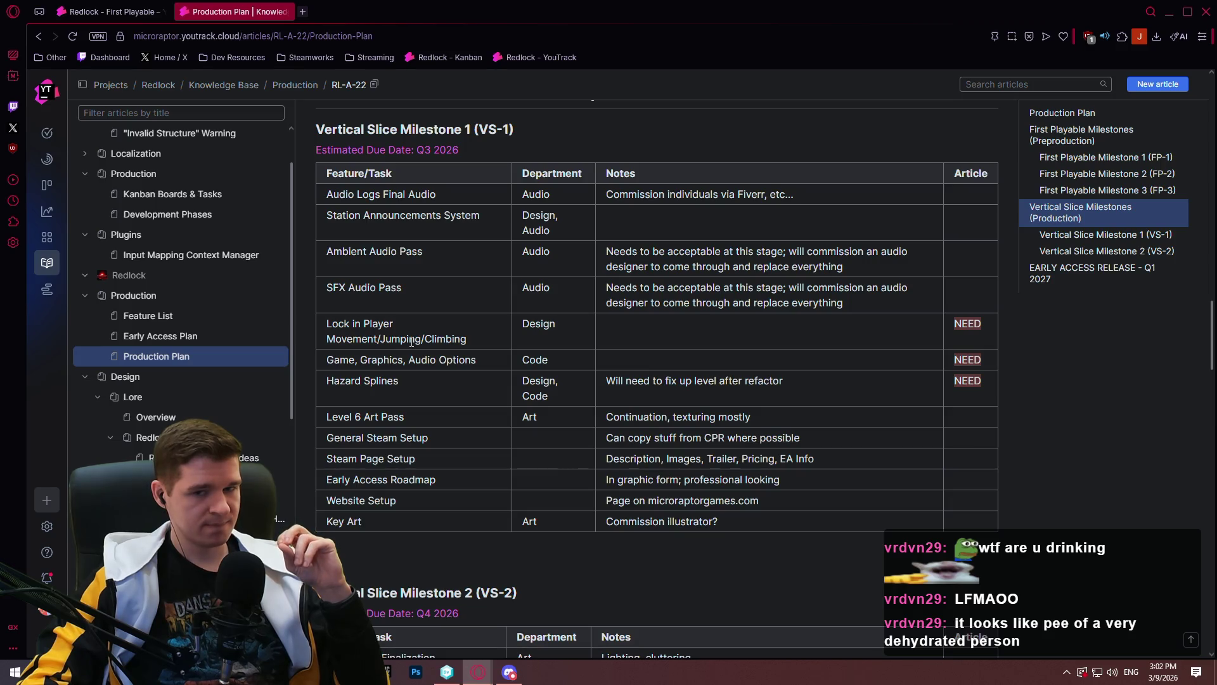
{"action": "scroll", "coordinate": [412, 336], "scroll_direction": "down", "scroll_amount": 7}
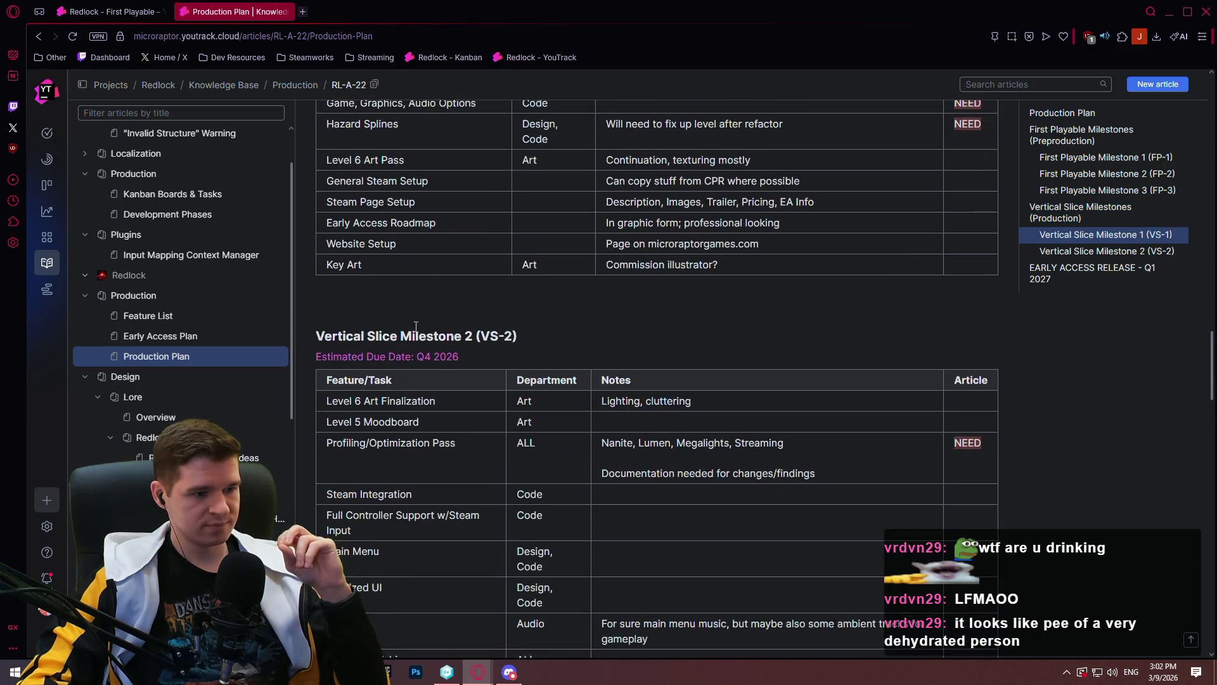
{"action": "scroll", "coordinate": [634, 339], "scroll_direction": "up", "scroll_amount": 3}
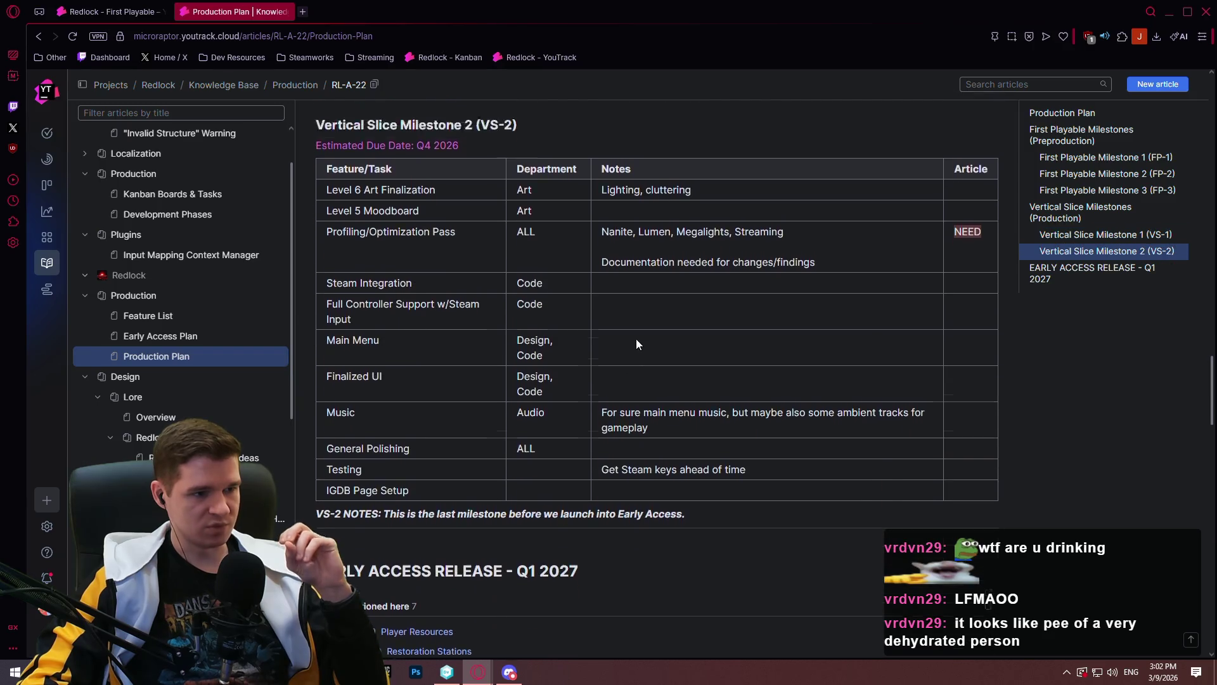
{"action": "scroll", "coordinate": [618, 336], "scroll_direction": "down", "scroll_amount": 1}
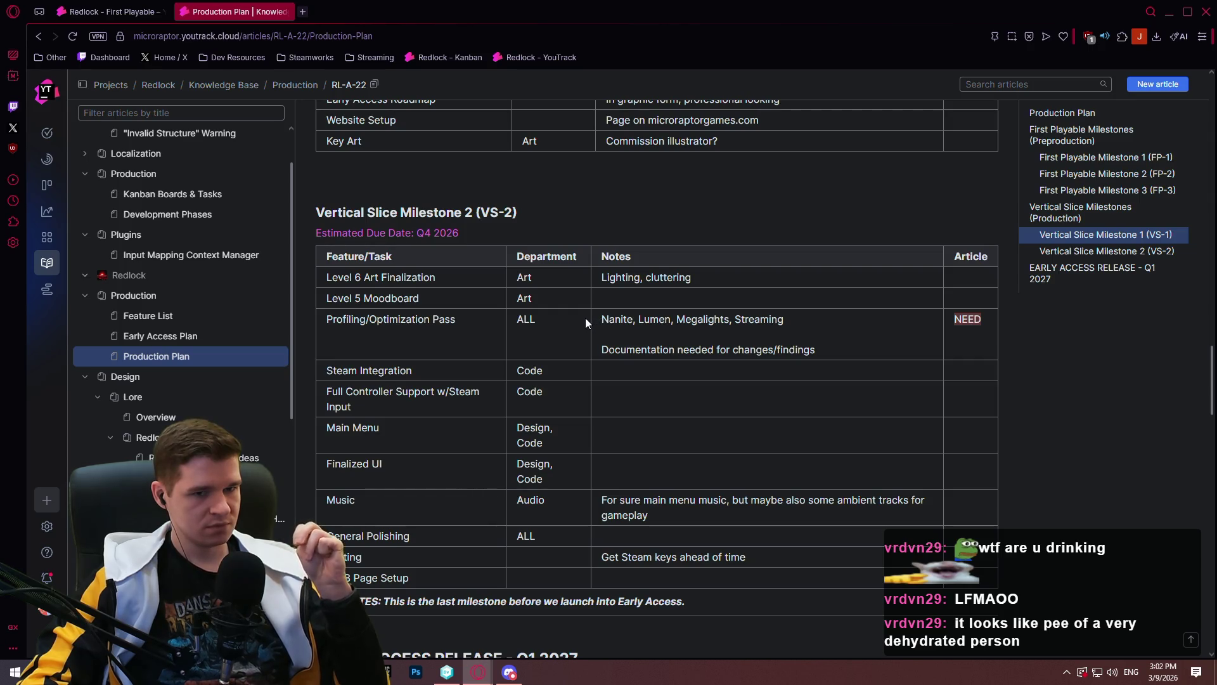
{"action": "scroll", "coordinate": [983, 382], "scroll_direction": "up", "scroll_amount": 4}
{"action": "scroll", "coordinate": [1210, 338], "scroll_direction": "up", "scroll_amount": 15}
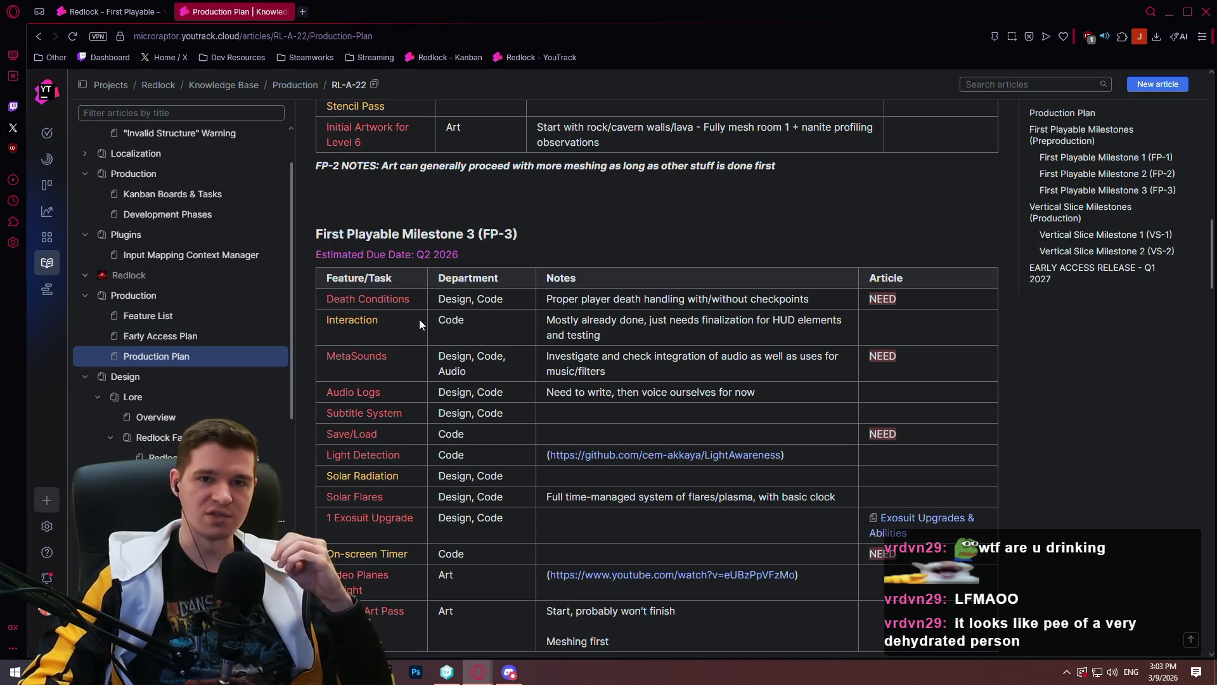
{"action": "scroll", "coordinate": [671, 345], "scroll_direction": "down", "scroll_amount": 1}
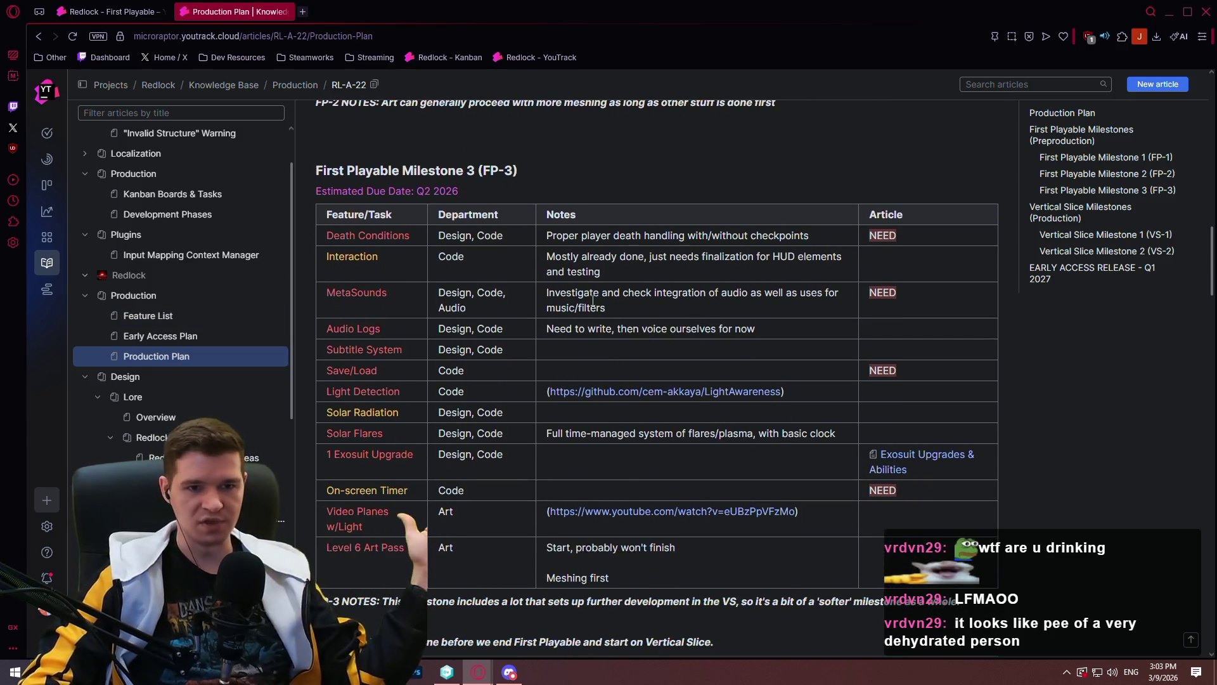
{"action": "scroll", "coordinate": [571, 304], "scroll_direction": "down", "scroll_amount": 4}
{"action": "scroll", "coordinate": [575, 323], "scroll_direction": "down", "scroll_amount": 8}
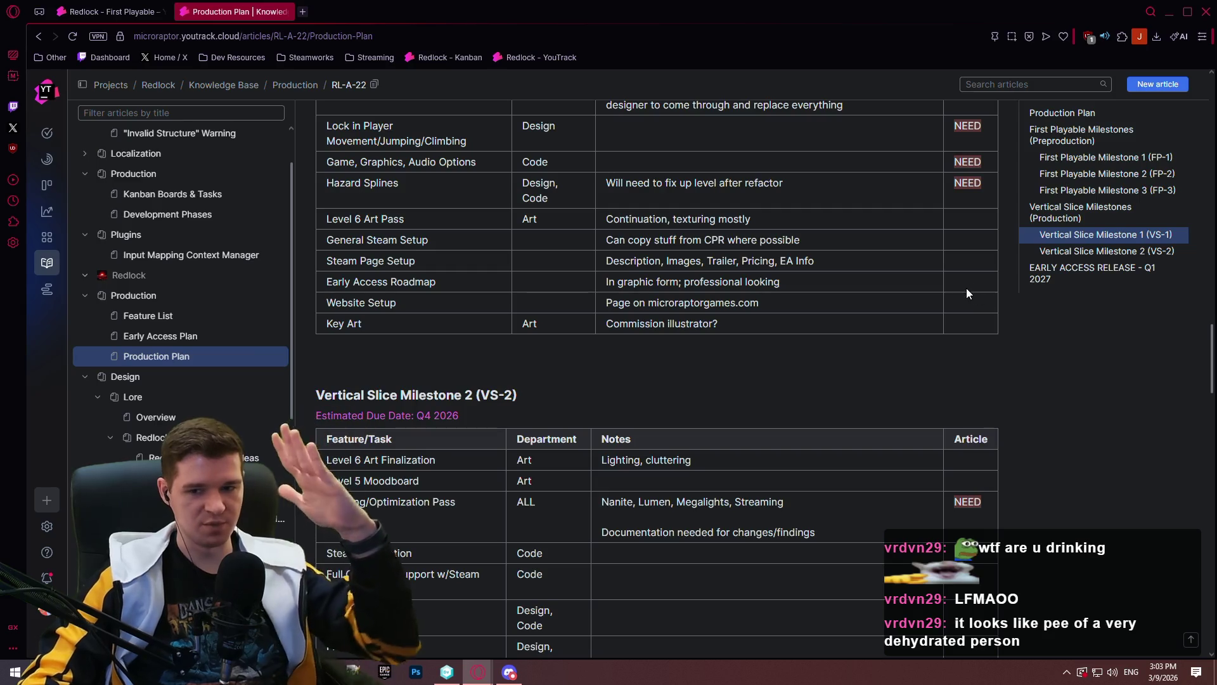
{"action": "scroll", "coordinate": [672, 344], "scroll_direction": "up", "scroll_amount": 2}
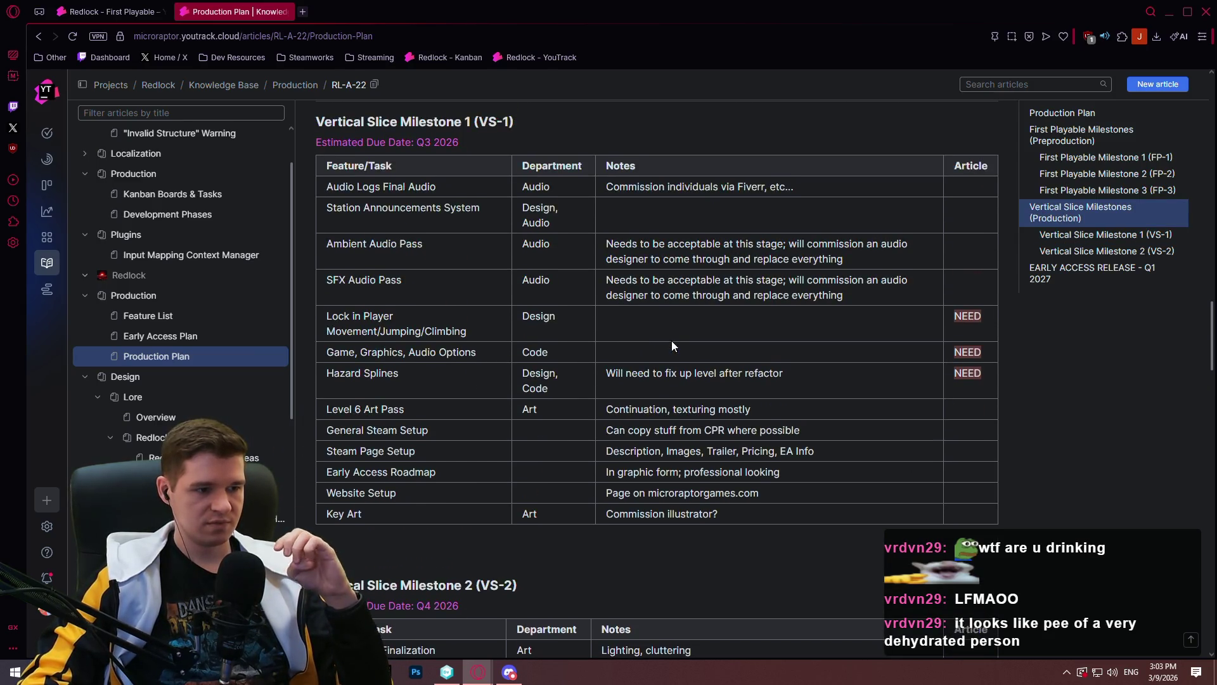
{"action": "scroll", "coordinate": [671, 340], "scroll_direction": "up", "scroll_amount": 1}
{"action": "scroll", "coordinate": [681, 317], "scroll_direction": "up", "scroll_amount": 6}
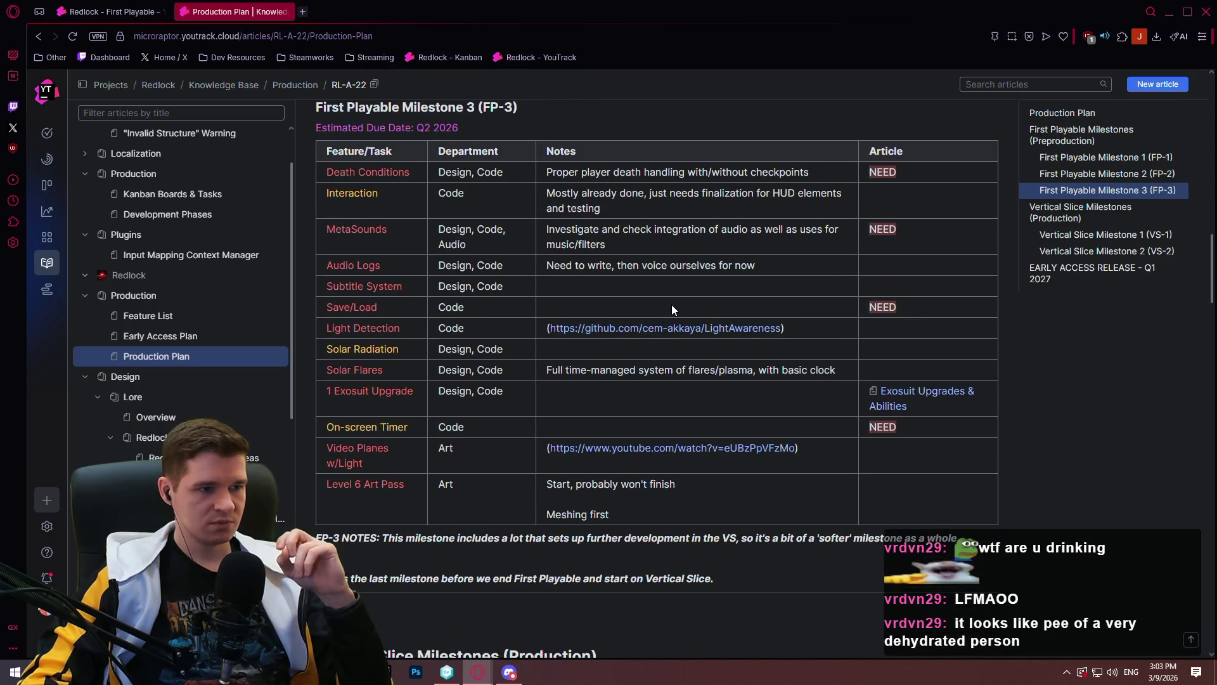
{"action": "scroll", "coordinate": [672, 307], "scroll_direction": "up", "scroll_amount": 1}
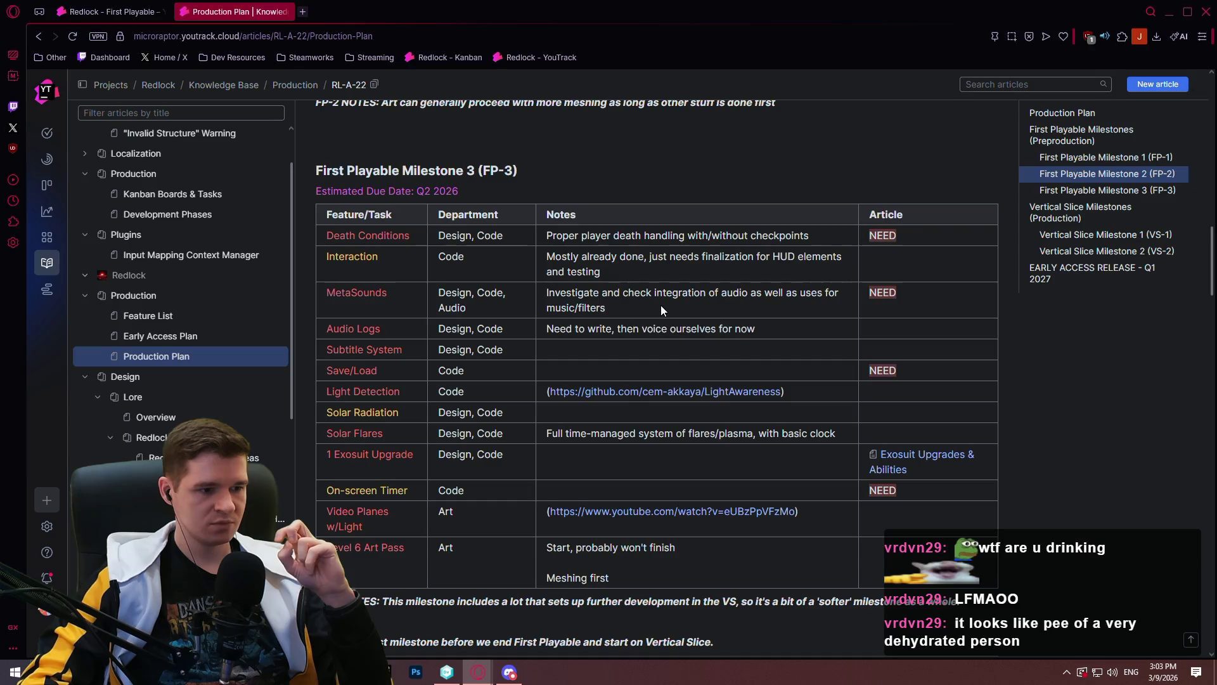
Close the Production Plan tab and then the whole browser window
{"action": "mouse_move", "coordinate": [1213, 249]}
{"action": "left_mouse_down"}
{"action": "mouse_move", "coordinate": [1213, 323]}
{"action": "mouse_move", "coordinate": [1211, 66]}
{"action": "left_mouse_up"}
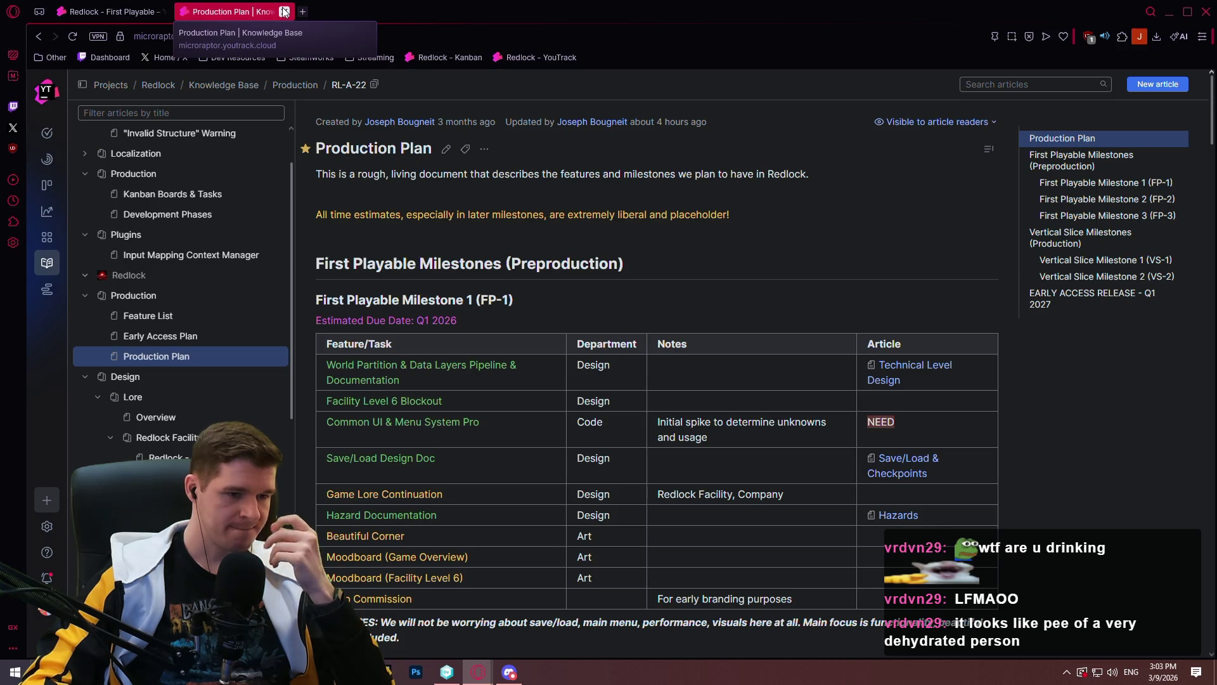
{"action": "left_click", "coordinate": [284, 11]}
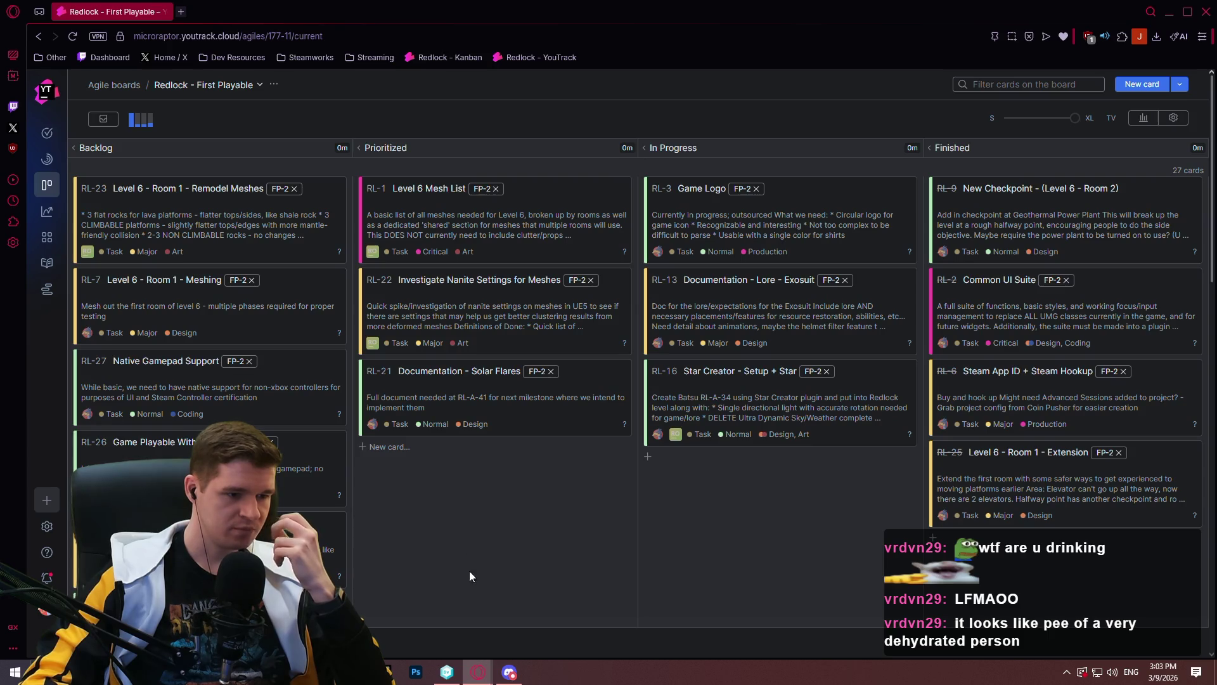
{"action": "left_click", "coordinate": [1207, 12]}
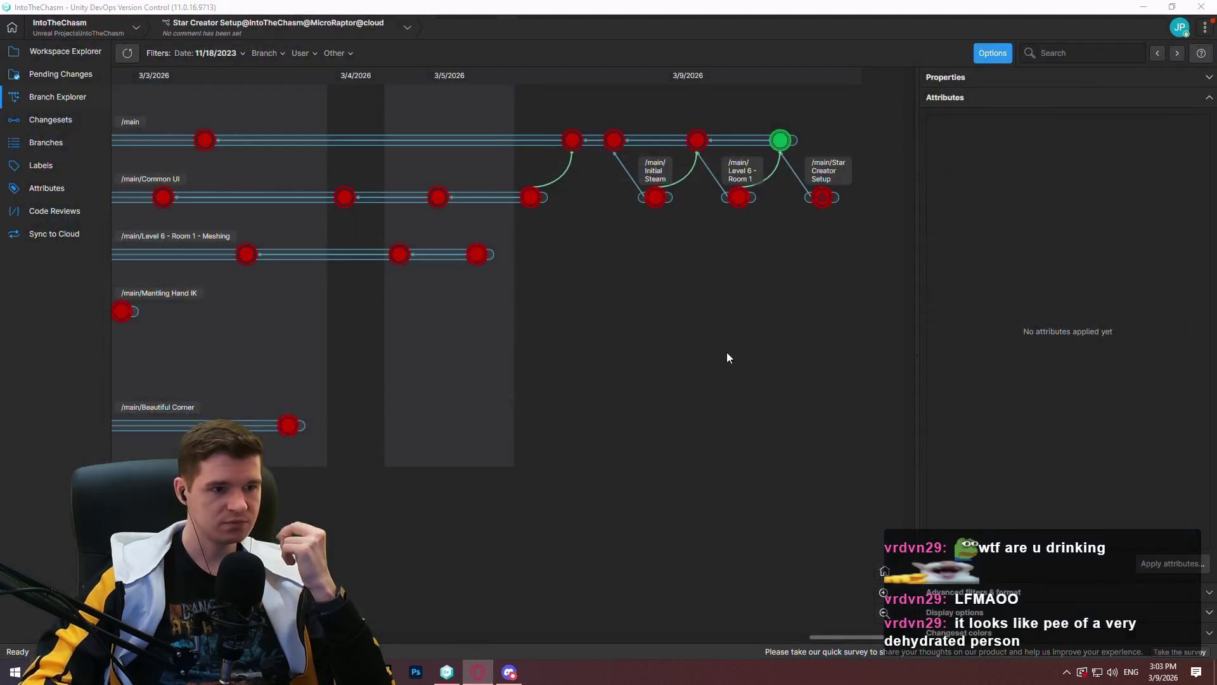
{"action": "left_click", "coordinate": [88, 74]}
{"action": "left_click", "coordinate": [86, 46]}
{"action": "left_click", "coordinate": [74, 70]}
{"action": "left_click", "coordinate": [50, 99]}
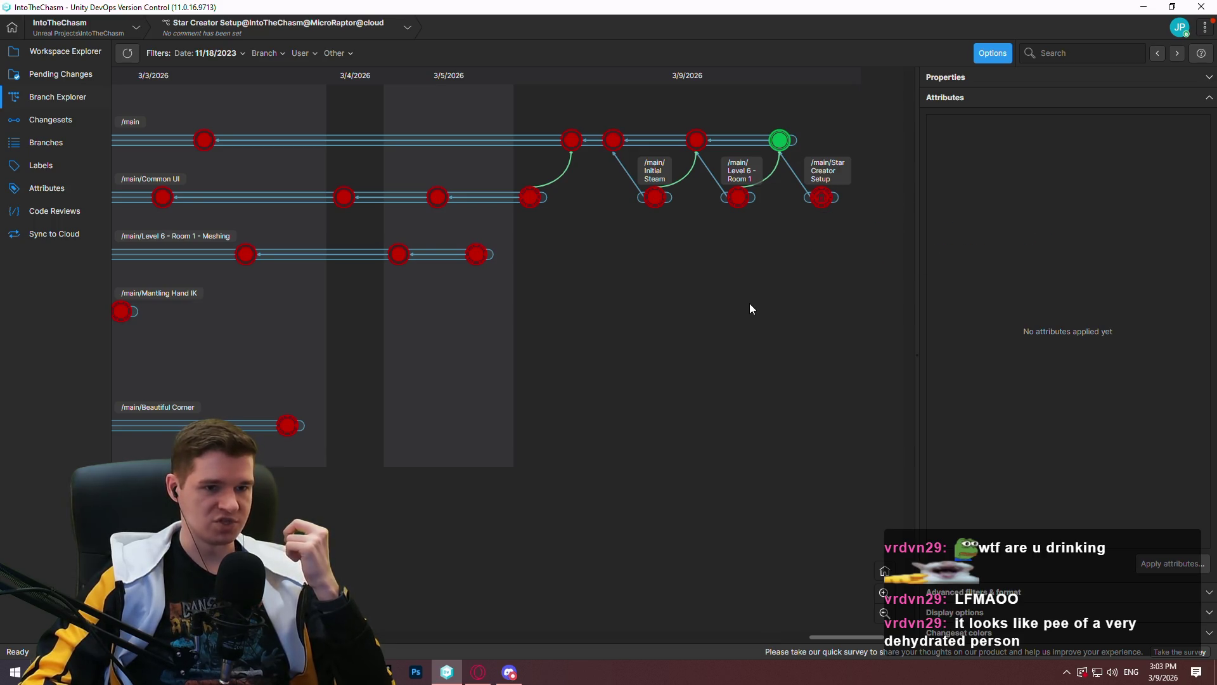
{"action": "mouse_move", "coordinate": [734, 282]}
{"action": "left_mouse_down"}
{"action": "mouse_move", "coordinate": [625, 293]}
{"action": "mouse_move", "coordinate": [835, 288]}
{"action": "mouse_move", "coordinate": [739, 329]}
{"action": "mouse_move", "coordinate": [697, 328]}
{"action": "left_mouse_up"}
{"action": "mouse_move", "coordinate": [142, 328]}
{"action": "left_mouse_down"}
{"action": "mouse_move", "coordinate": [715, 318]}
{"action": "mouse_move", "coordinate": [649, 304]}
{"action": "mouse_move", "coordinate": [549, 337]}
{"action": "mouse_move", "coordinate": [423, 344]}
{"action": "left_mouse_up"}
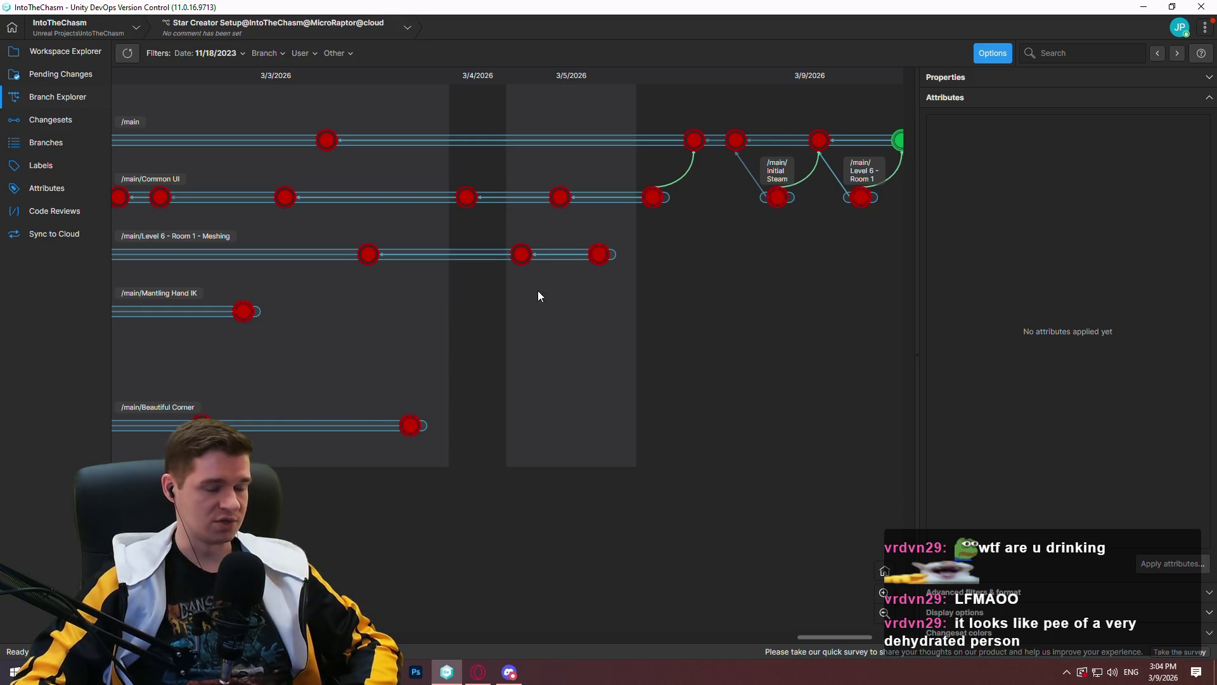
{"action": "mouse_move", "coordinate": [591, 284]}
{"action": "left_mouse_down"}
{"action": "mouse_move", "coordinate": [483, 282]}
{"action": "mouse_move", "coordinate": [622, 285]}
{"action": "mouse_move", "coordinate": [405, 285]}
{"action": "left_mouse_up"}
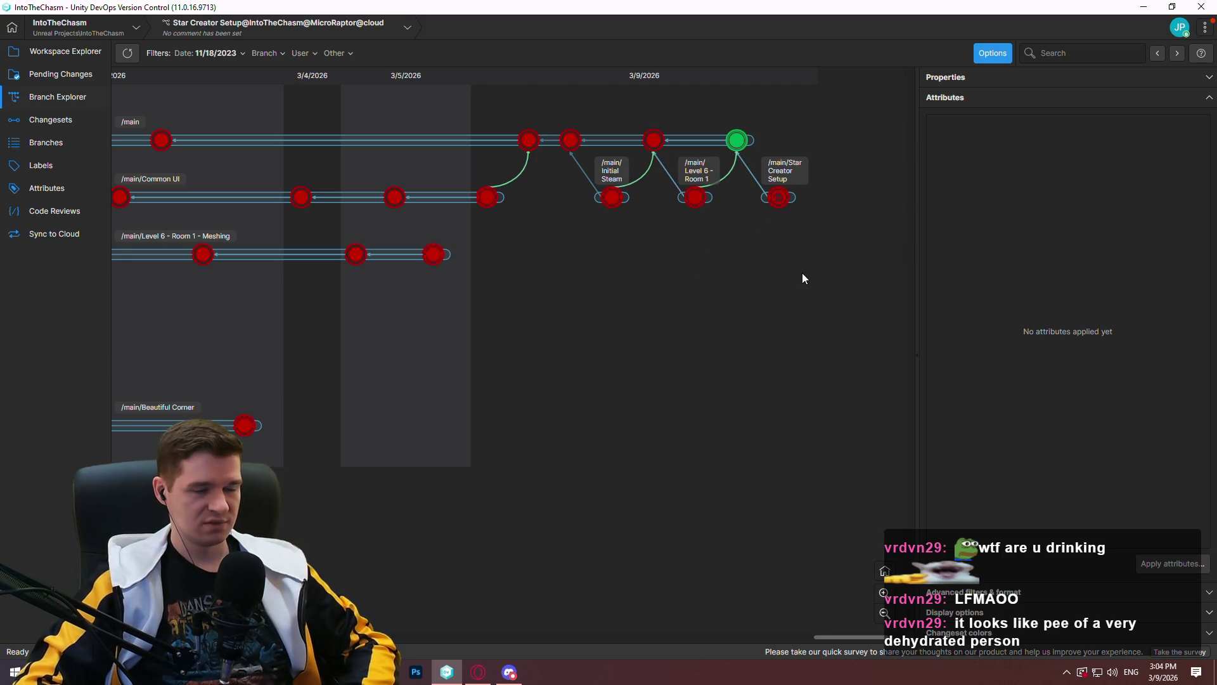
{"action": "mouse_move", "coordinate": [707, 271]}
{"action": "left_mouse_down"}
{"action": "mouse_move", "coordinate": [842, 345]}
{"action": "mouse_move", "coordinate": [989, 345]}
{"action": "mouse_move", "coordinate": [451, 367]}
{"action": "mouse_move", "coordinate": [769, 370]}
{"action": "mouse_move", "coordinate": [407, 359]}
{"action": "mouse_move", "coordinate": [1151, 407]}
{"action": "mouse_move", "coordinate": [556, 136]}
{"action": "left_mouse_up"}
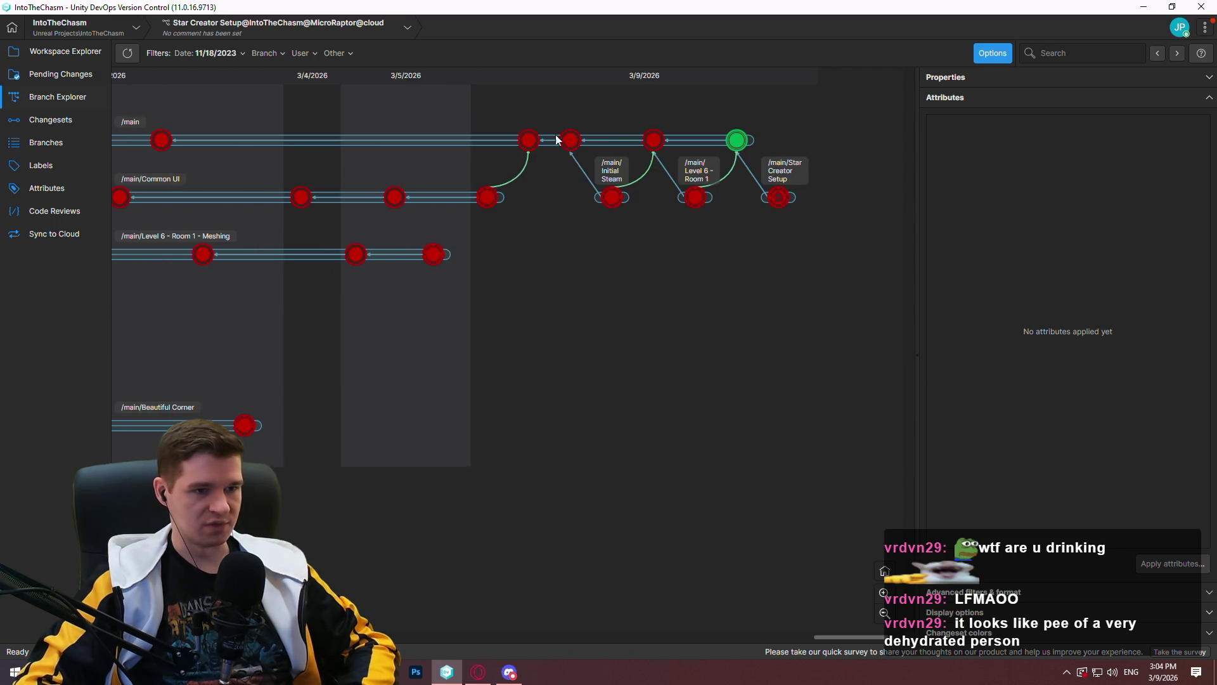
{"action": "right_click", "coordinate": [739, 144]}
Merge /main changeset cs:163 into /main/Beautiful Corner and open the Redlock.uproject conflict
{"action": "left_click", "coordinate": [859, 306]}
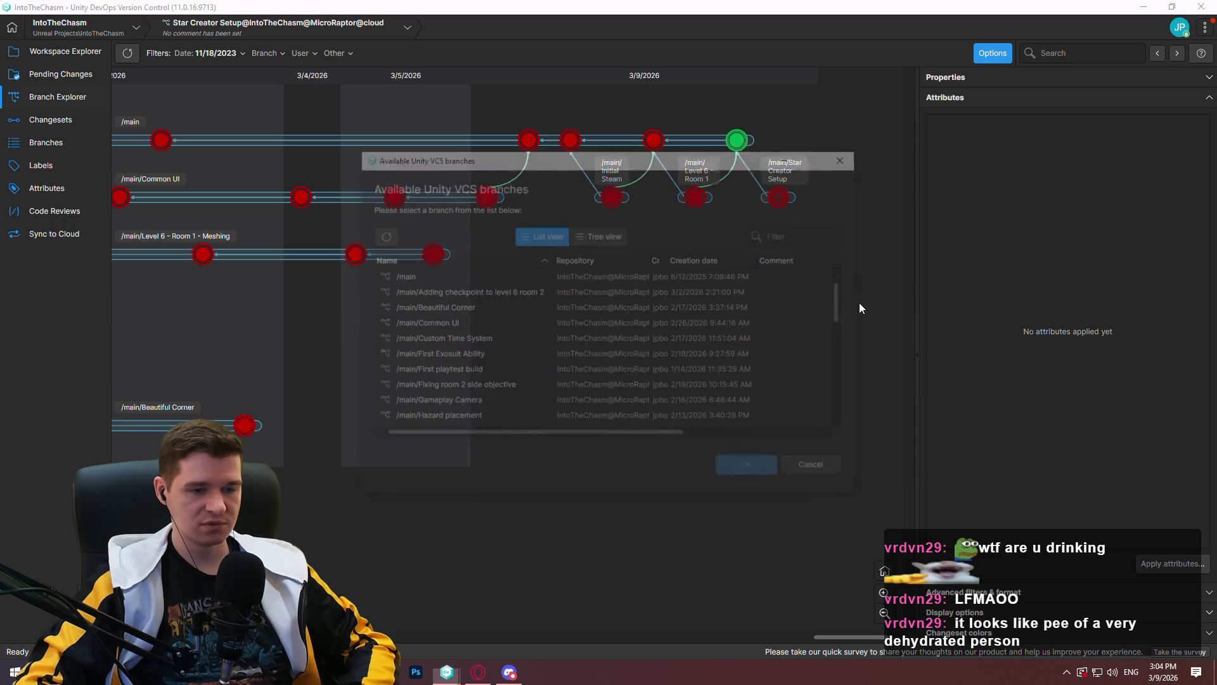
{"action": "double_click", "coordinate": [454, 310]}
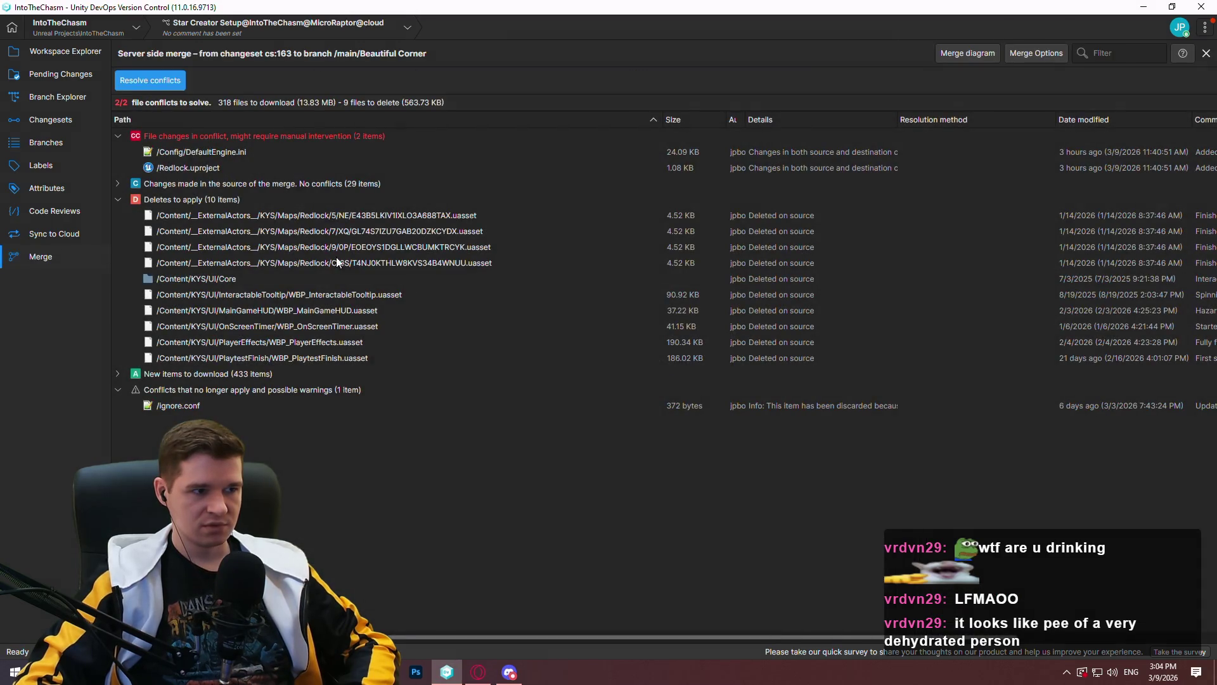
{"action": "left_click", "coordinate": [177, 169]}
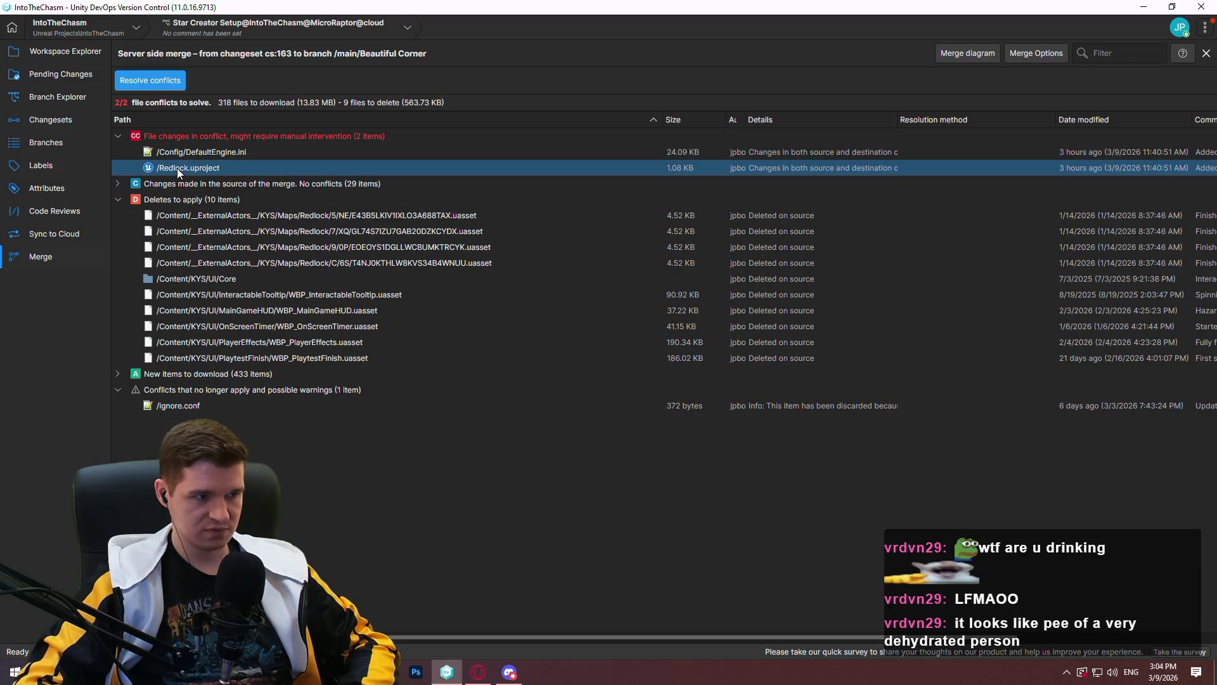
{"action": "left_click", "coordinate": [162, 82]}
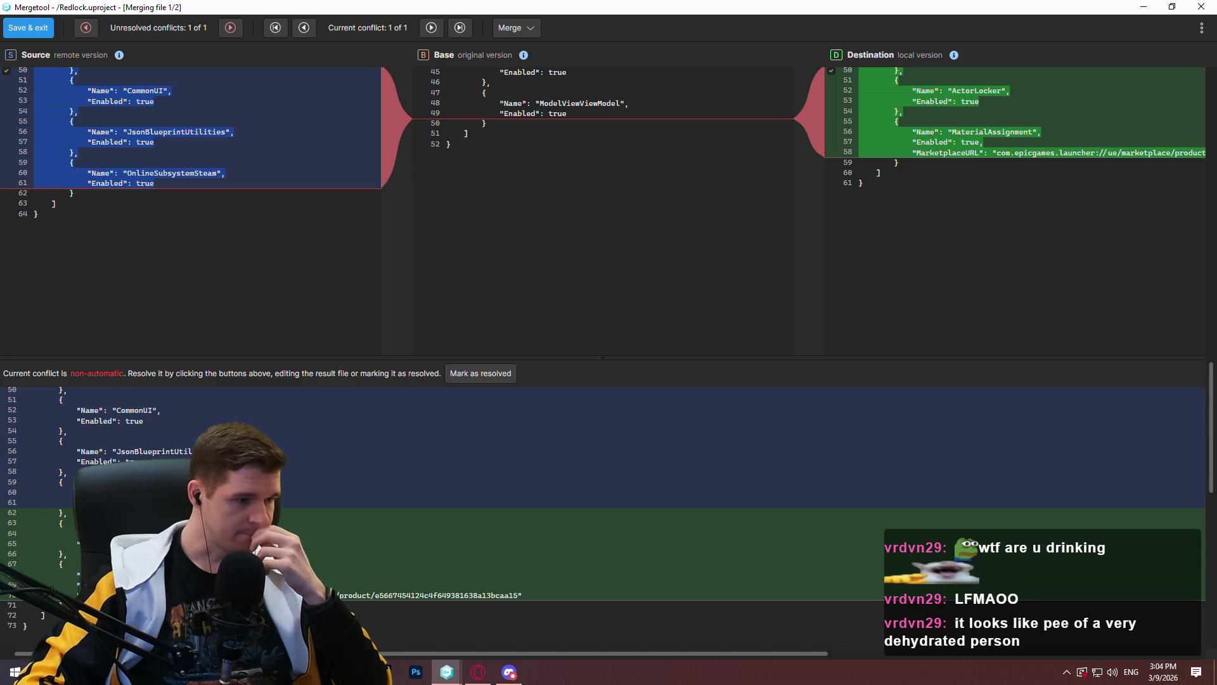
Mark the Redlock.uproject conflict as resolved in Mergetool and save & exit
{"action": "scroll", "coordinate": [108, 199], "scroll_direction": "up", "scroll_amount": 3}
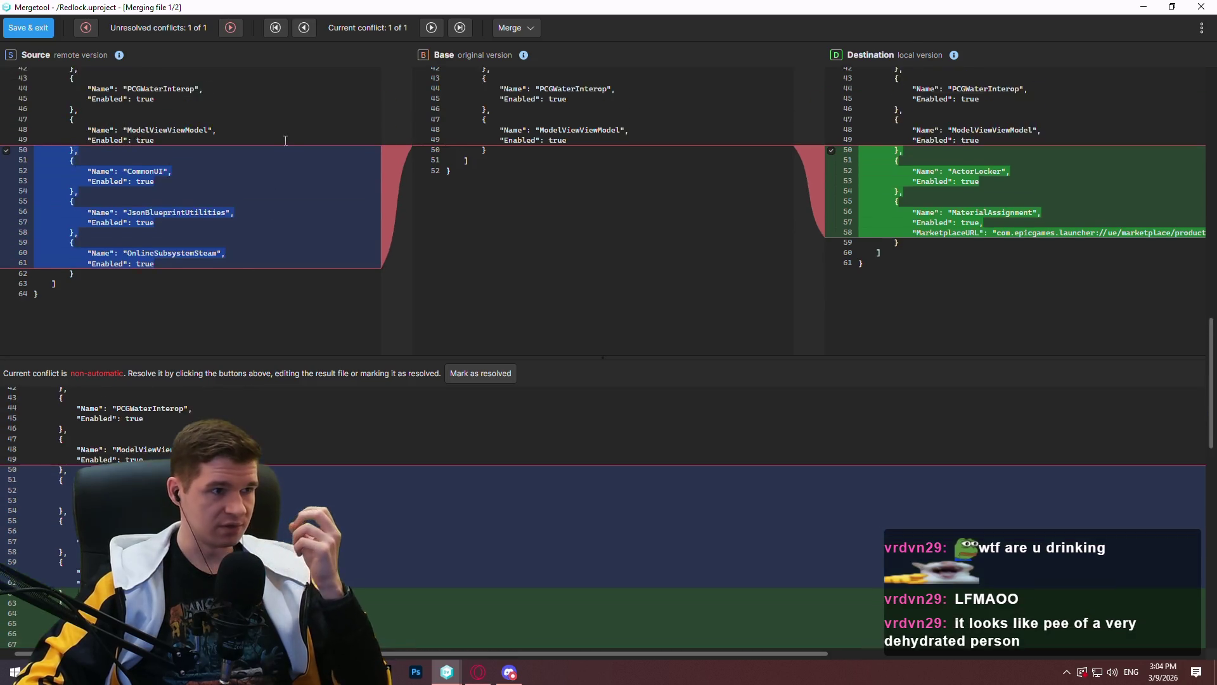
{"action": "left_click", "coordinate": [462, 379]}
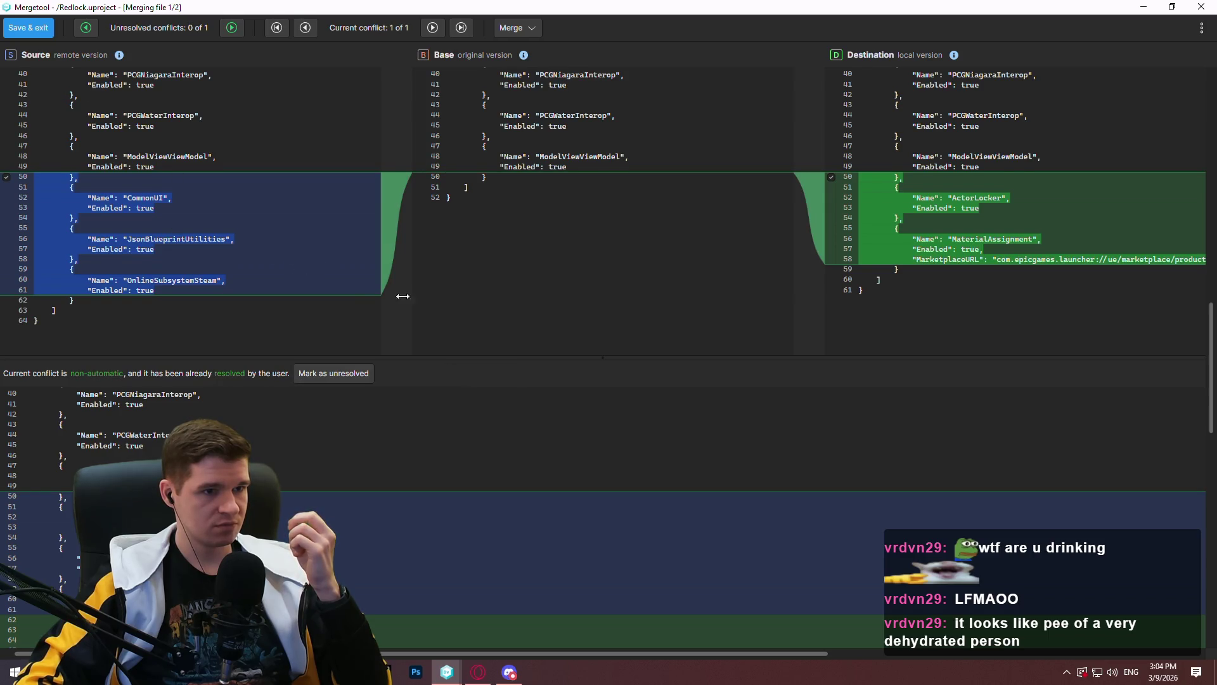
{"action": "scroll", "coordinate": [451, 289], "scroll_direction": "up", "scroll_amount": 1}
{"action": "left_click", "coordinate": [33, 28]}
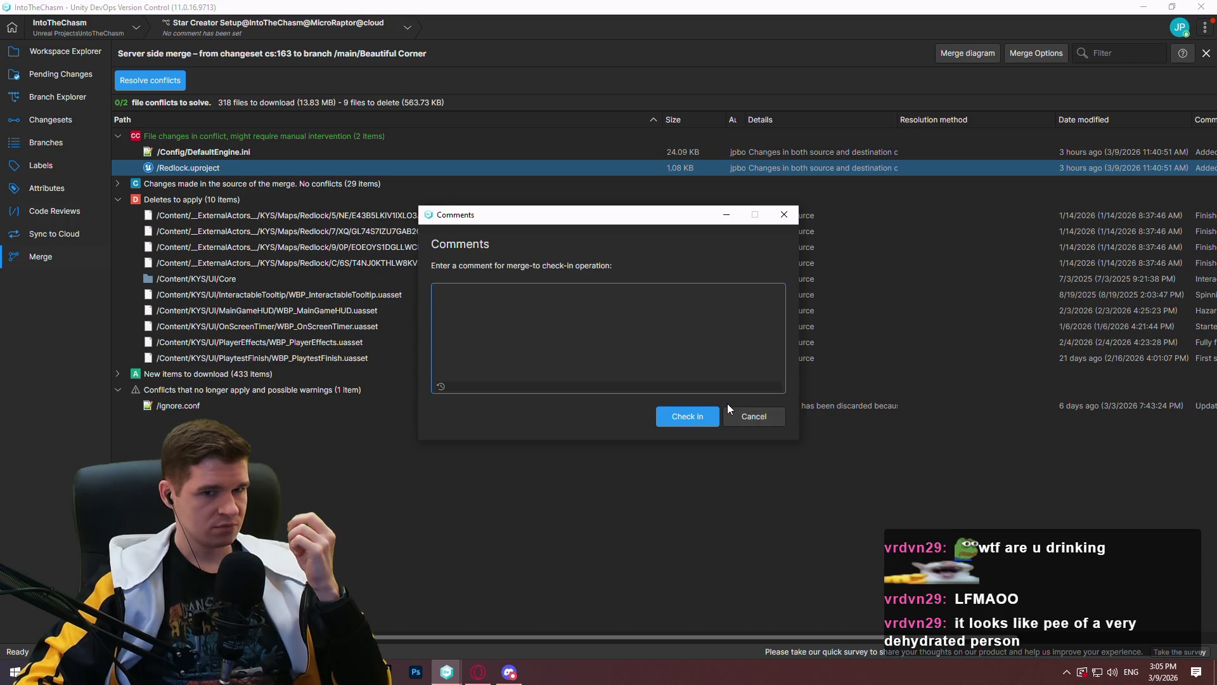
Compare the source and destination of DefaultEngine.ini in a full-screen differences window
{"action": "left_click", "coordinate": [743, 410]}
{"action": "left_click", "coordinate": [280, 153]}
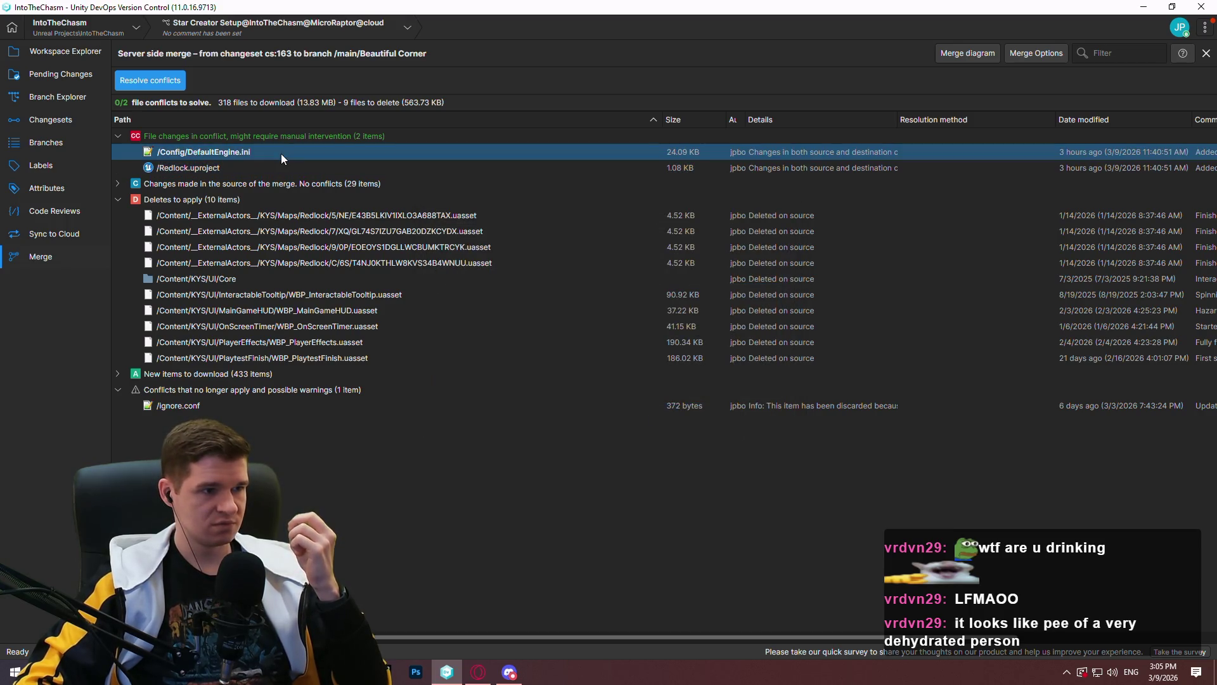
{"action": "right_click", "coordinate": [246, 150]}
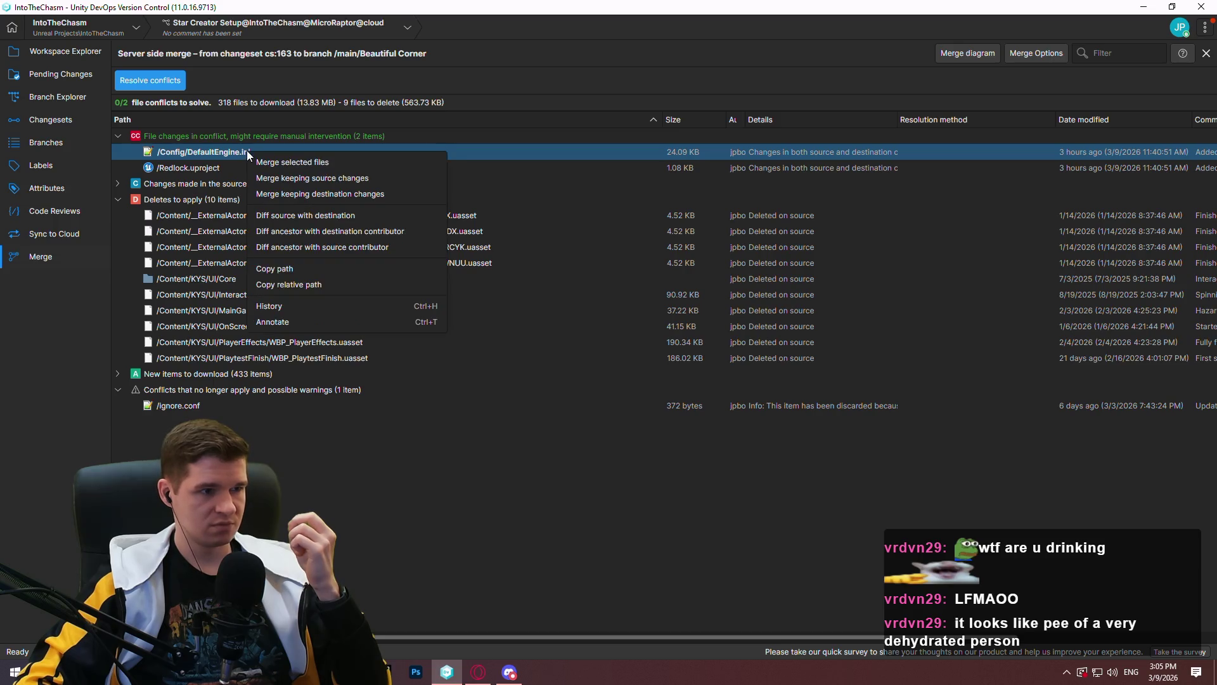
{"action": "left_click", "coordinate": [352, 218]}
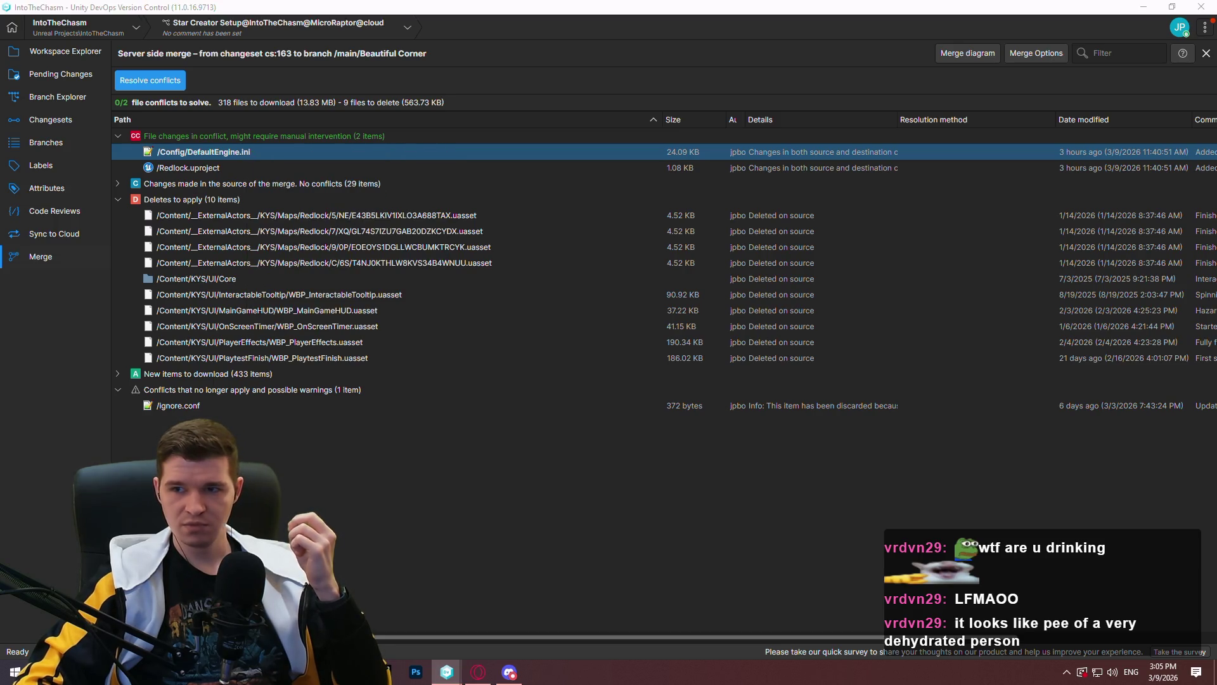
{"action": "left_click_drag", "start_coordinate": [800, 5], "coordinate": [800, 0]}
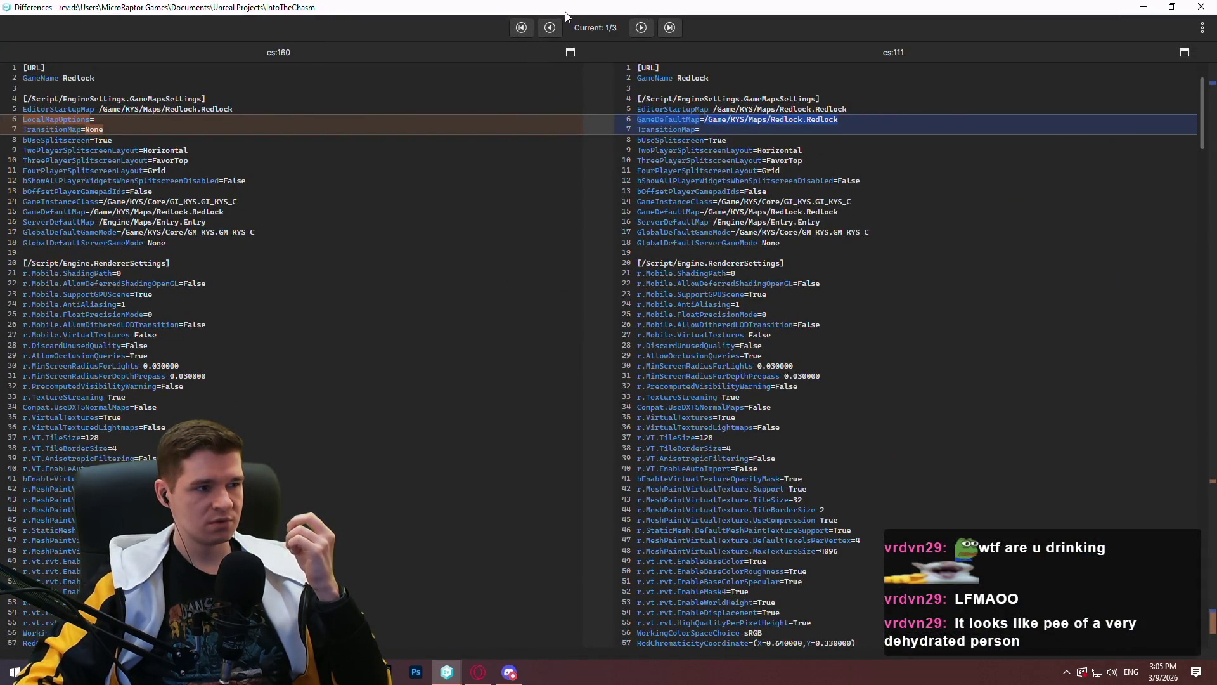
{"action": "mouse_move", "coordinate": [1201, 100]}
{"action": "left_mouse_down"}
{"action": "mouse_move", "coordinate": [1190, 546]}
{"action": "mouse_move", "coordinate": [1076, 140]}
{"action": "mouse_move", "coordinate": [1108, 42]}
{"action": "left_mouse_up"}
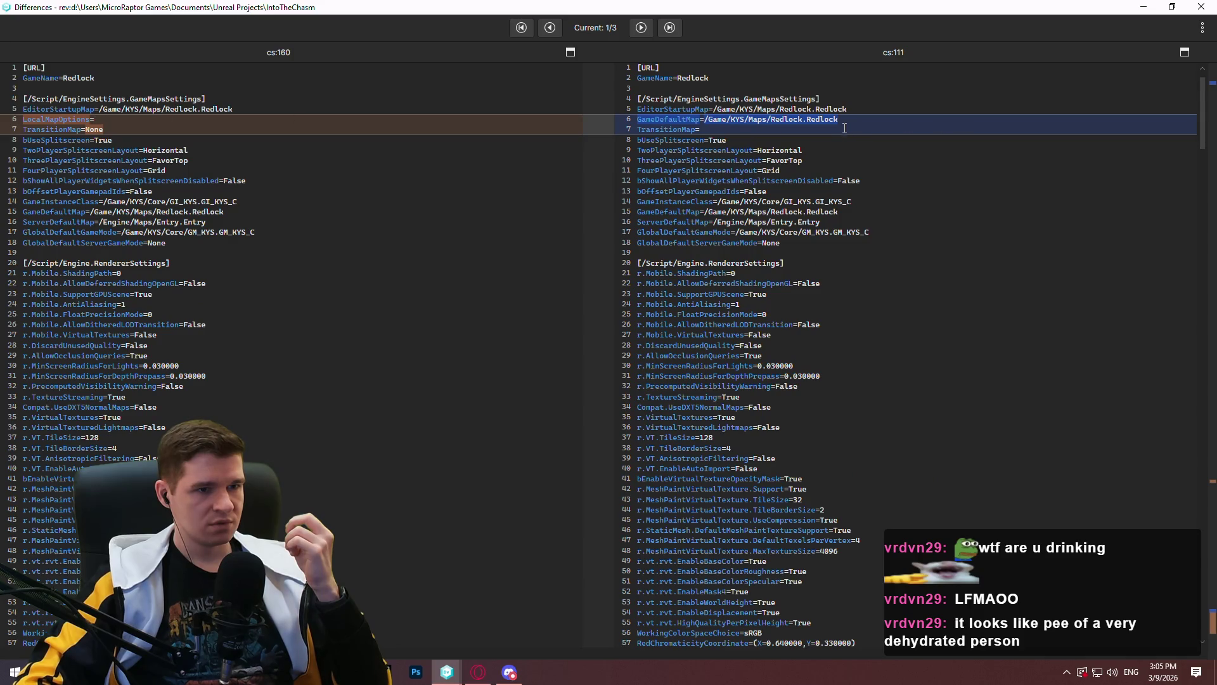
{"action": "left_click", "coordinate": [1207, 10]}
Cancel the merge's check-in comment, close the merge view and open Branch Explorer
{"action": "right_click", "coordinate": [657, 152]}
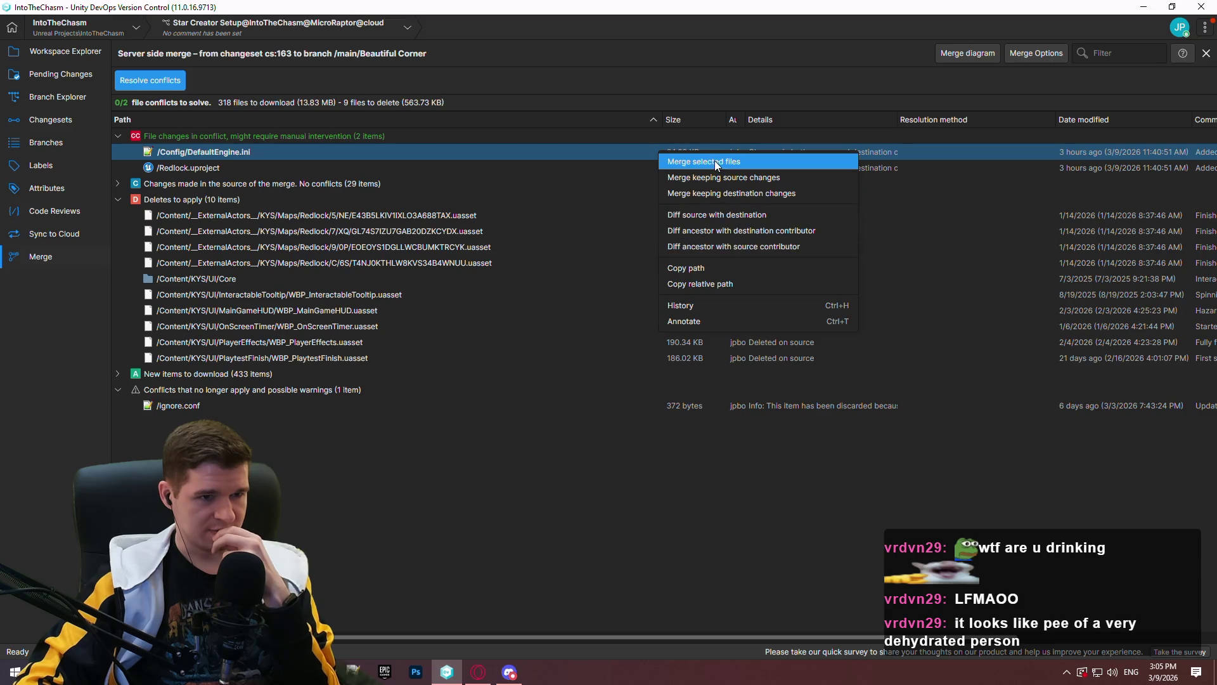
{"action": "left_click", "coordinate": [198, 151]}
{"action": "right_click", "coordinate": [198, 151]}
{"action": "key", "text": "Escape"}
{"action": "left_click", "coordinate": [158, 86]}
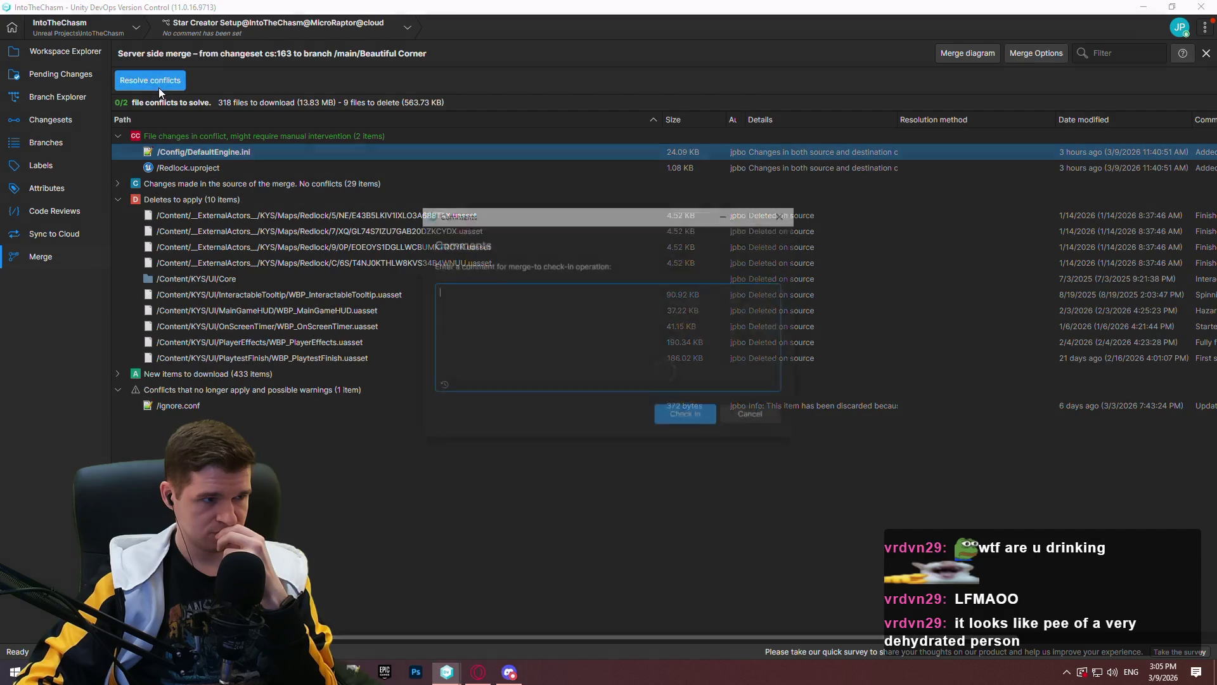
{"action": "left_click", "coordinate": [760, 418]}
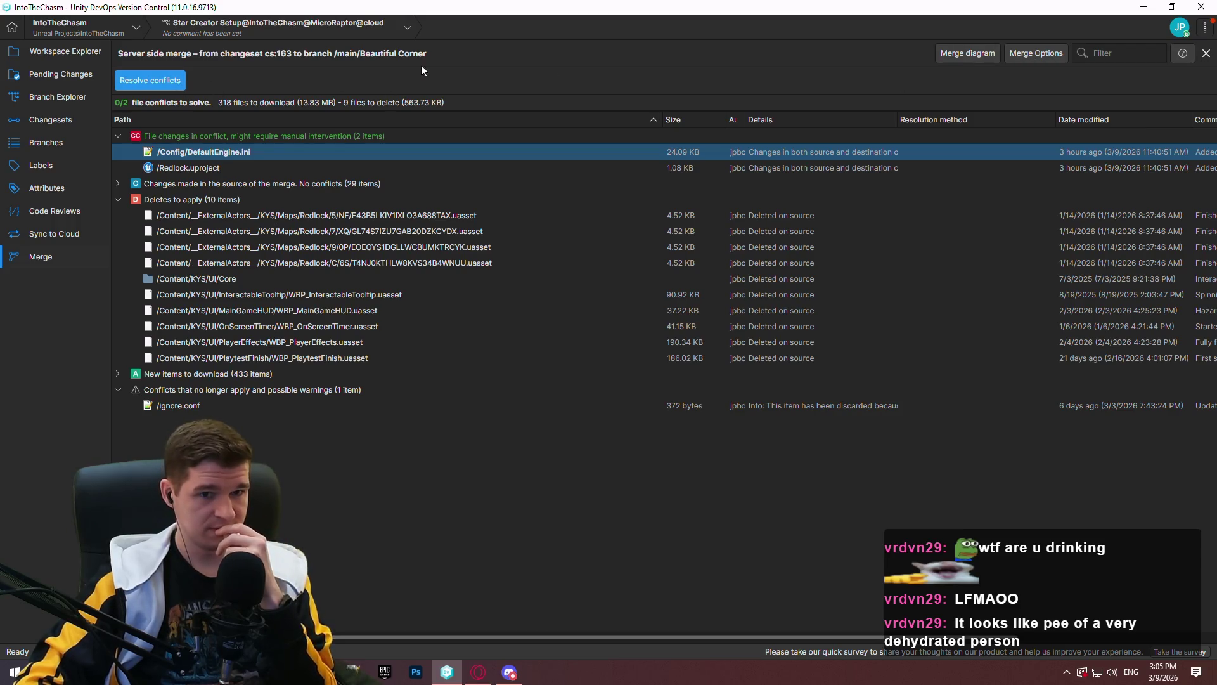
{"action": "left_click", "coordinate": [1205, 53]}
{"action": "left_click", "coordinate": [45, 99]}
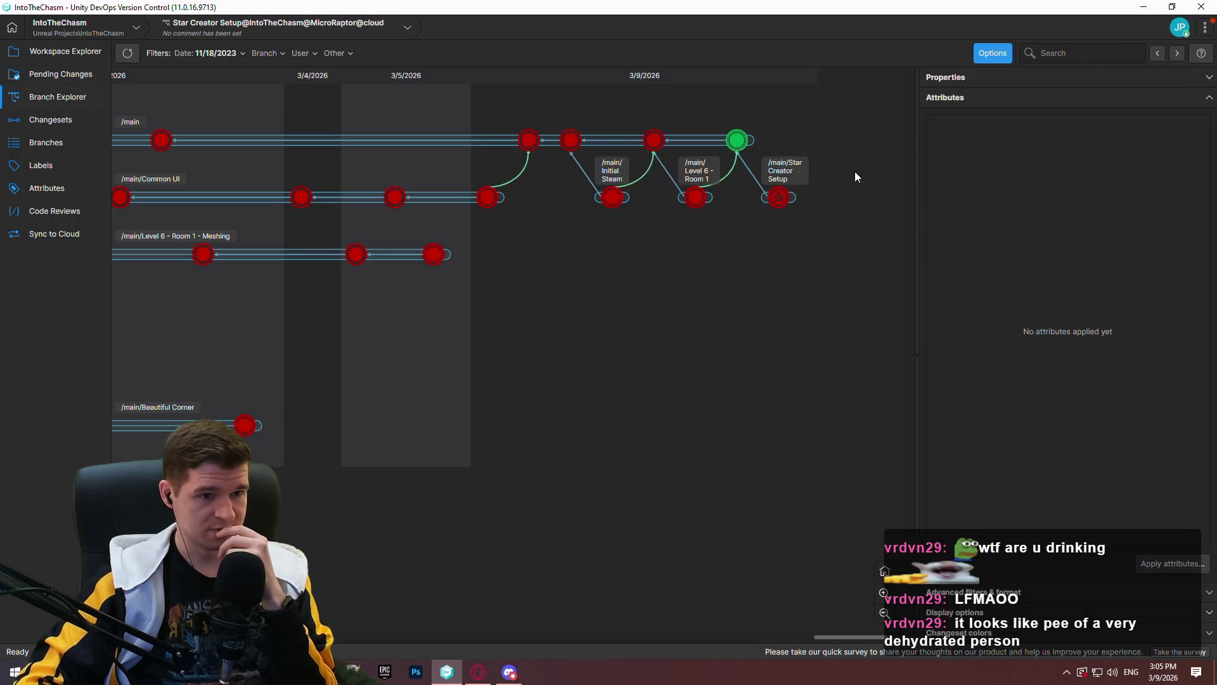
Merge the latest main changeset into /main/Beautiful Corner and open the Redlock.uproject conflict
{"action": "right_click", "coordinate": [737, 142]}
{"action": "left_click", "coordinate": [871, 303]}
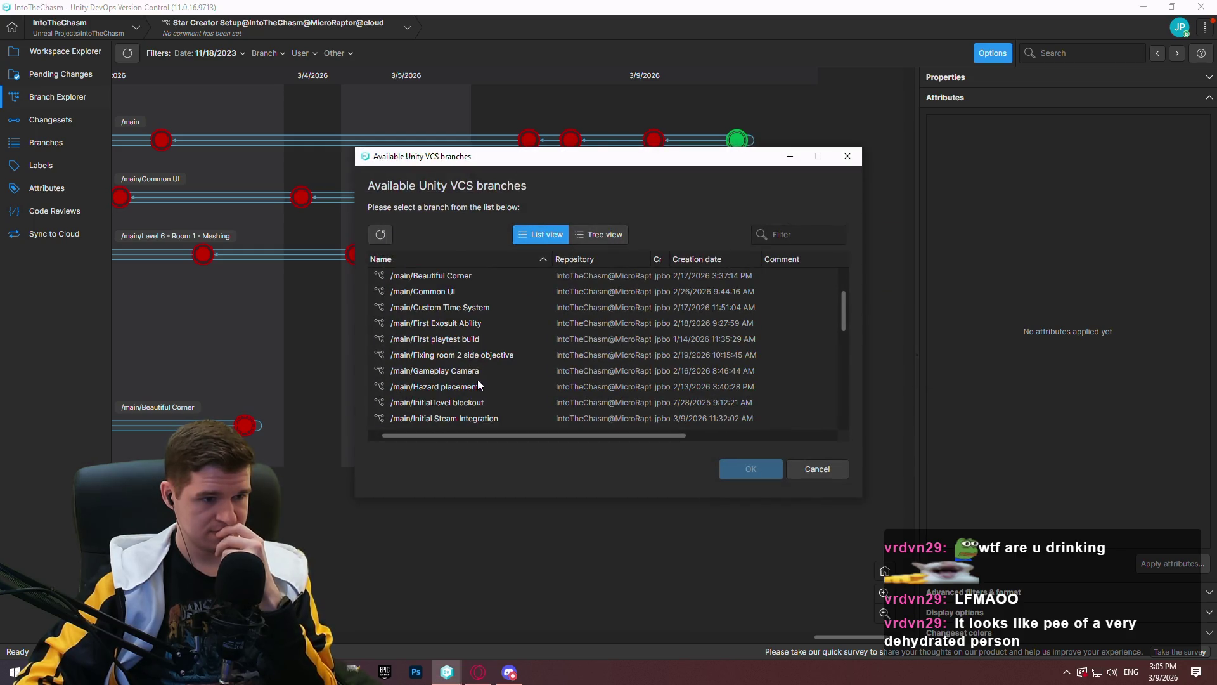
{"action": "left_click", "coordinate": [469, 307]}
{"action": "double_click", "coordinate": [469, 307]}
{"action": "left_click", "coordinate": [158, 86]}
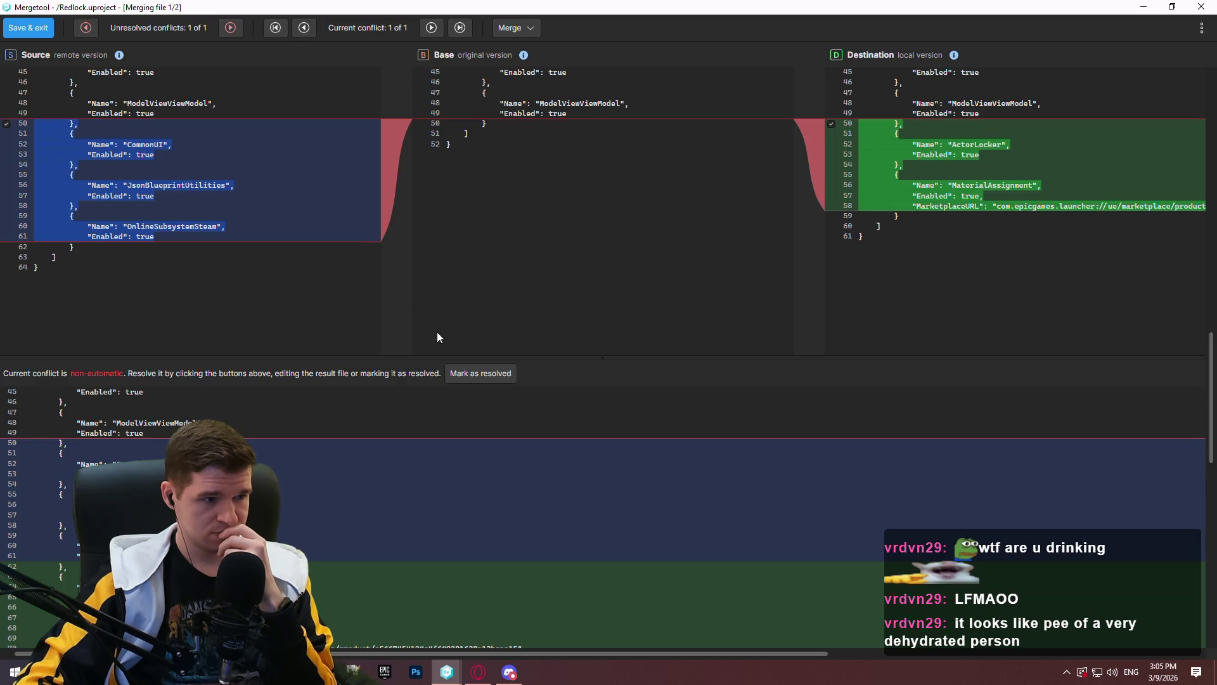
Mark the Redlock.uproject plugin-list conflict as resolved, then save and exit Mergetool
{"action": "left_click", "coordinate": [492, 373]}
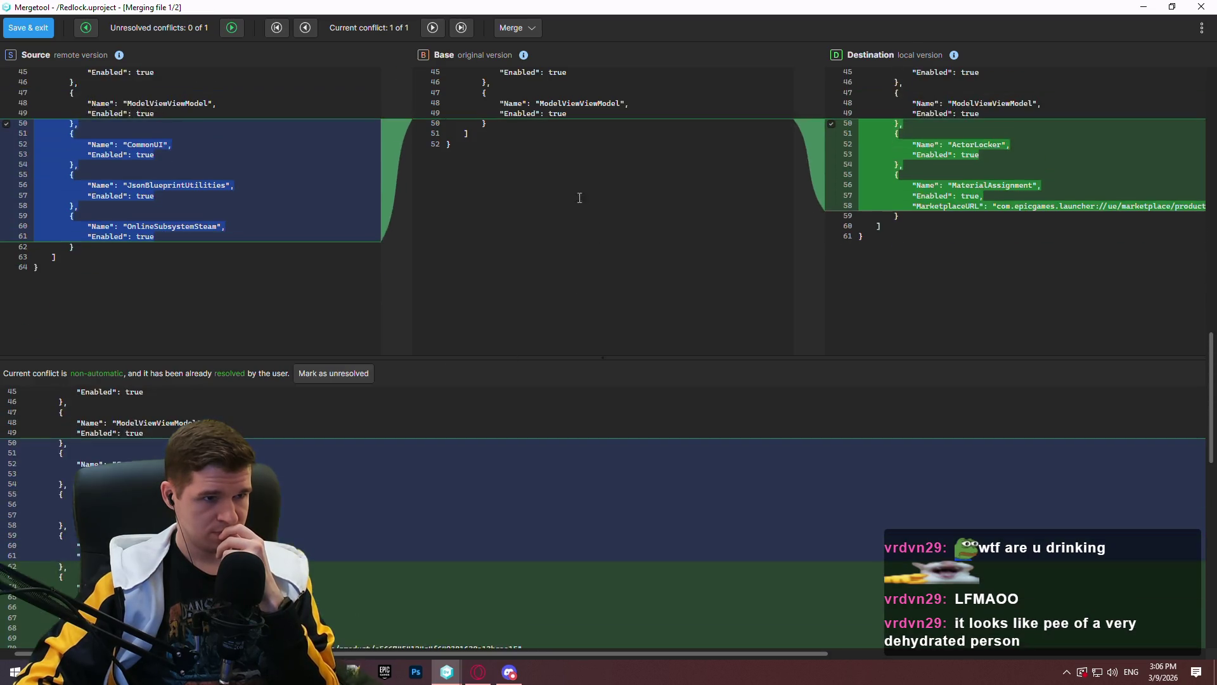
{"action": "scroll", "coordinate": [580, 198], "scroll_direction": "up", "scroll_amount": 1}
{"action": "mouse_move", "coordinate": [438, 7]}
{"action": "left_mouse_down"}
{"action": "mouse_move", "coordinate": [577, 247]}
{"action": "mouse_move", "coordinate": [589, 184]}
{"action": "mouse_move", "coordinate": [587, 197]}
{"action": "mouse_move", "coordinate": [461, 5]}
{"action": "left_mouse_up"}
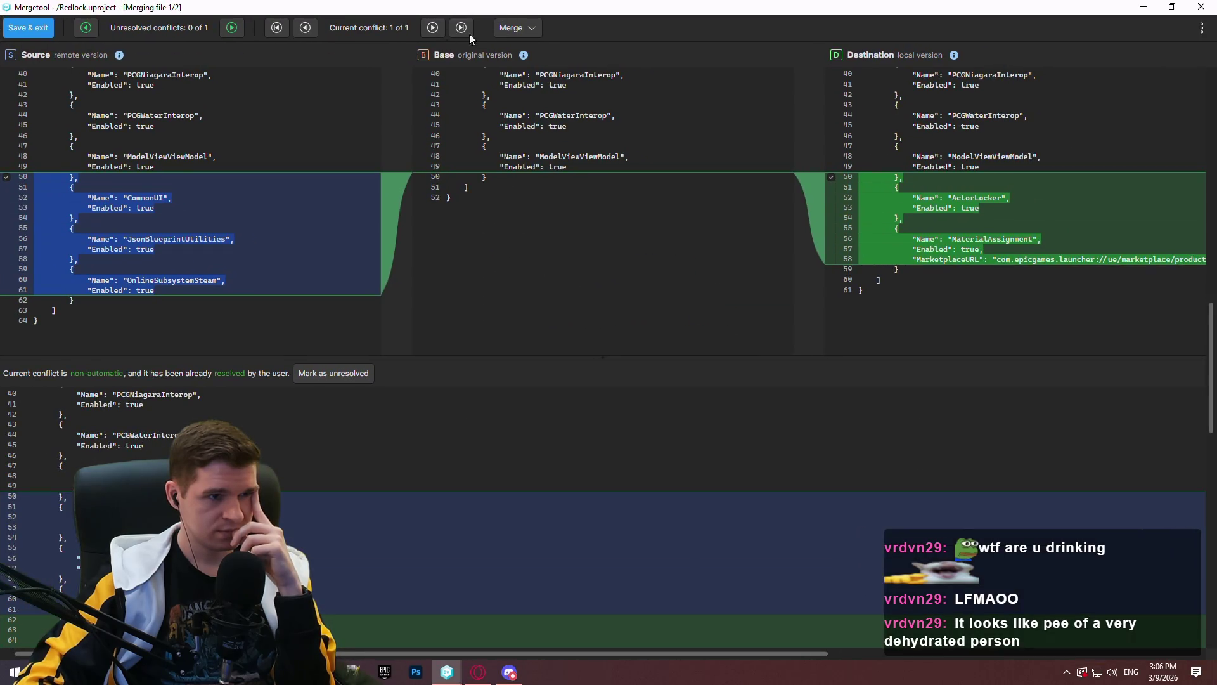
{"action": "left_click", "coordinate": [519, 28]}
{"action": "left_click", "coordinate": [565, 25]}
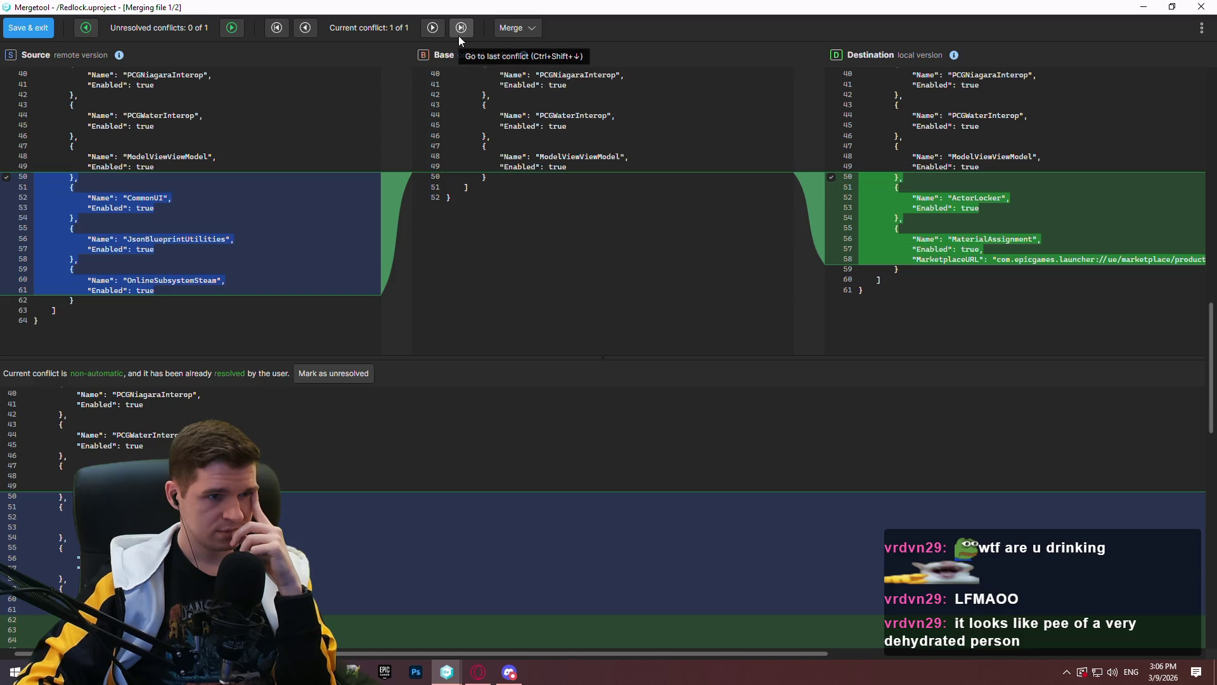
{"action": "scroll", "coordinate": [287, 466], "scroll_direction": "down", "scroll_amount": 5}
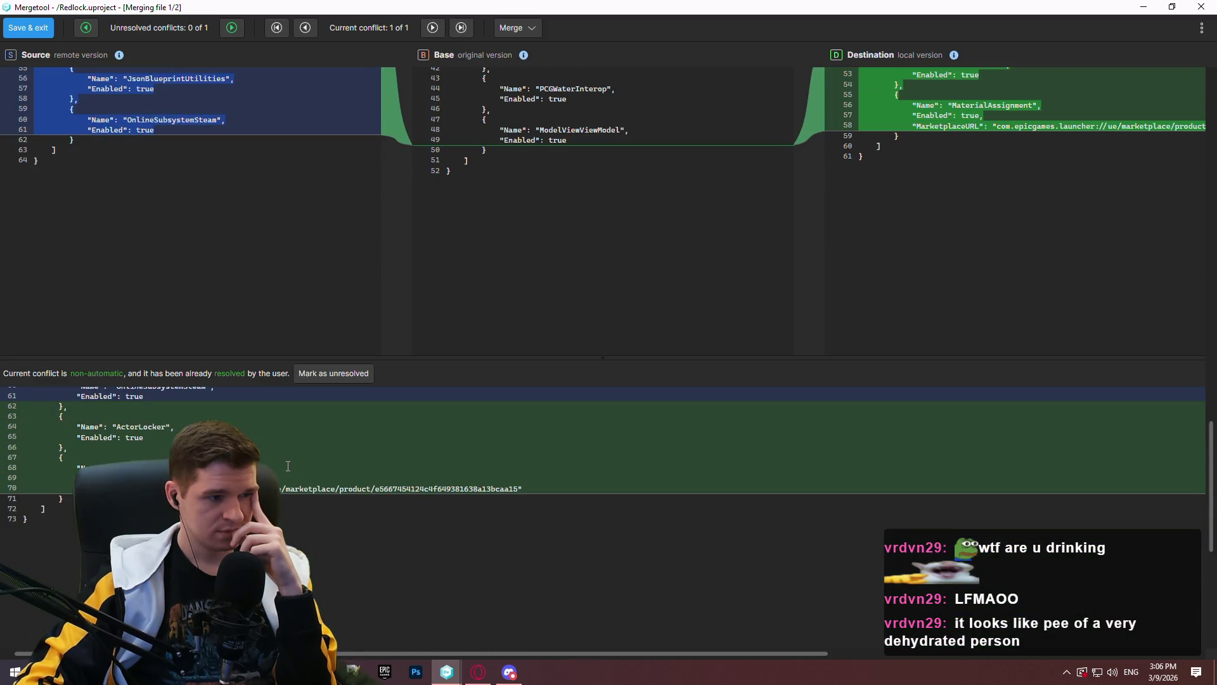
{"action": "scroll", "coordinate": [287, 466], "scroll_direction": "up", "scroll_amount": 3}
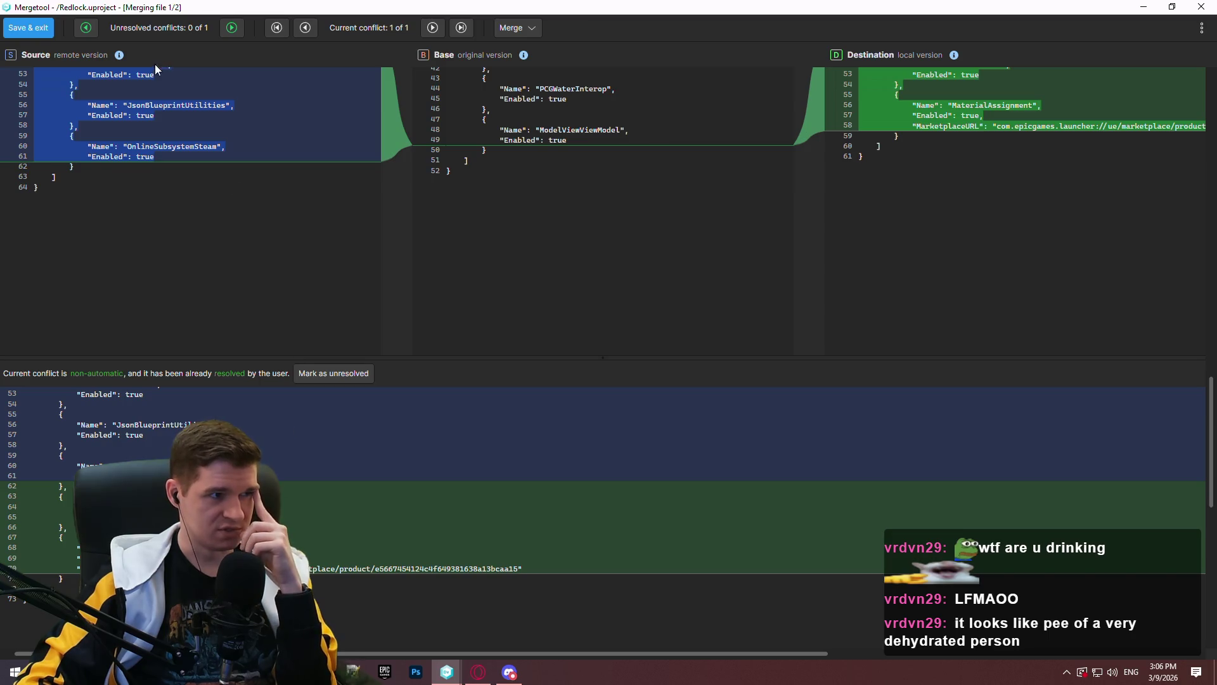
{"action": "mouse_move", "coordinate": [245, 7]}
{"action": "left_mouse_down"}
{"action": "mouse_move", "coordinate": [354, 339]}
{"action": "mouse_move", "coordinate": [326, 247]}
{"action": "left_mouse_up"}
{"action": "left_click_drag", "start_coordinate": [334, 197], "coordinate": [267, 6]}
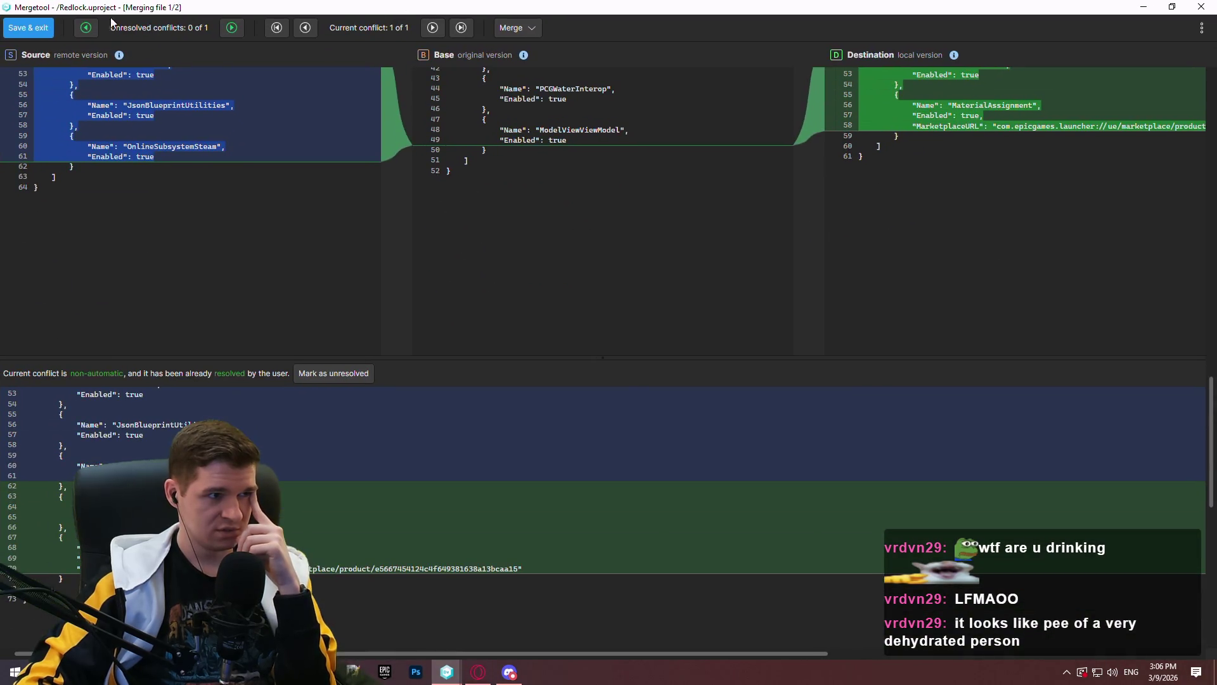
{"action": "left_click", "coordinate": [29, 27]}
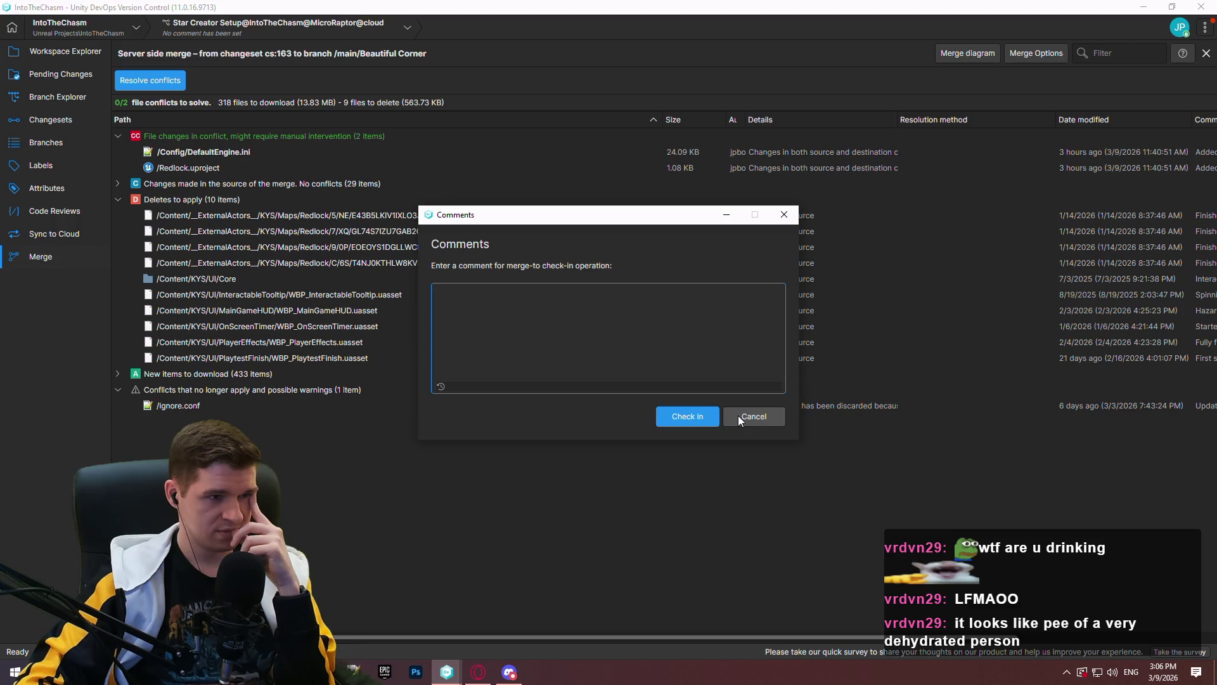
Enter the comment 'Merging main to beautiful corner' and check in the merge
{"action": "type", "text": "Merging main to bea"}
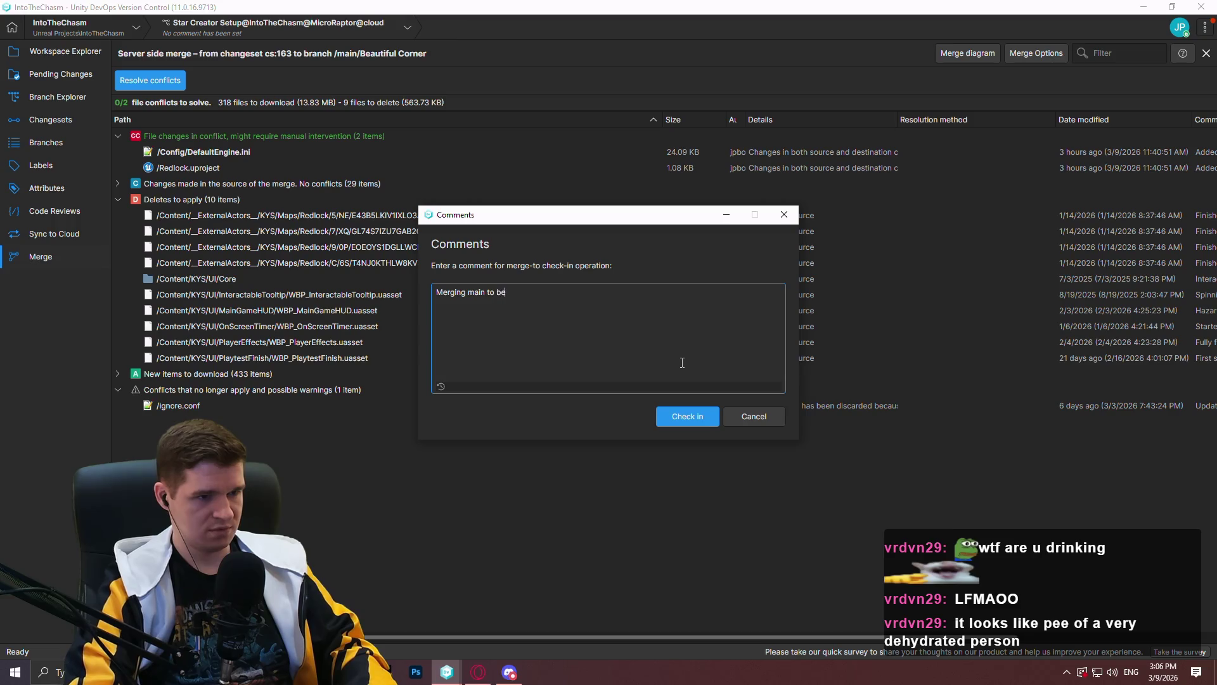
{"action": "type", "text": "utiful corner"}
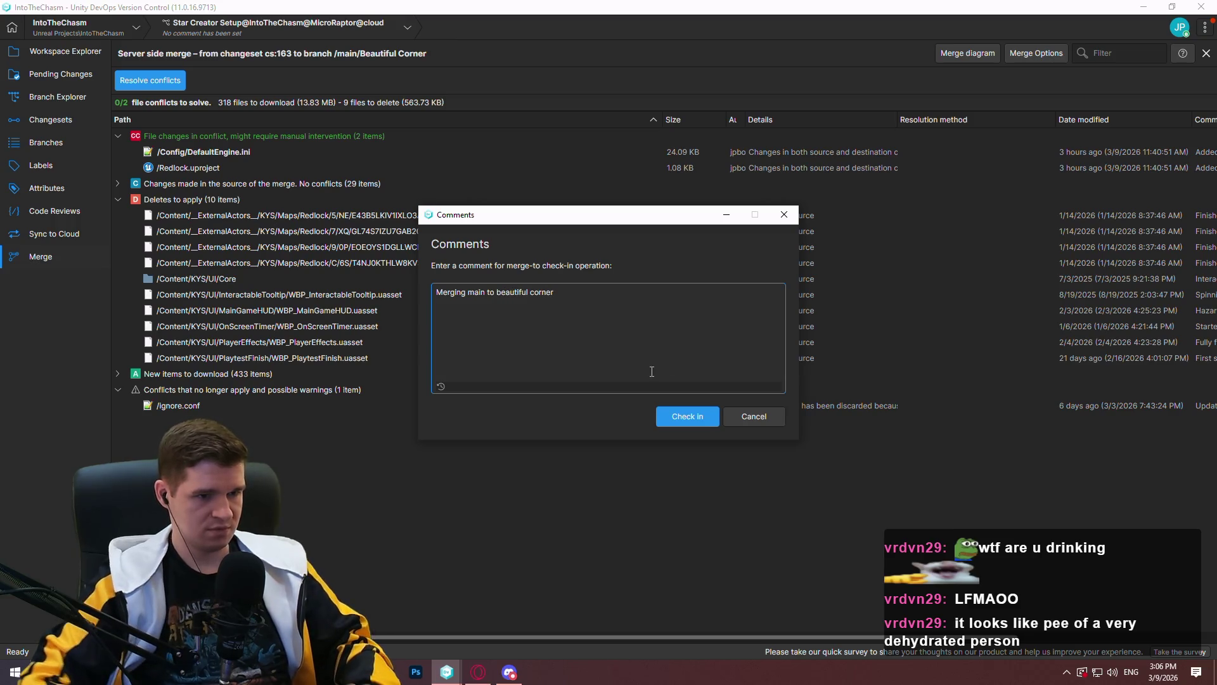
{"action": "left_click", "coordinate": [690, 418]}
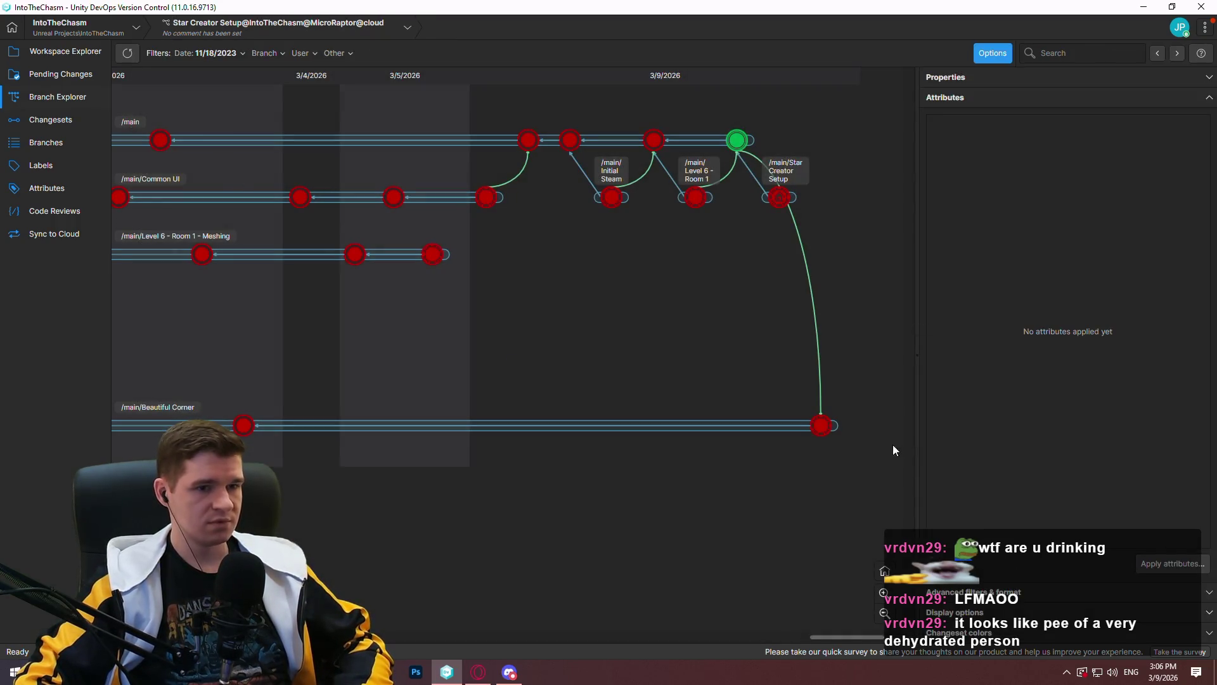
Switch the workspace to the new merge changeset 165 on /main/Beautiful Corner
{"action": "right_click", "coordinate": [825, 431]}
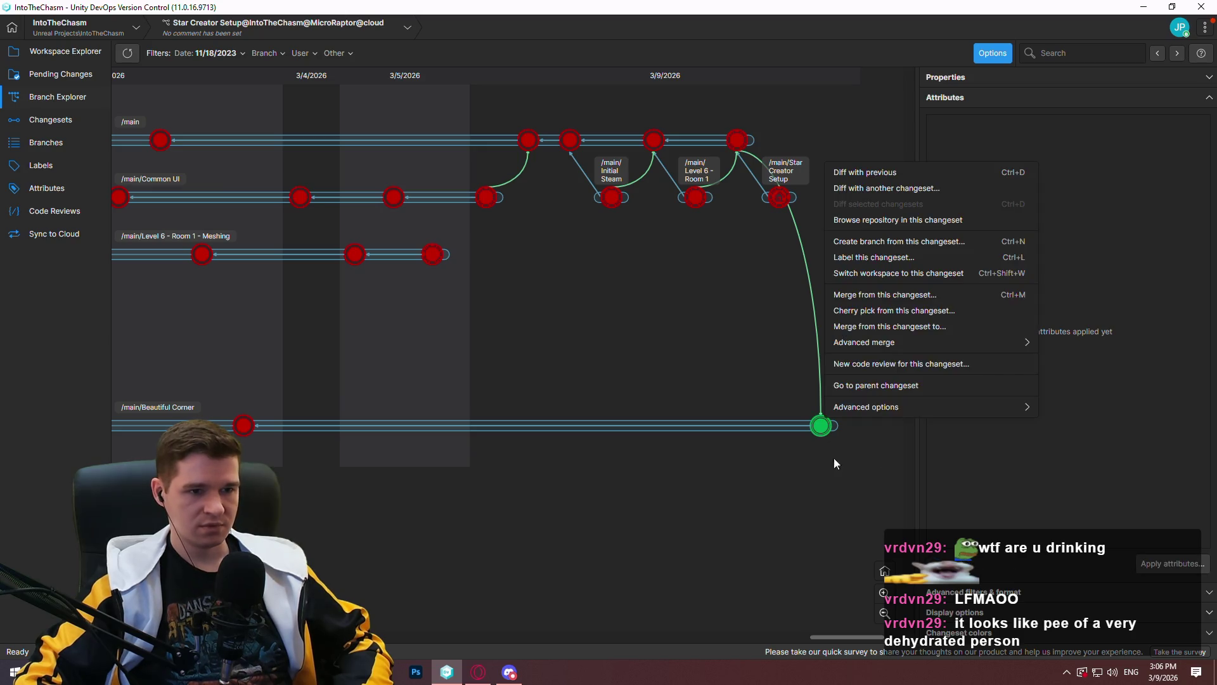
{"action": "left_click", "coordinate": [916, 271]}
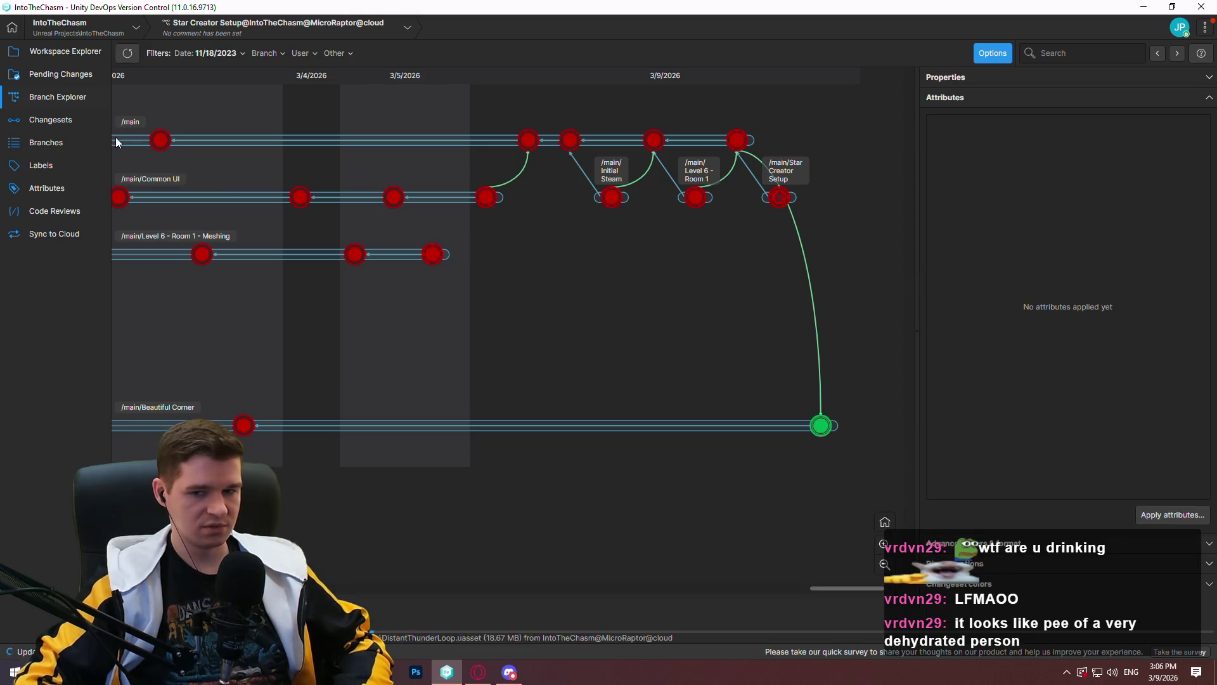
{"action": "mouse_move", "coordinate": [123, 146]}
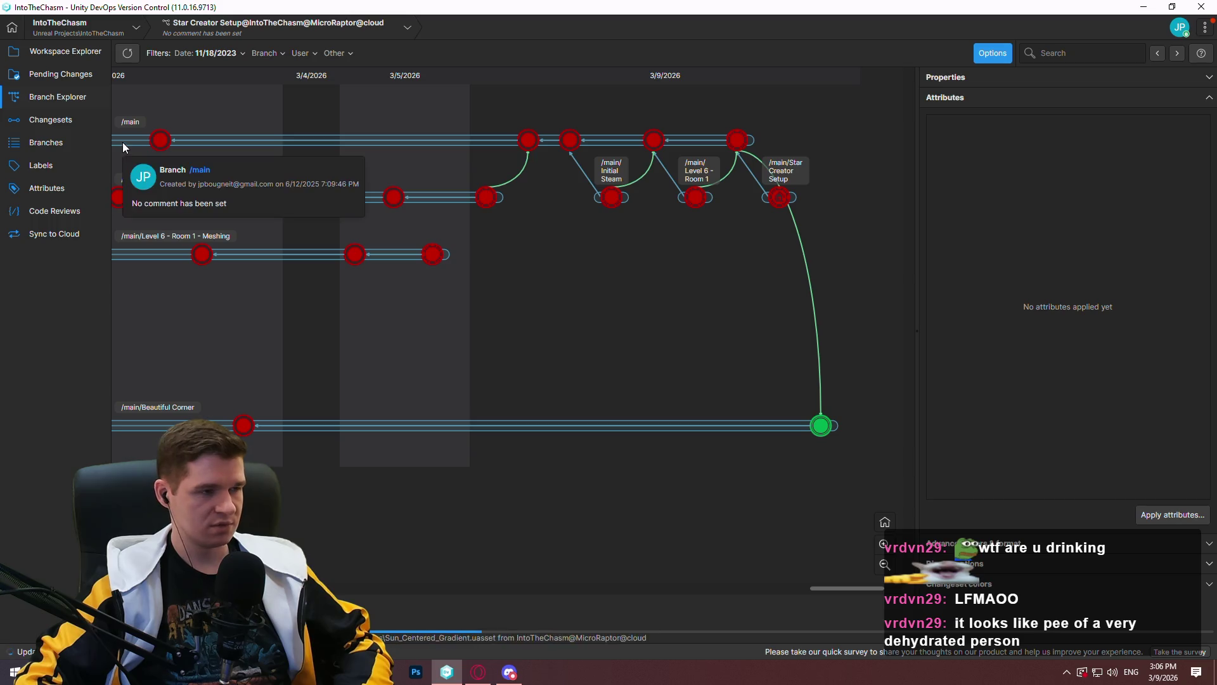
Check pending changes and browse the workspace's Content files in Workspace Explorer
{"action": "left_click", "coordinate": [44, 74]}
{"action": "left_click", "coordinate": [63, 97]}
{"action": "left_click", "coordinate": [67, 56]}
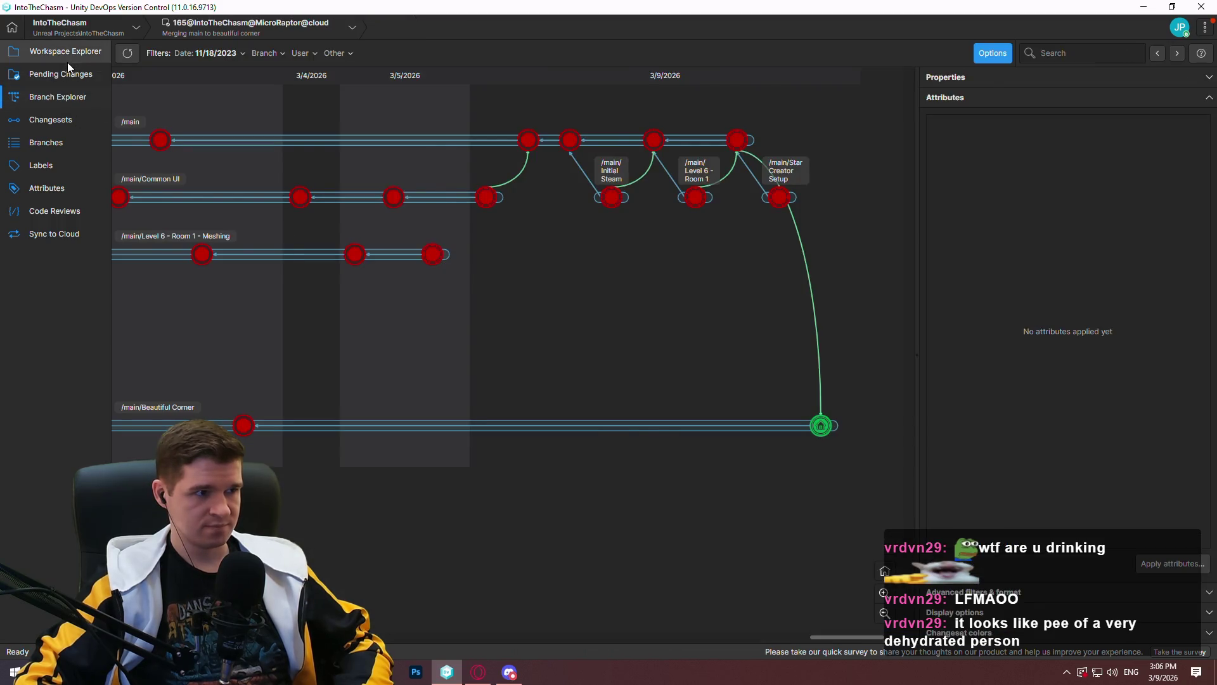
{"action": "scroll", "coordinate": [188, 272], "scroll_direction": "down", "scroll_amount": 1}
{"action": "scroll", "coordinate": [188, 271], "scroll_direction": "up", "scroll_amount": 4}
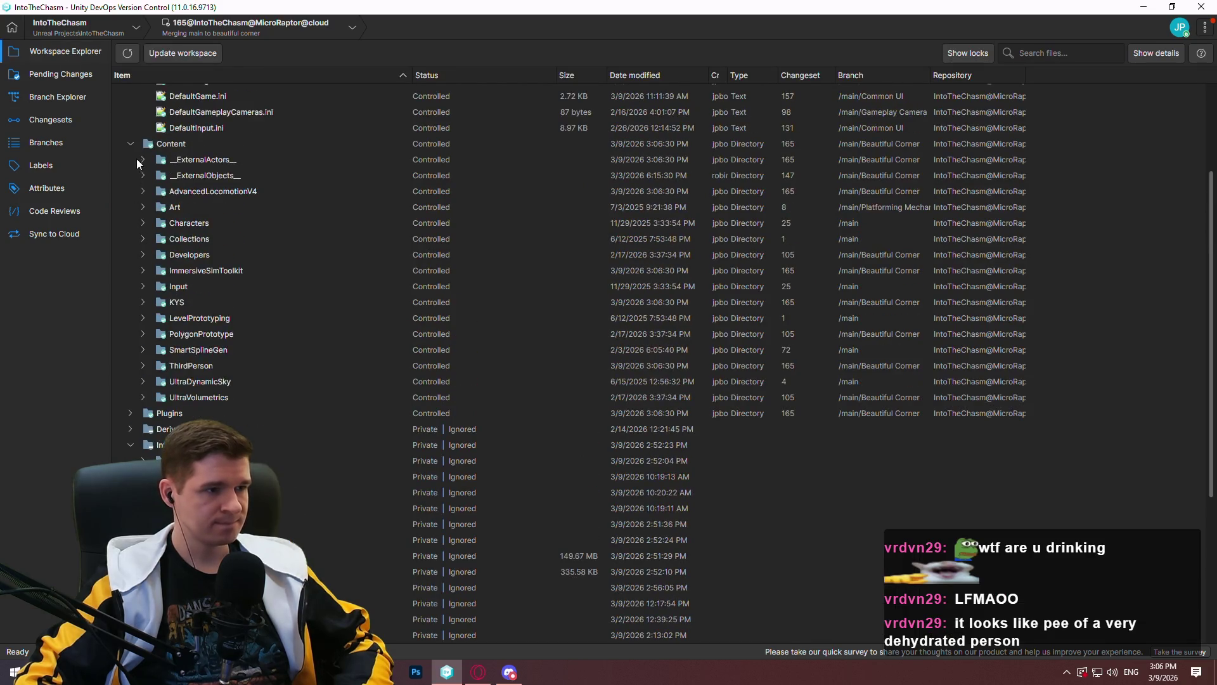
{"action": "double_click", "coordinate": [199, 144]}
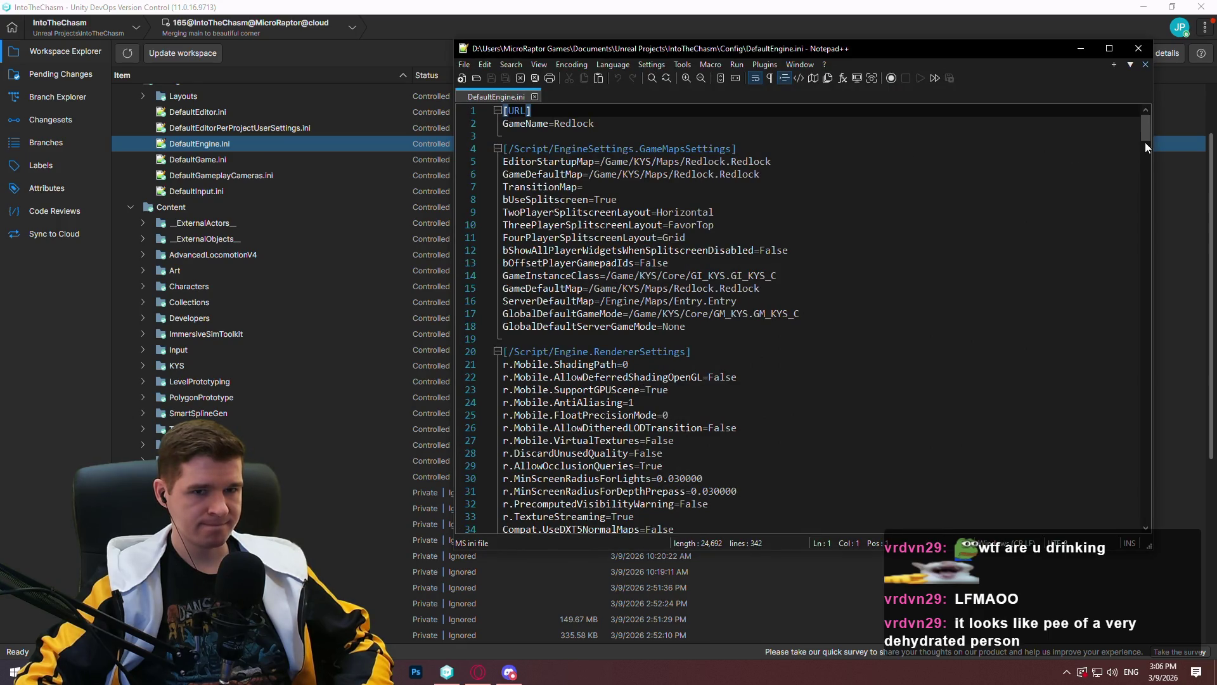
{"action": "mouse_move", "coordinate": [1148, 127]}
{"action": "left_mouse_down"}
{"action": "mouse_move", "coordinate": [1160, 176]}
{"action": "mouse_move", "coordinate": [1142, 487]}
{"action": "mouse_move", "coordinate": [1133, 101]}
{"action": "left_mouse_up"}
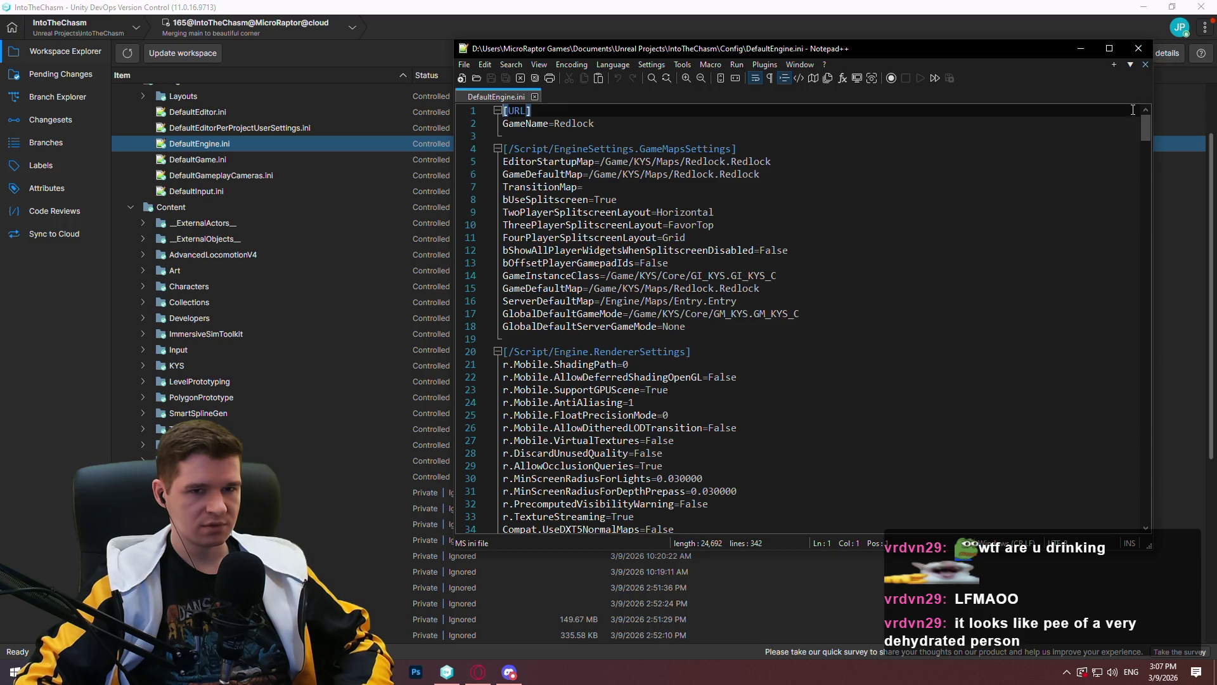
{"action": "mouse_move", "coordinate": [1145, 126]}
{"action": "left_mouse_down"}
{"action": "mouse_move", "coordinate": [1173, 319]}
{"action": "mouse_move", "coordinate": [1166, 522]}
{"action": "left_mouse_up"}
{"action": "scroll", "coordinate": [1074, 222], "scroll_direction": "up", "scroll_amount": 2}
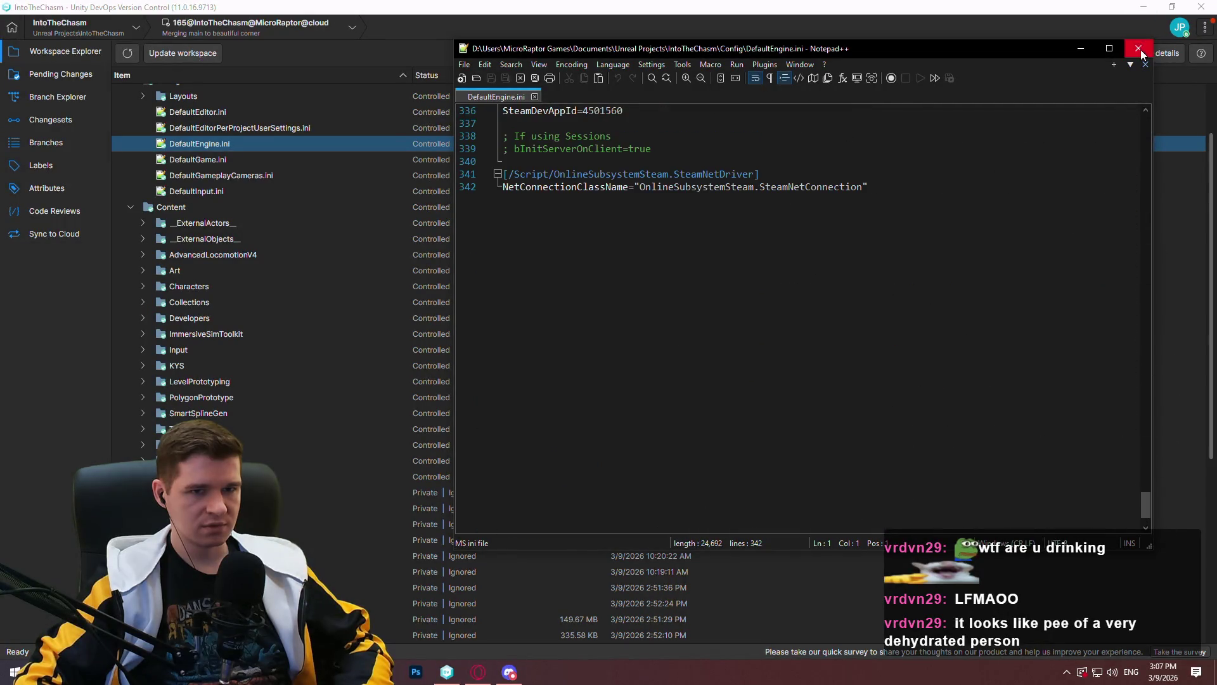
{"action": "left_click", "coordinate": [1138, 49]}
{"action": "scroll", "coordinate": [270, 436], "scroll_direction": "down", "scroll_amount": 6}
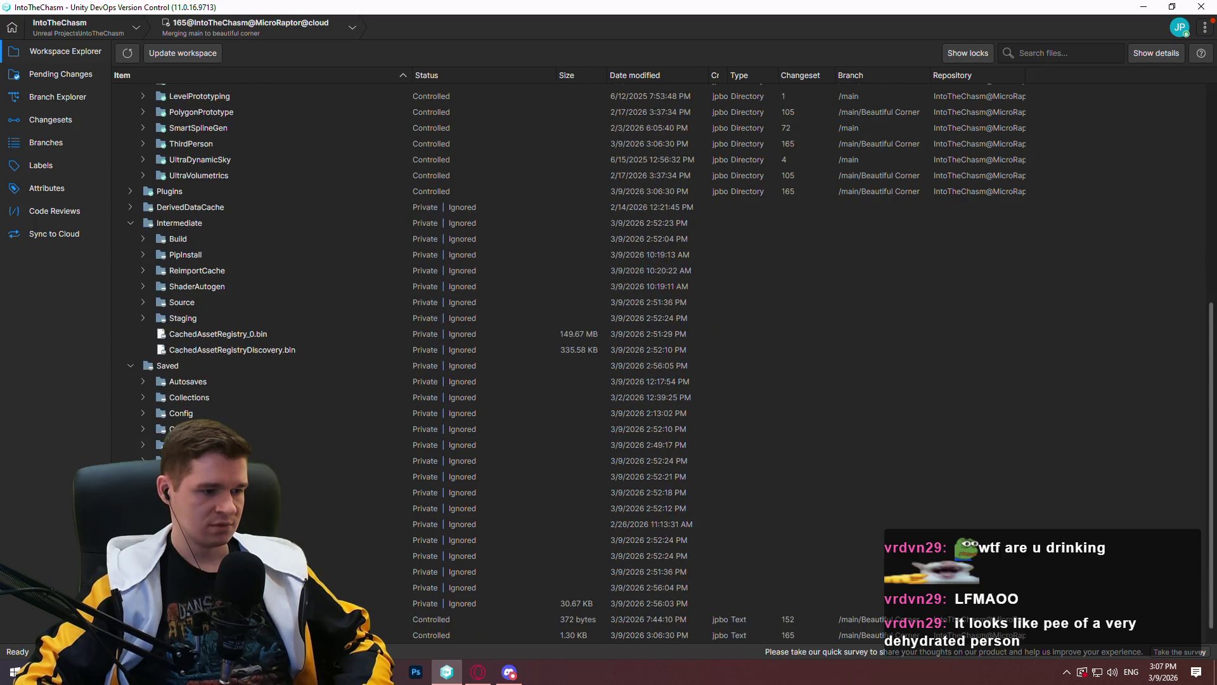
Launch Redlock.uproject in Unreal, initially declining to disable the MaterialAssignment plugin
{"action": "double_click", "coordinate": [285, 635]}
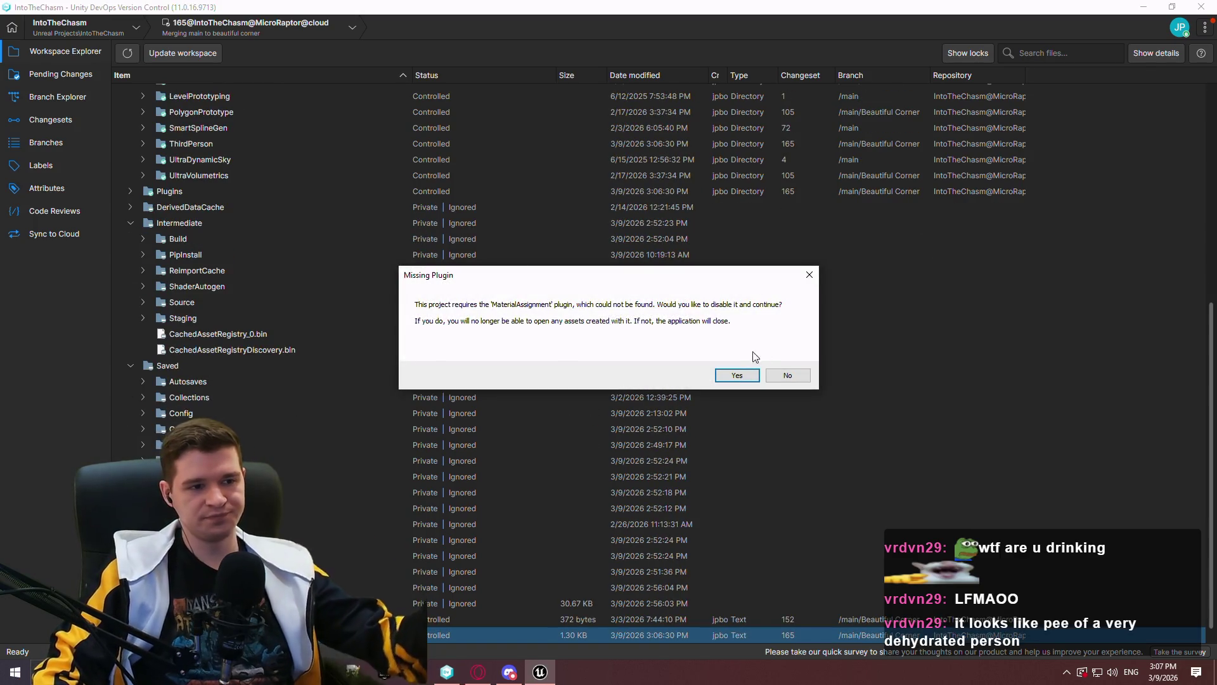
{"action": "left_click", "coordinate": [787, 376]}
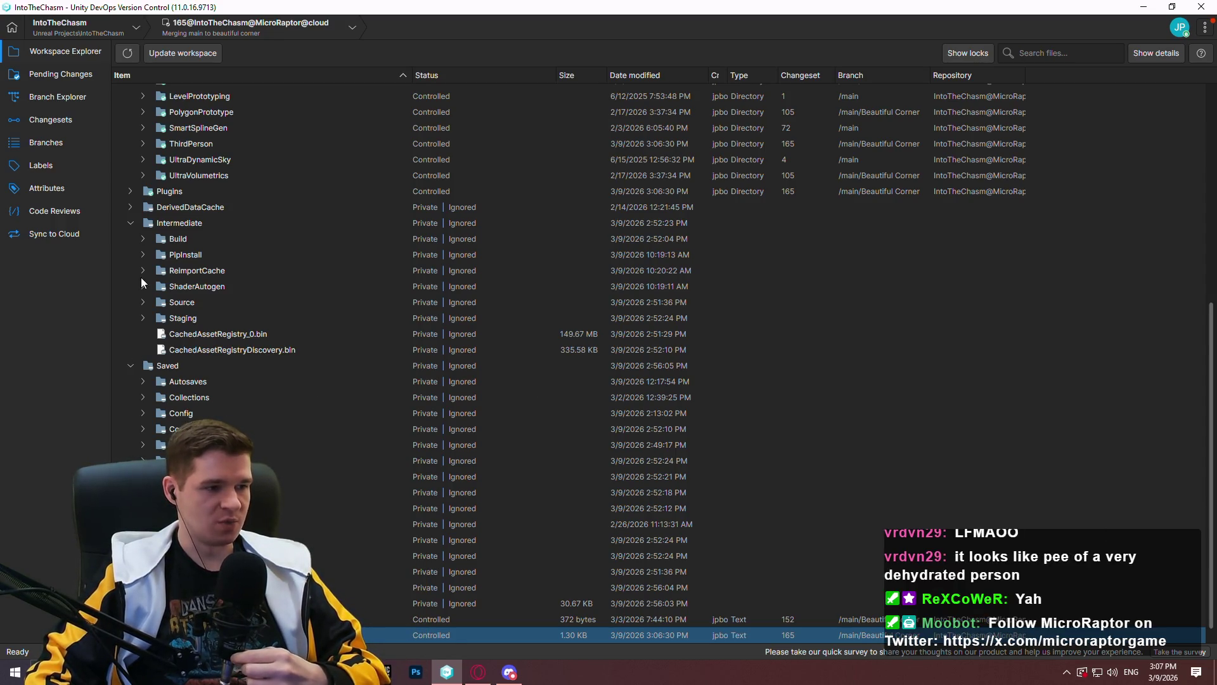
{"action": "scroll", "coordinate": [129, 222], "scroll_direction": "up", "scroll_amount": 5}
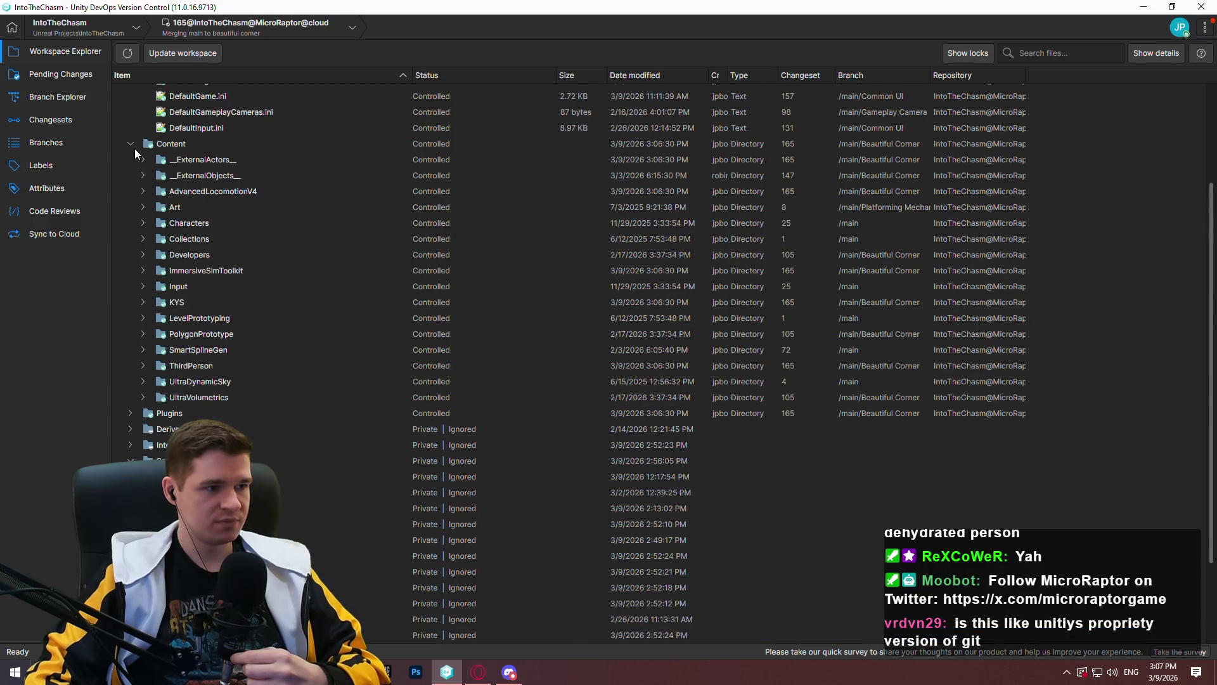
Inspect the workspace's Plugins folder, then disable the missing MaterialAssignment plugin to load
{"action": "left_click", "coordinate": [131, 144]}
{"action": "left_click", "coordinate": [131, 283]}
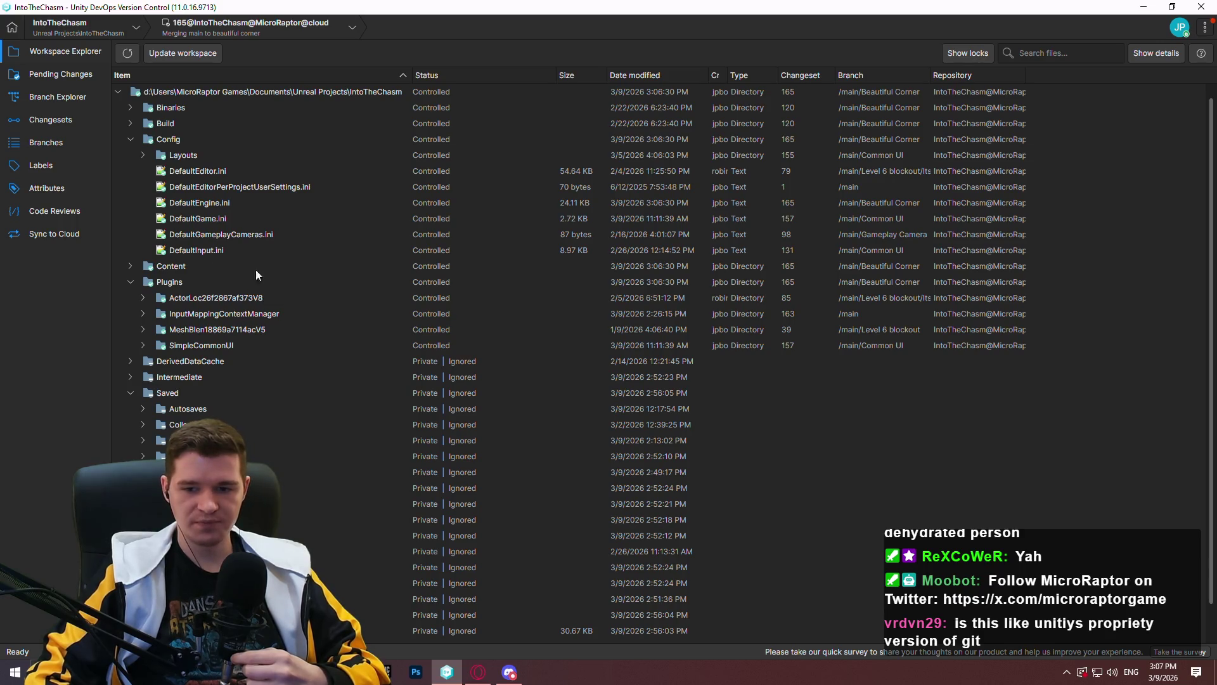
{"action": "left_click", "coordinate": [131, 392]}
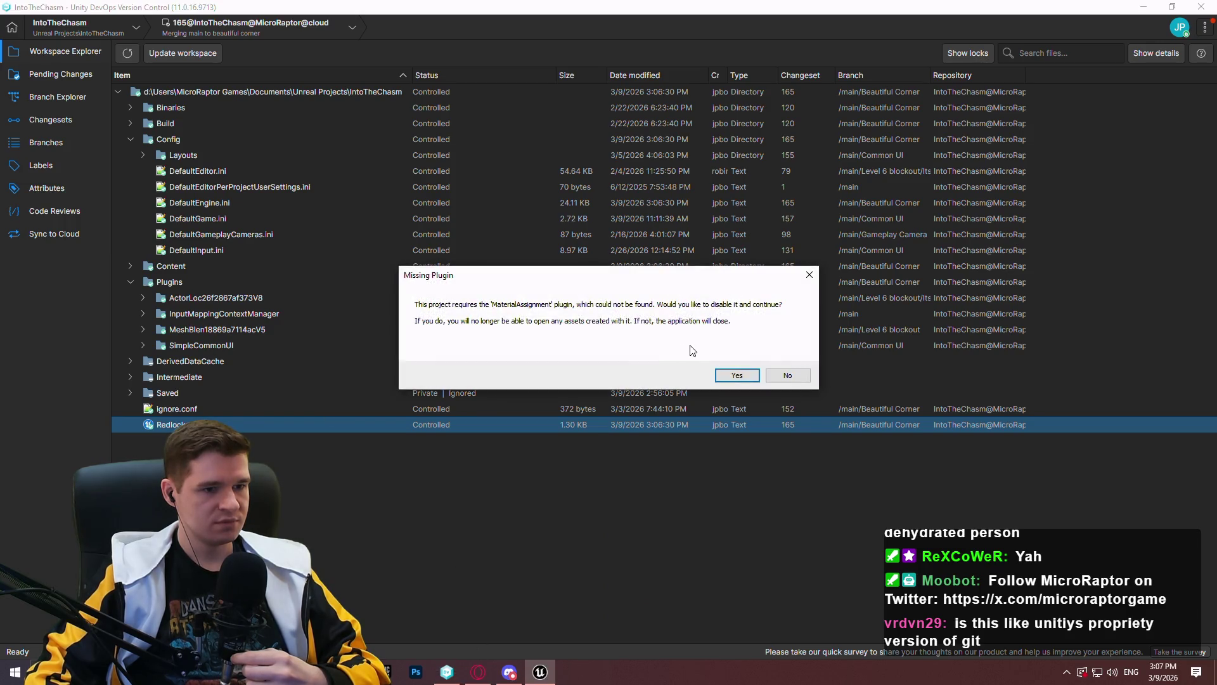
{"action": "left_click", "coordinate": [738, 374]}
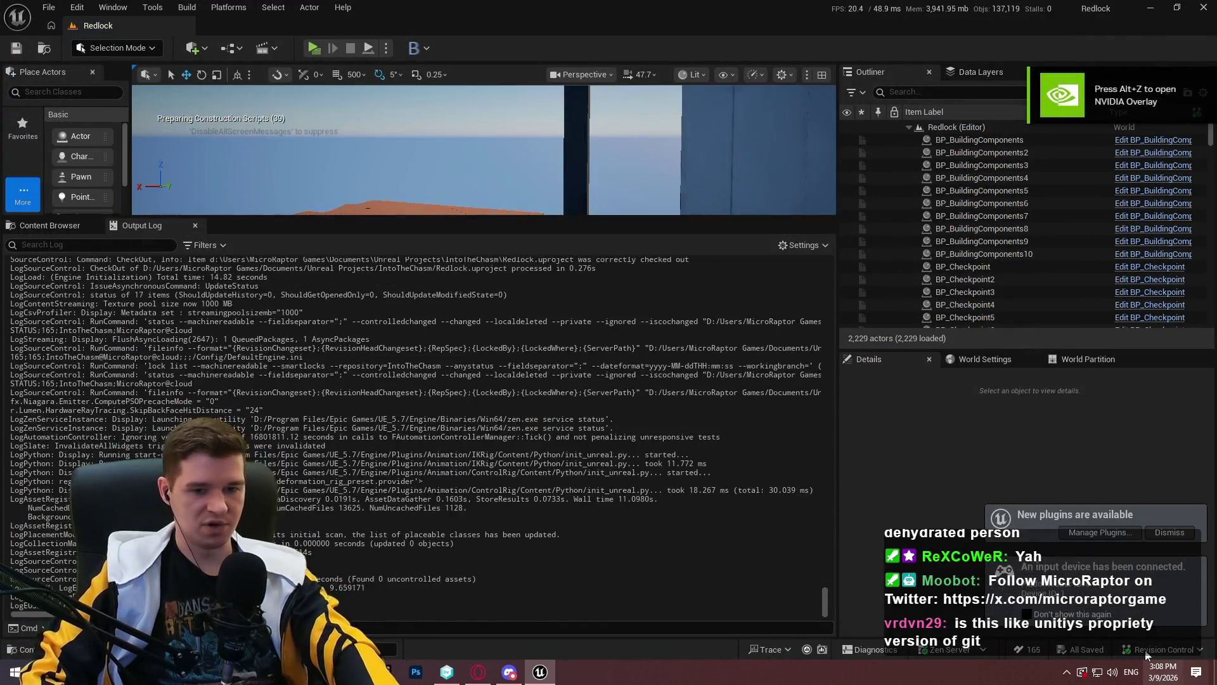
Dismiss the new plugins notice and show the KYS > Maps assets in the Content Browser
{"action": "left_click", "coordinate": [1181, 534]}
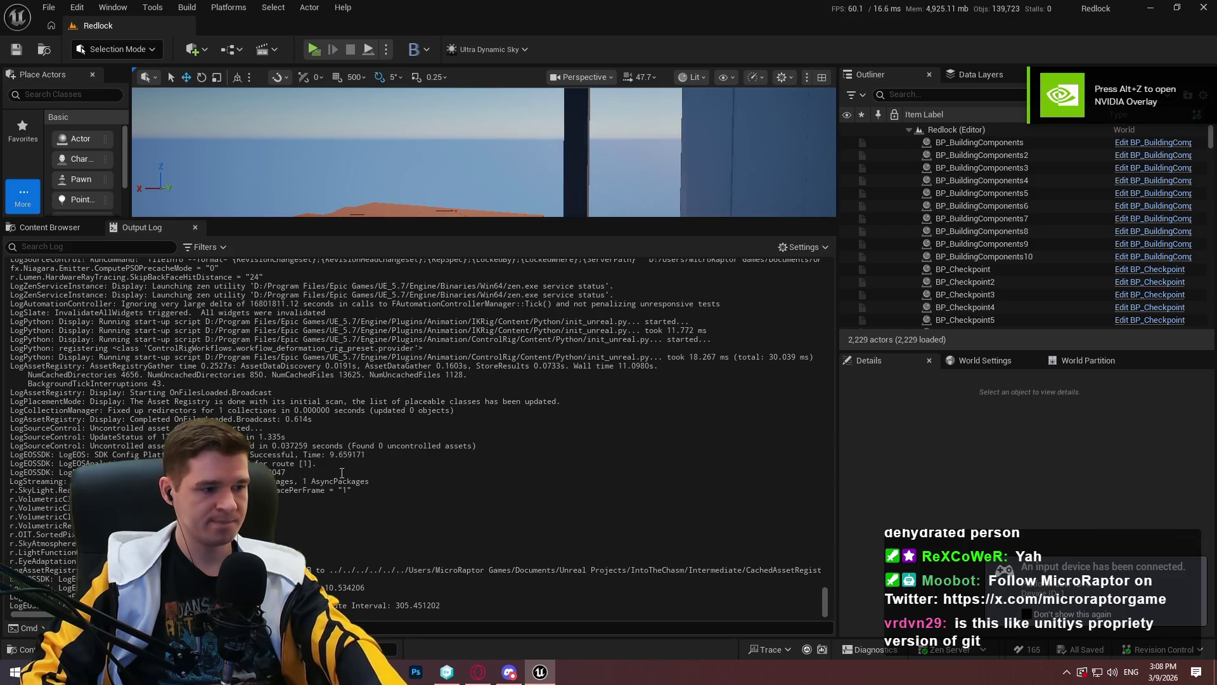
{"action": "left_click", "coordinate": [51, 226]}
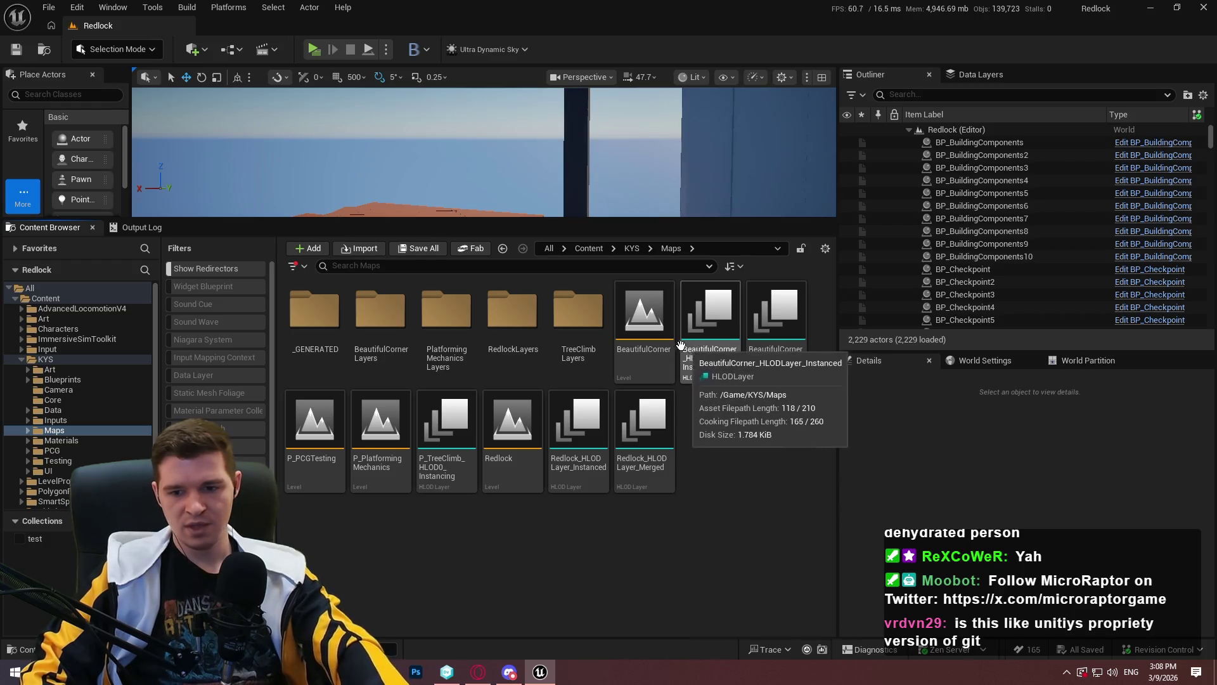
{"action": "mouse_move", "coordinate": [639, 334]}
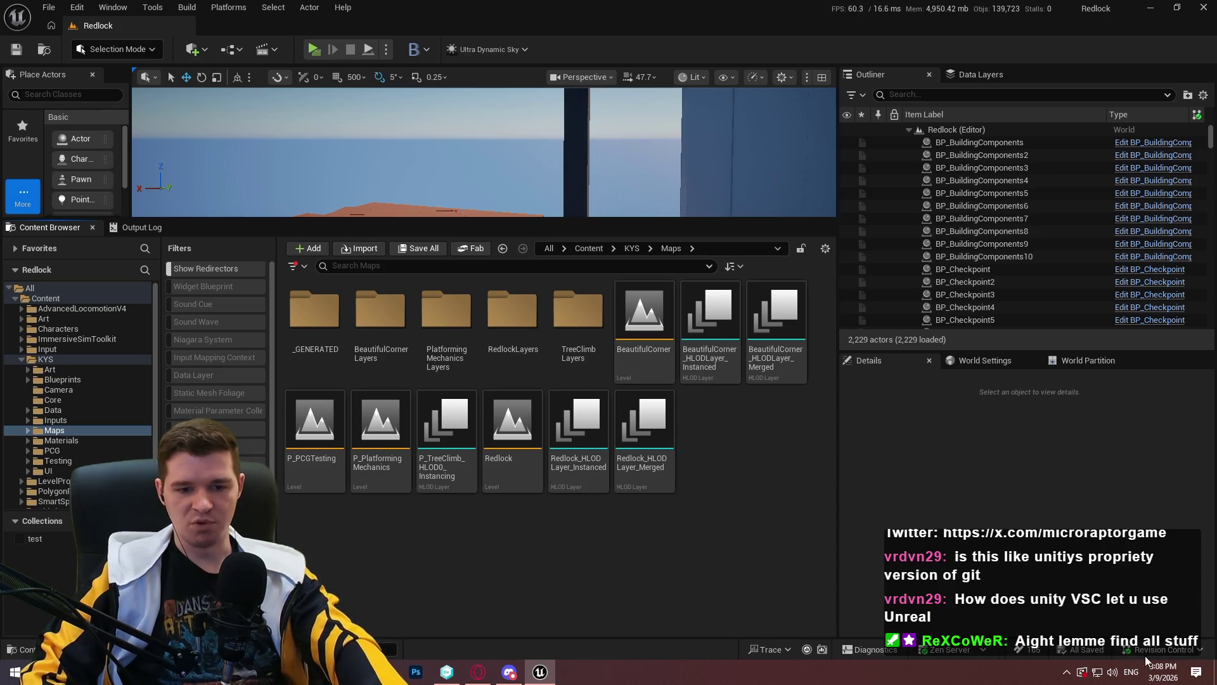
{"action": "mouse_move", "coordinate": [653, 406]}
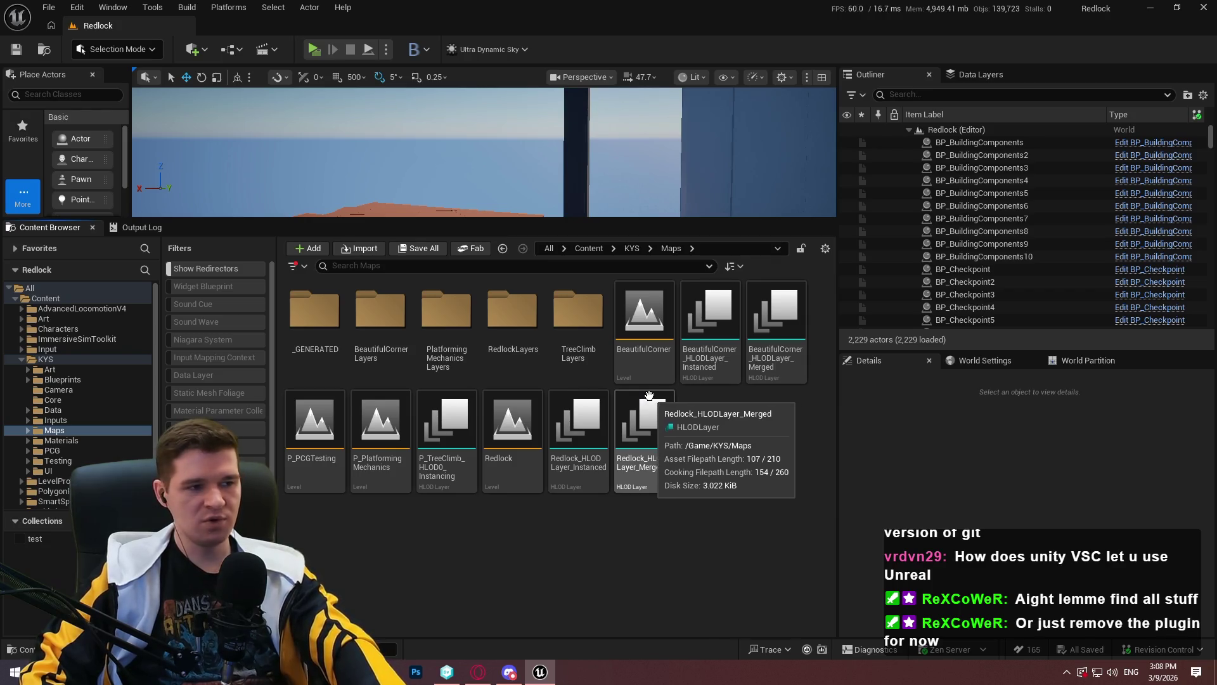
{"action": "mouse_move", "coordinate": [517, 680]}
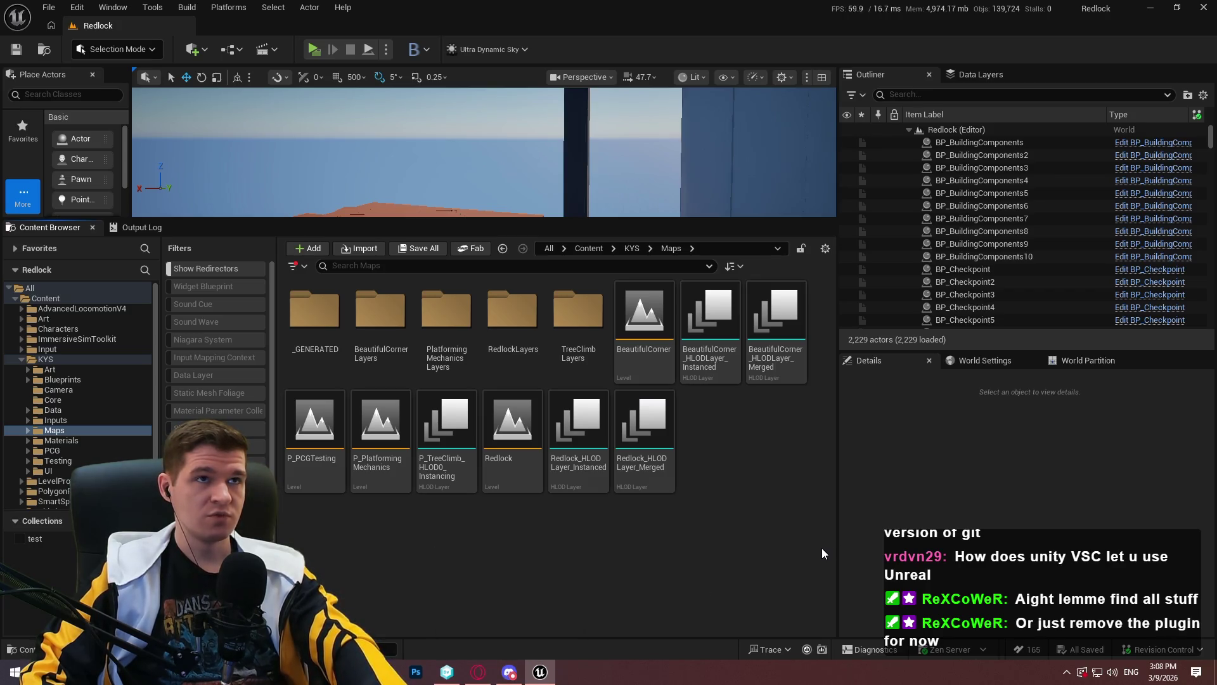
Briefly check the version control window, then drag the splitter to enlarge the level viewport
{"action": "left_click", "coordinate": [451, 673]}
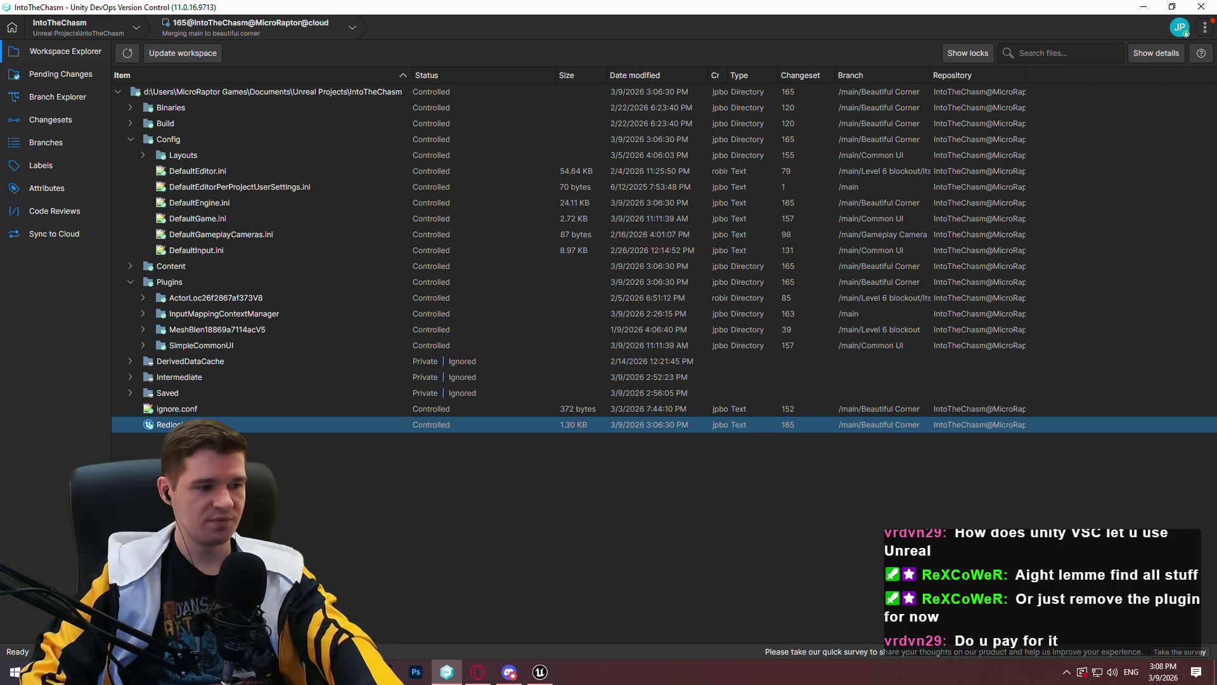
{"action": "left_click", "coordinate": [540, 671]}
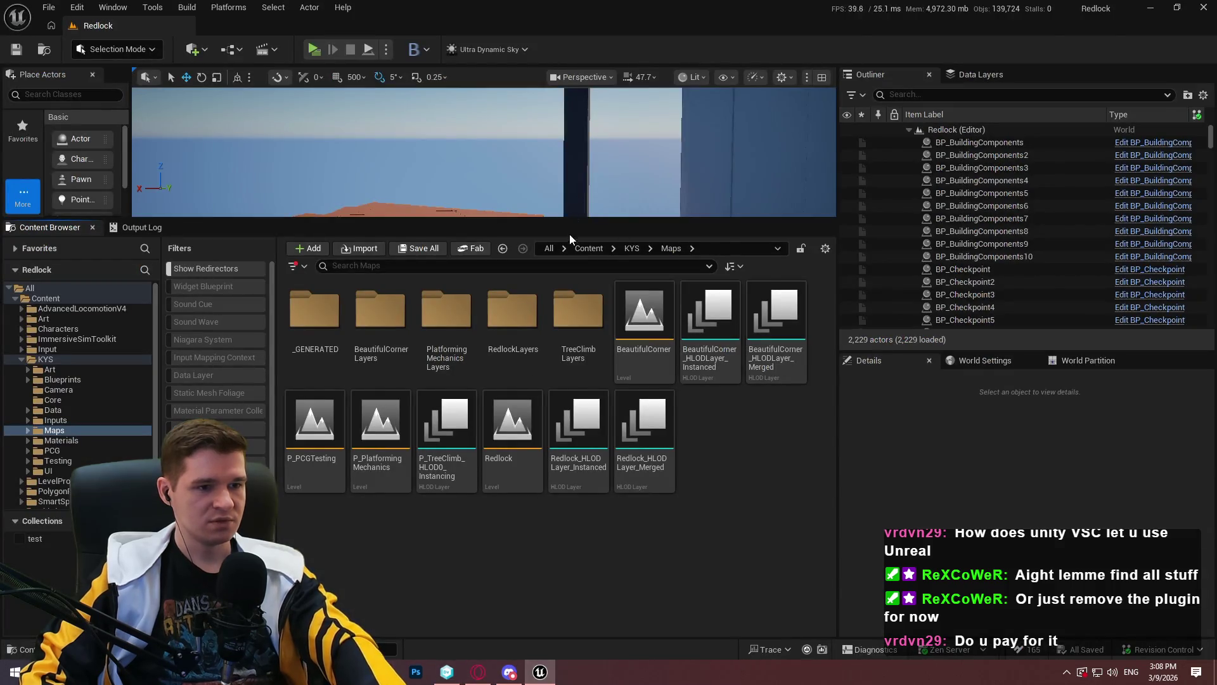
{"action": "mouse_move", "coordinate": [581, 218]}
{"action": "left_mouse_down"}
{"action": "mouse_move", "coordinate": [580, 388]}
{"action": "mouse_move", "coordinate": [581, 317]}
{"action": "left_mouse_up"}
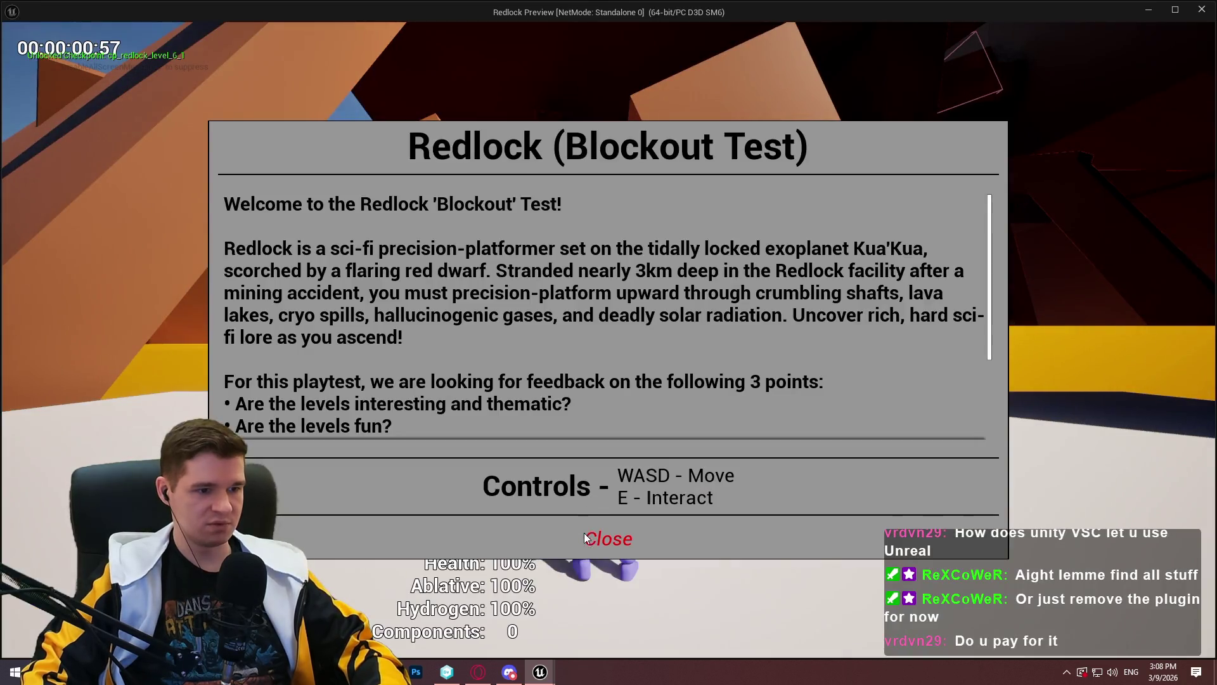
Play Redlock, pause and resume twice, run forward with W, then close game and editor
{"action": "left_click", "coordinate": [586, 538]}
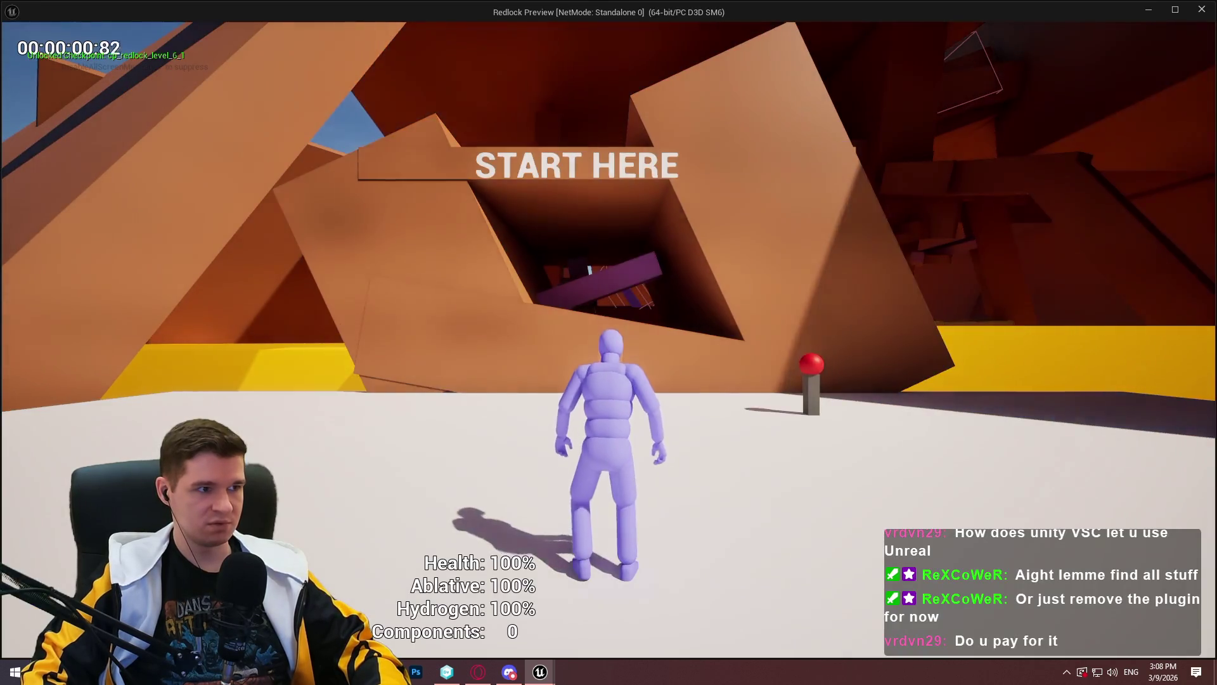
{"action": "key", "text": "Escape"}
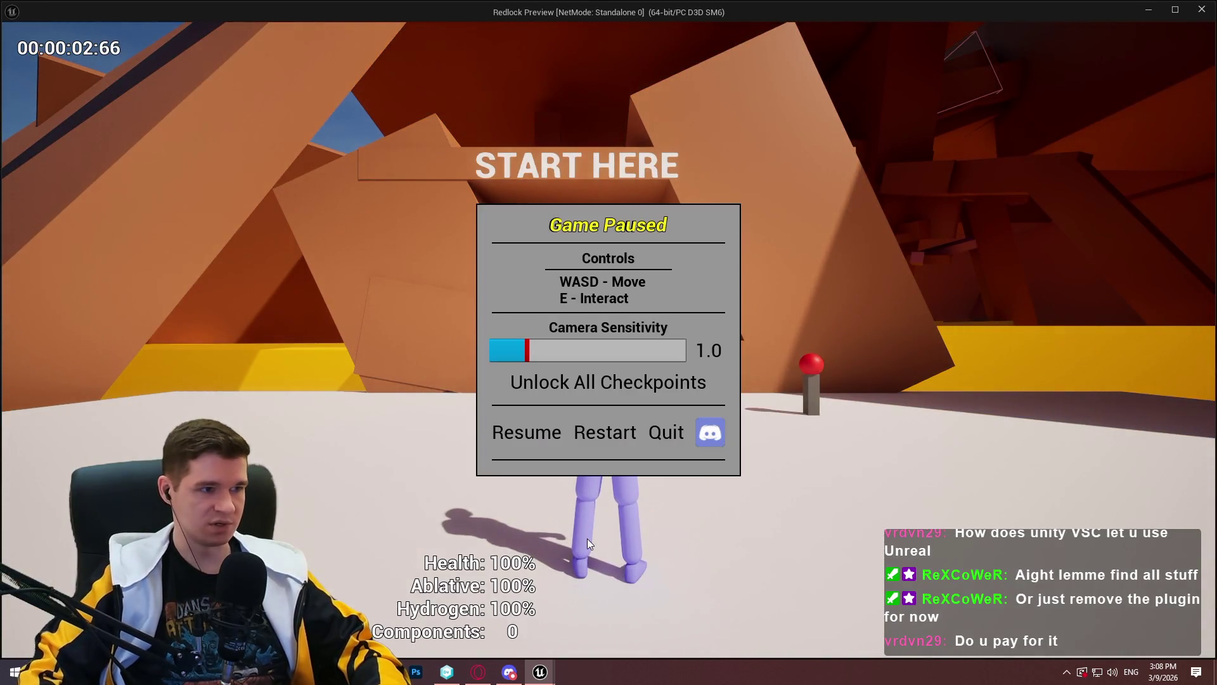
{"action": "left_click", "coordinate": [545, 434]}
{"action": "key", "text": "Escape"}
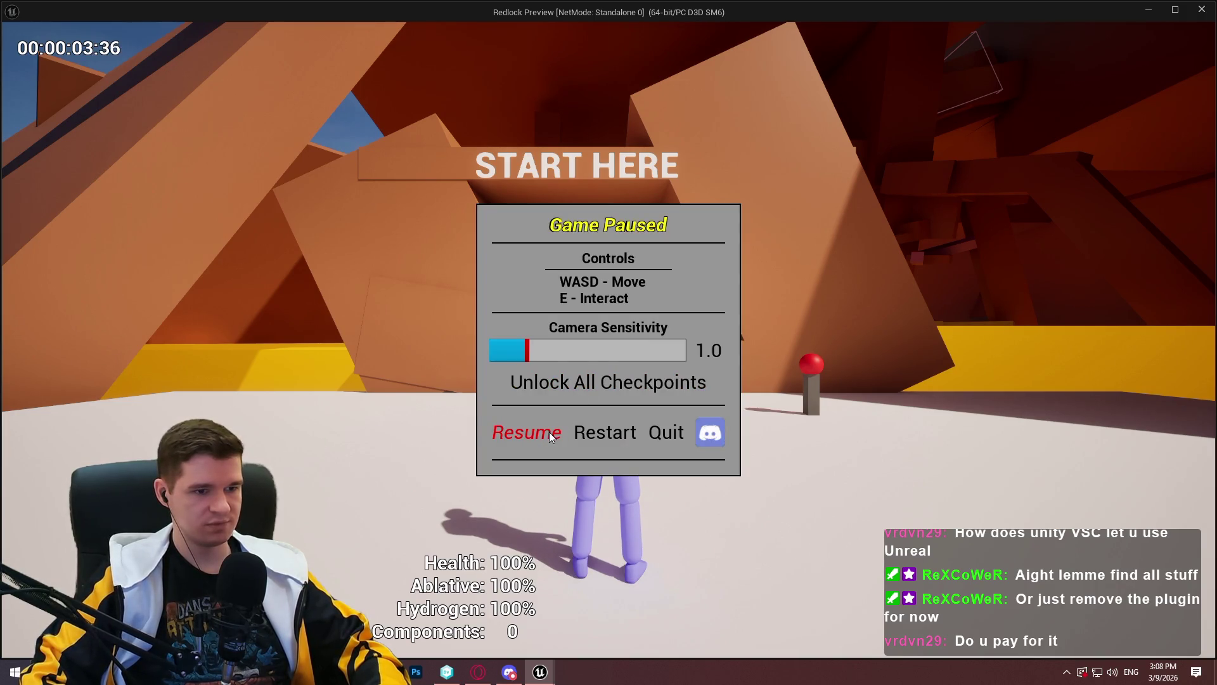
{"action": "left_click", "coordinate": [537, 439]}
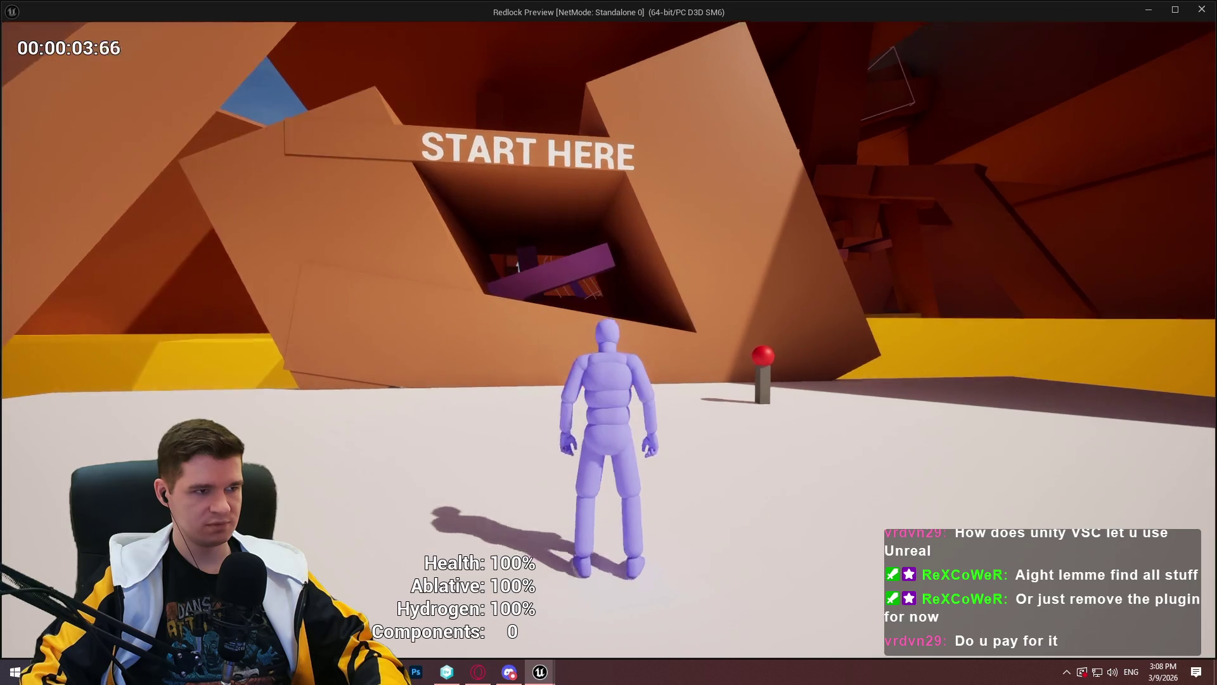
{"action": "key", "text": "w"}
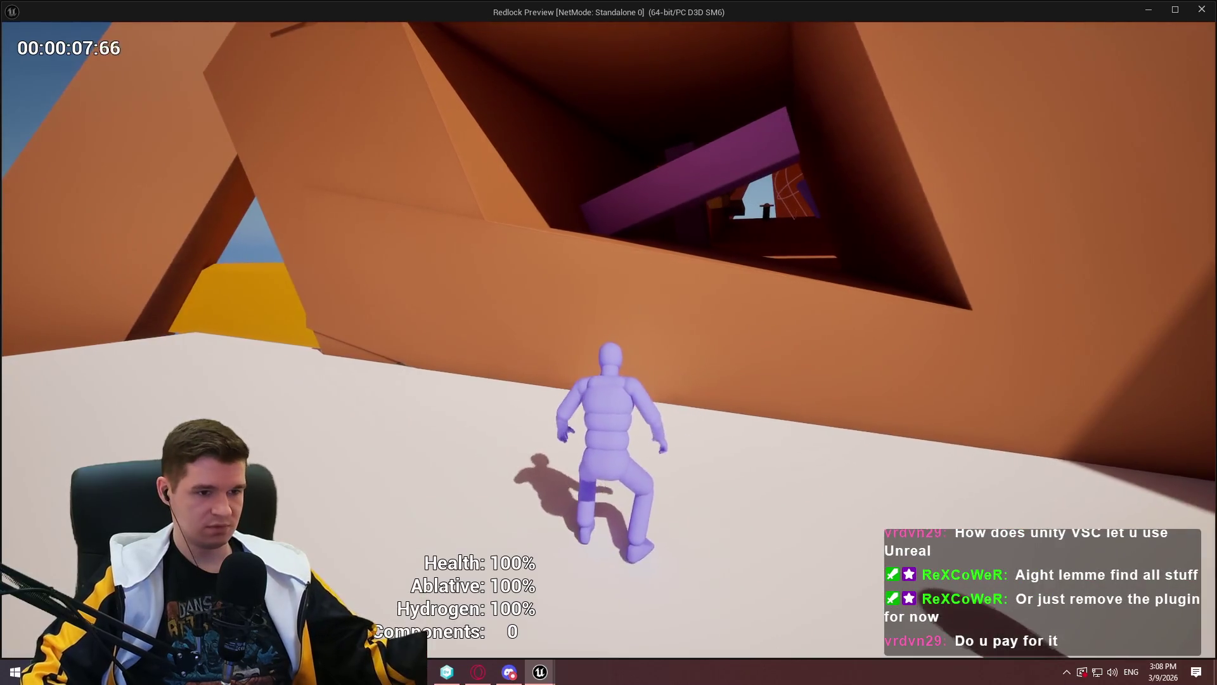
{"action": "key", "text": "alt+F4"}
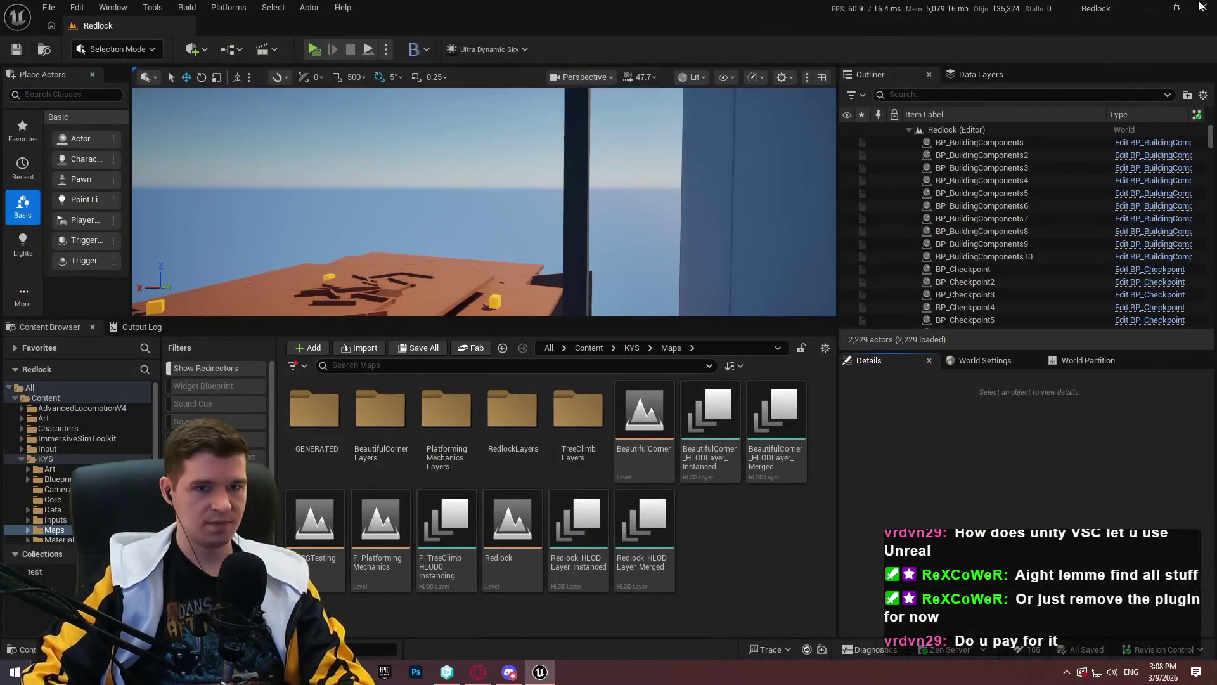
{"action": "key", "text": "alt+F4"}
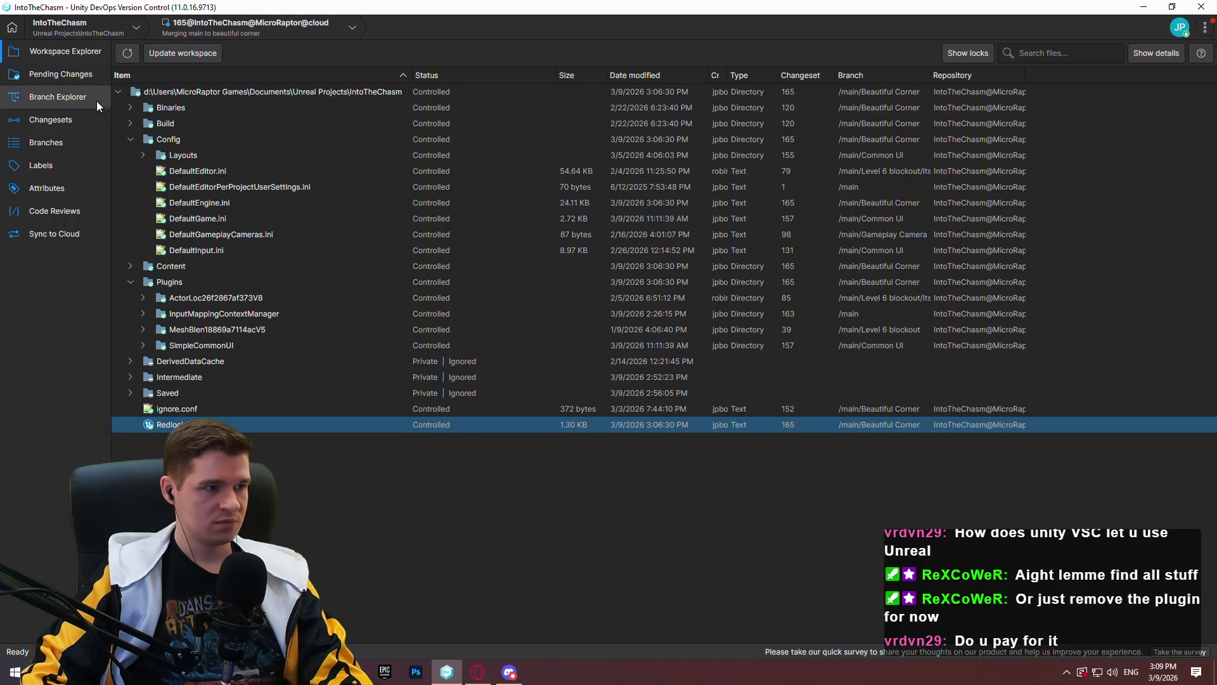
Undo the pending change to Redlock.uproject and confirm discarding it
{"action": "left_click", "coordinate": [55, 101]}
{"action": "left_click", "coordinate": [70, 76]}
{"action": "right_click", "coordinate": [180, 157]}
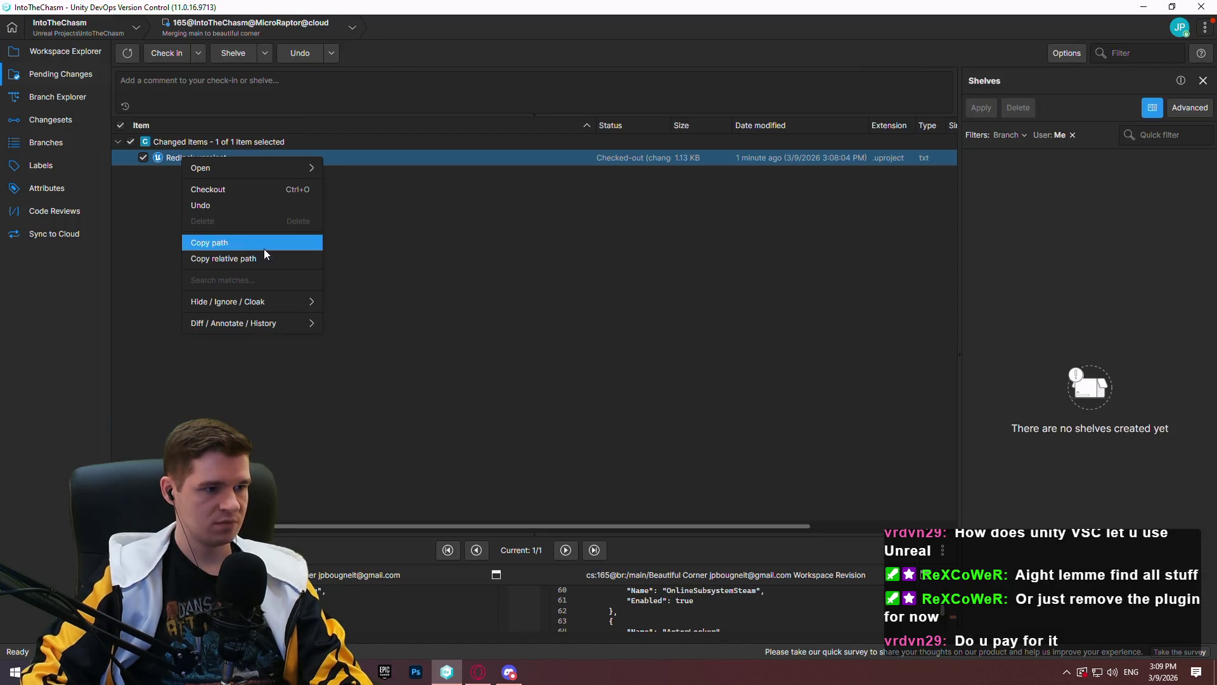
{"action": "left_click", "coordinate": [229, 204]}
{"action": "left_click", "coordinate": [656, 353]}
Glance at the workspace list, then return to Workspace Explorer and the branch graph
{"action": "left_click", "coordinate": [63, 29]}
{"action": "left_click", "coordinate": [63, 32]}
{"action": "left_click", "coordinate": [64, 33]}
{"action": "left_click", "coordinate": [70, 25]}
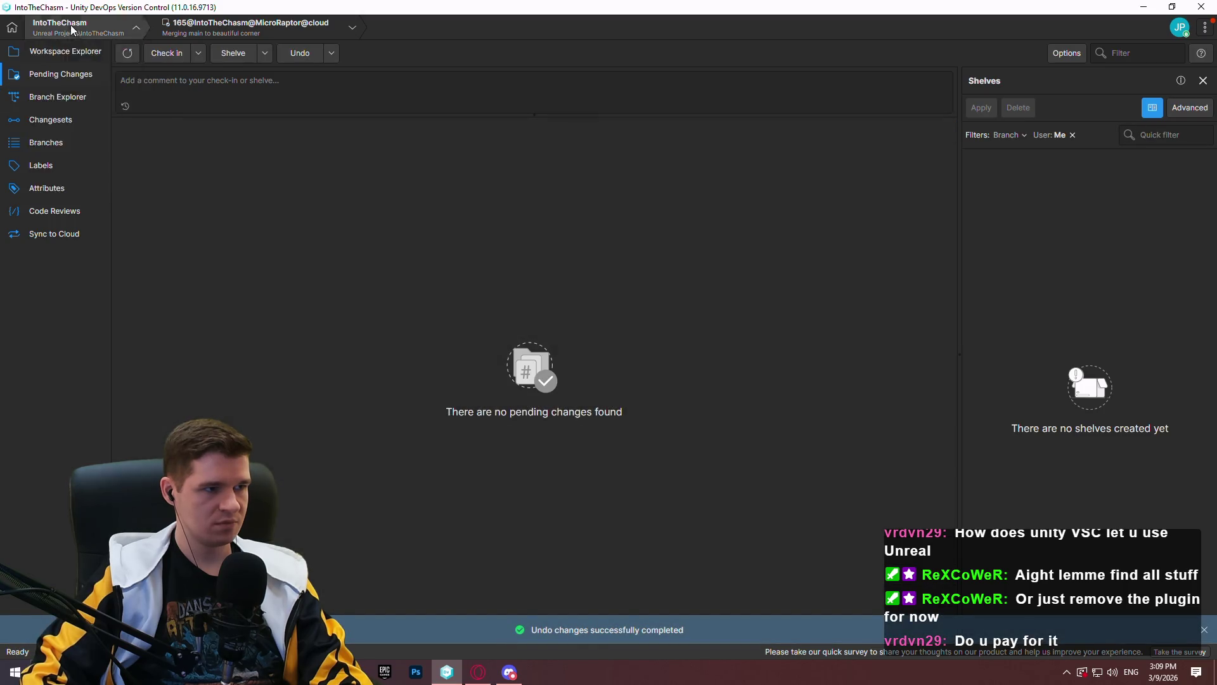
{"action": "left_click", "coordinate": [65, 52]}
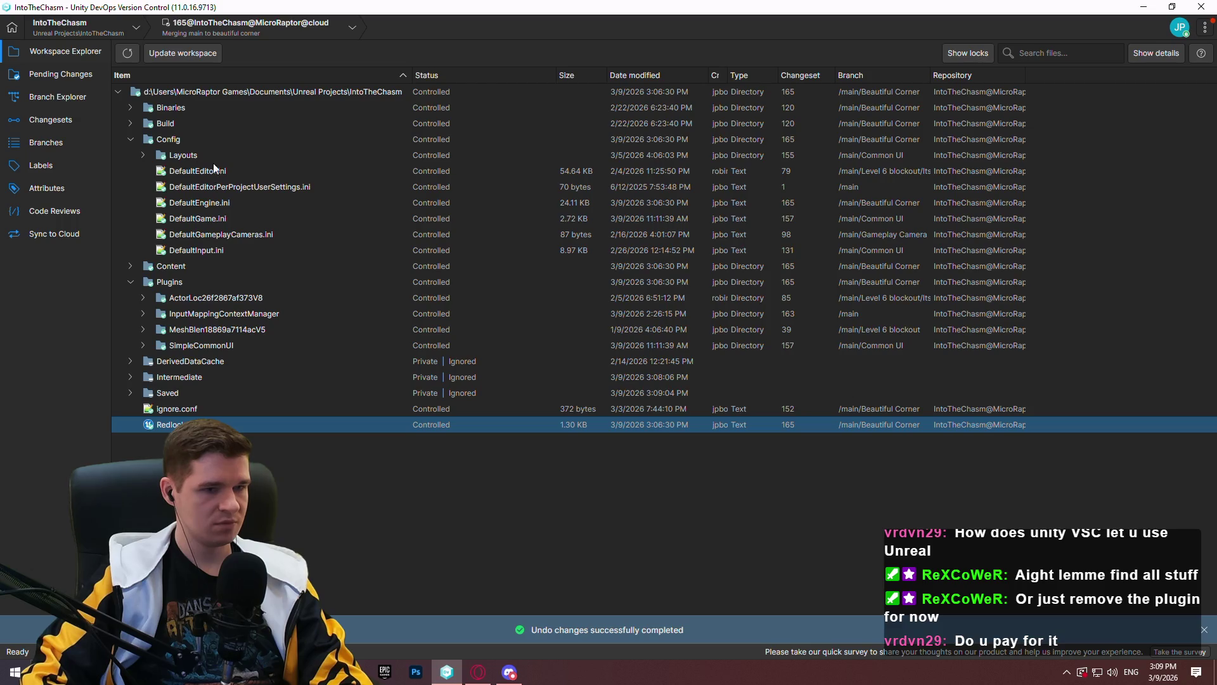
{"action": "left_click", "coordinate": [57, 97]}
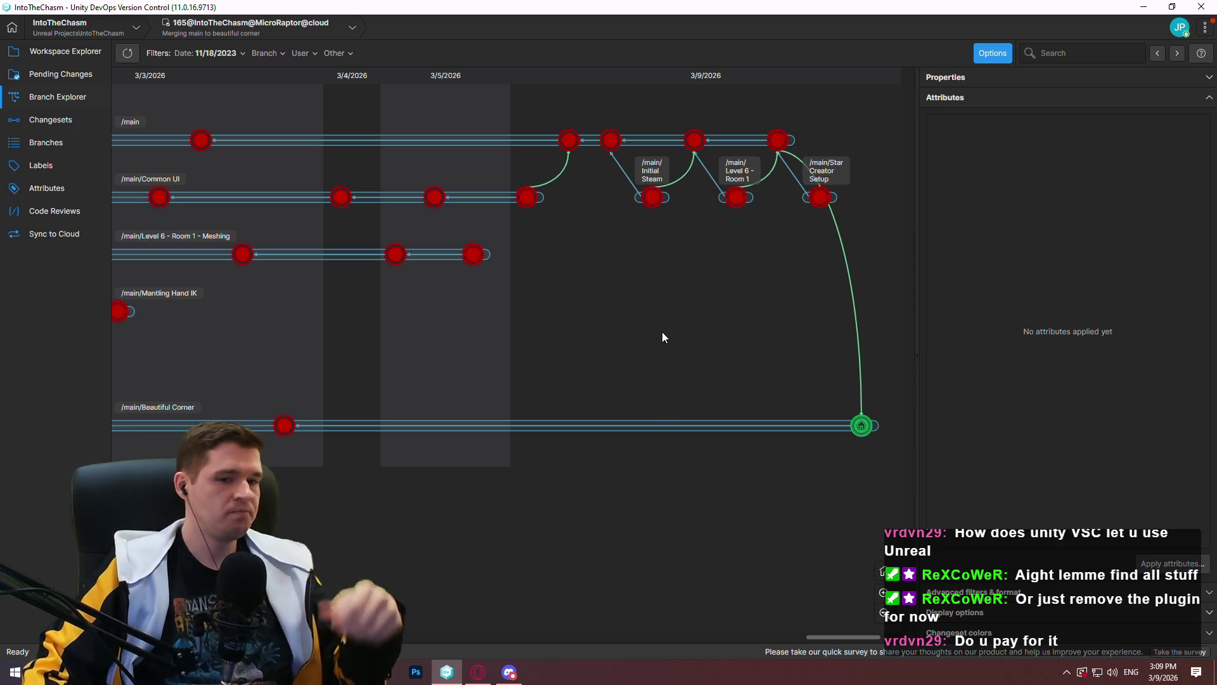
Pan the branch graph to earlier dates and open the latest Mantling Hand IK changeset's actions
{"action": "mouse_move", "coordinate": [582, 300]}
{"action": "left_mouse_down"}
{"action": "mouse_move", "coordinate": [617, 325]}
{"action": "mouse_move", "coordinate": [317, 361]}
{"action": "mouse_move", "coordinate": [842, 370]}
{"action": "mouse_move", "coordinate": [476, 343]}
{"action": "left_mouse_up"}
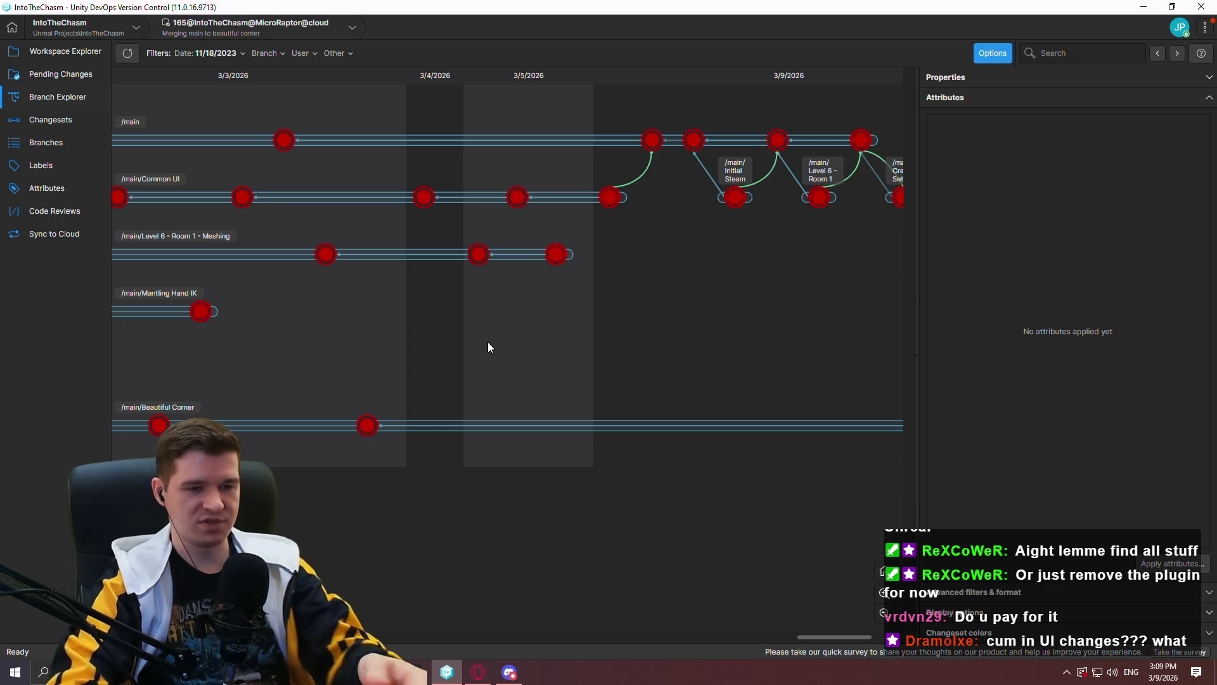
{"action": "scroll", "coordinate": [572, 341], "scroll_direction": "left", "scroll_amount": 5}
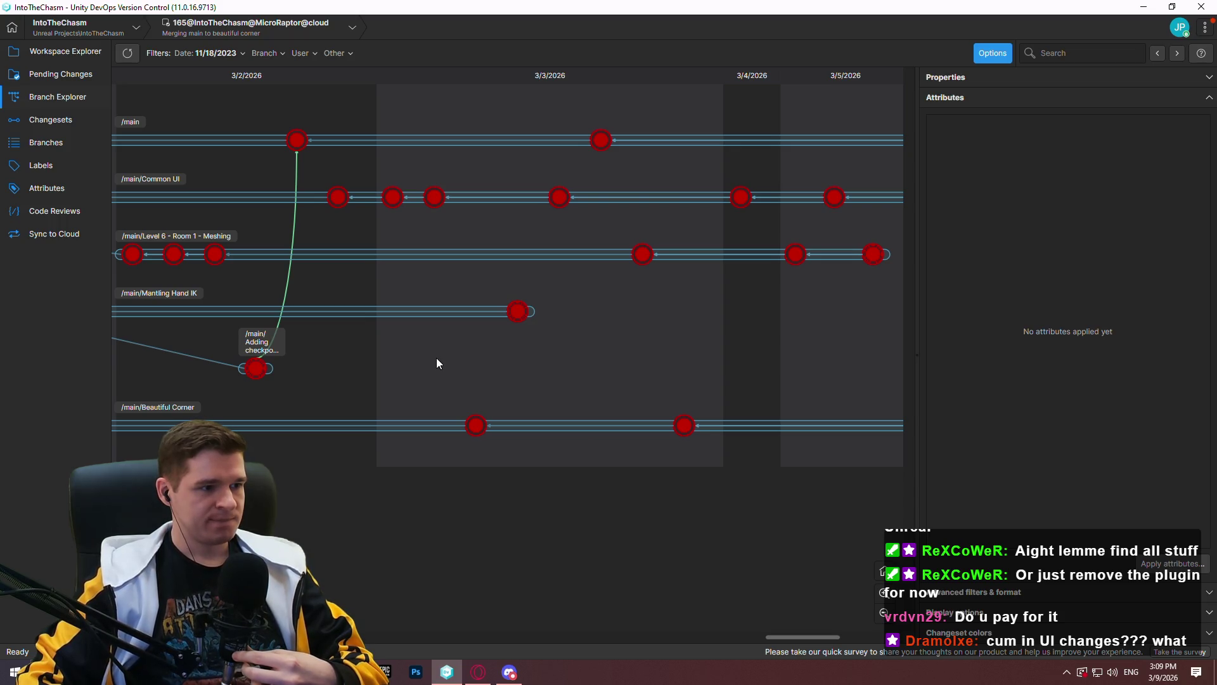
{"action": "scroll", "coordinate": [503, 350], "scroll_direction": "right", "scroll_amount": 2}
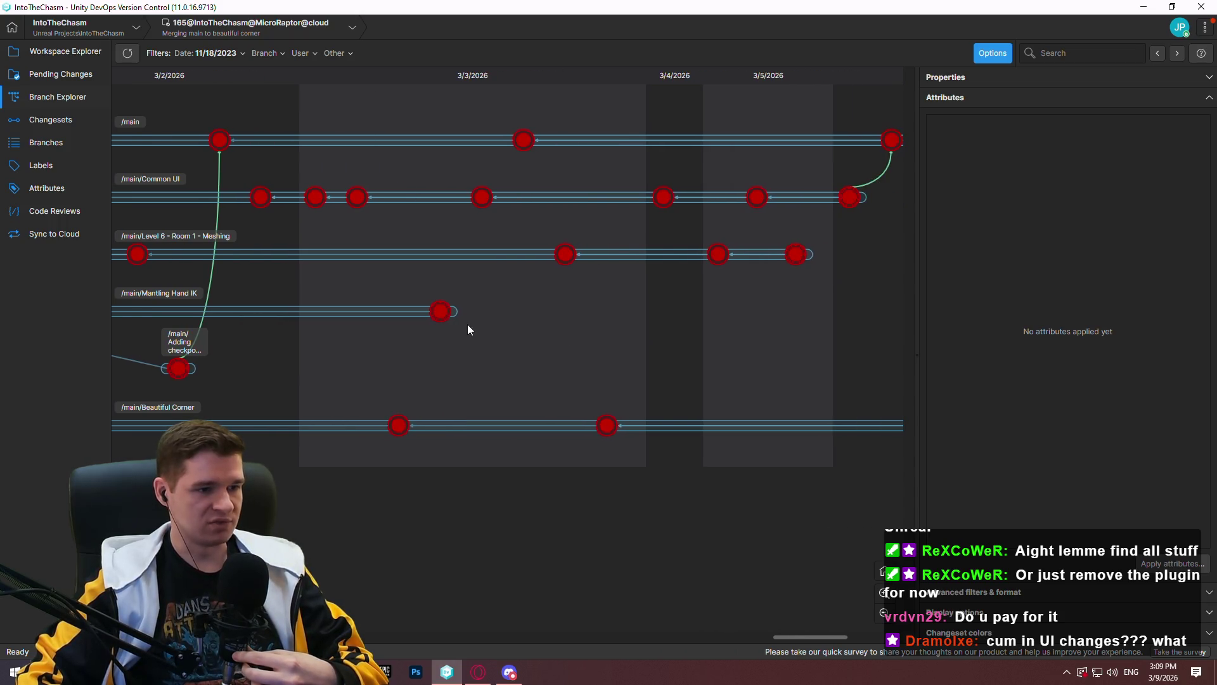
{"action": "right_click", "coordinate": [449, 314]}
{"action": "right_click", "coordinate": [442, 311]}
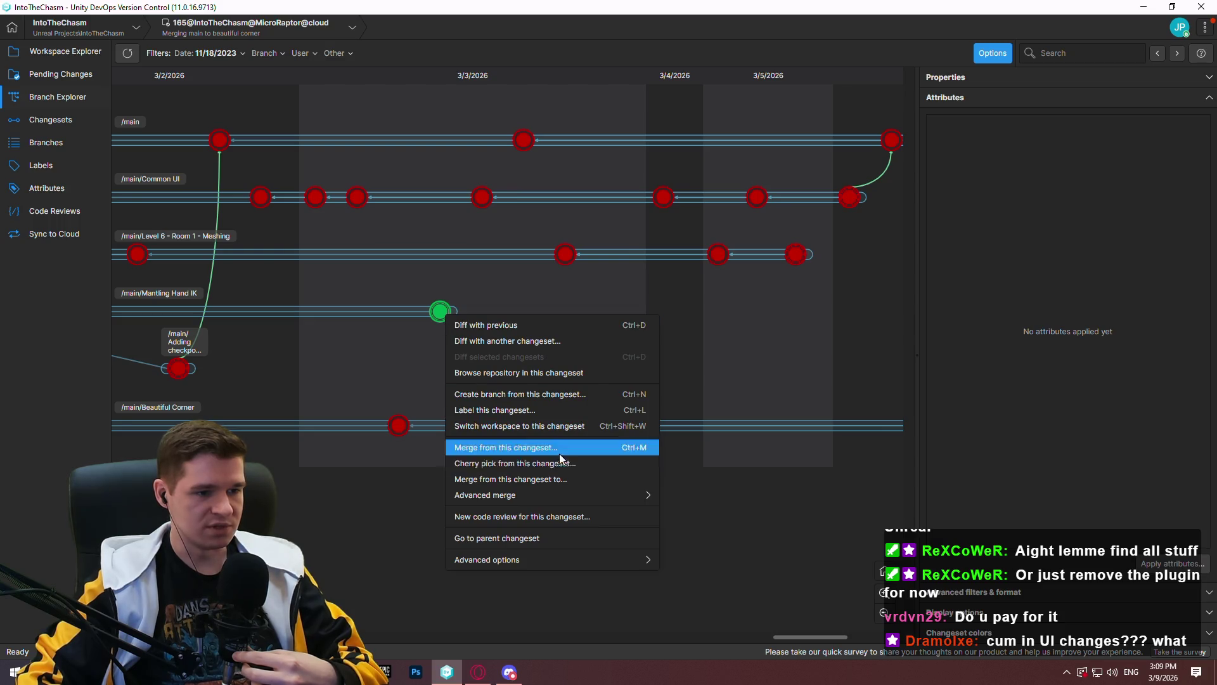
Review the Mantling Hand IK merge into /main, checking the BP_ImSimBaseCharacter and ALS_AnimMan_CharacterBP conflicts, then close it
{"action": "left_click", "coordinate": [567, 482]}
{"action": "double_click", "coordinate": [469, 275]}
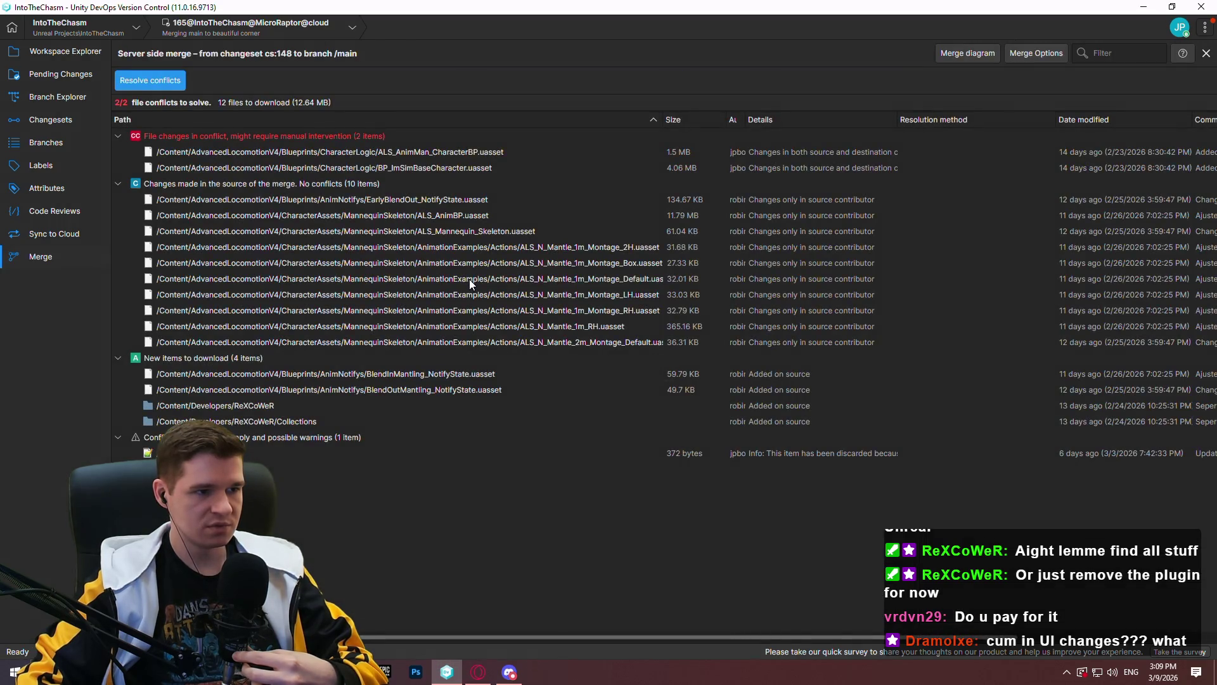
{"action": "left_click", "coordinate": [452, 163]}
{"action": "left_click", "coordinate": [446, 151]}
{"action": "left_click", "coordinate": [428, 167]}
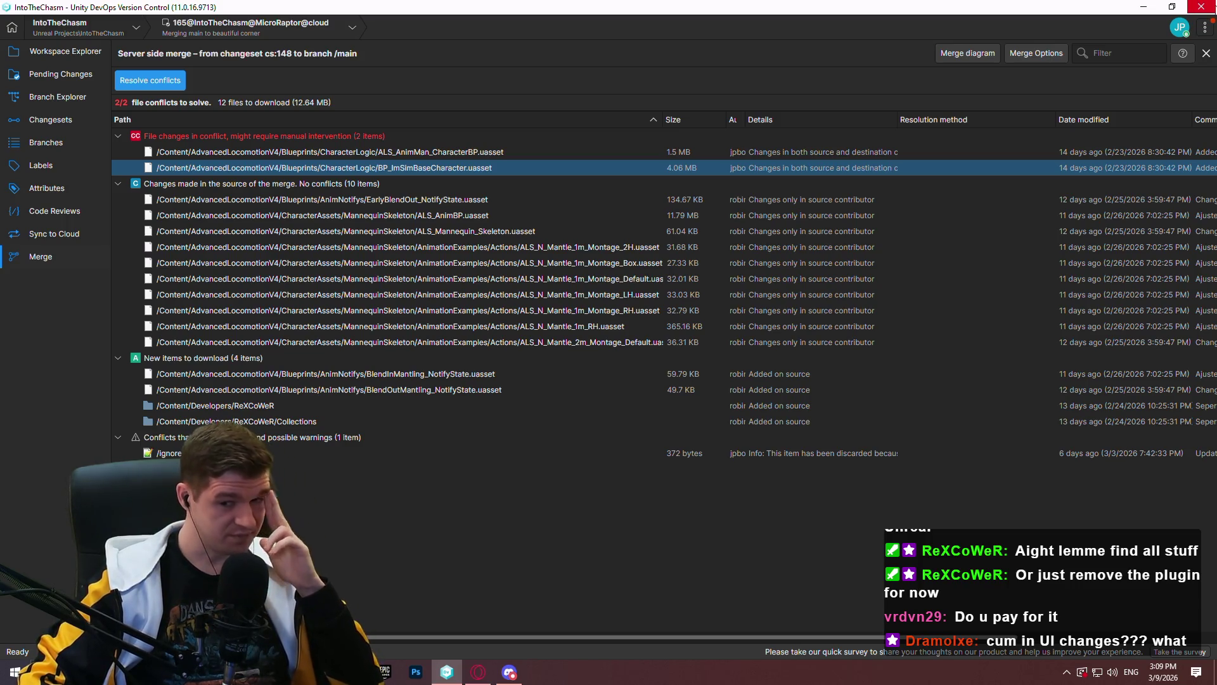
{"action": "left_click", "coordinate": [1197, 8]}
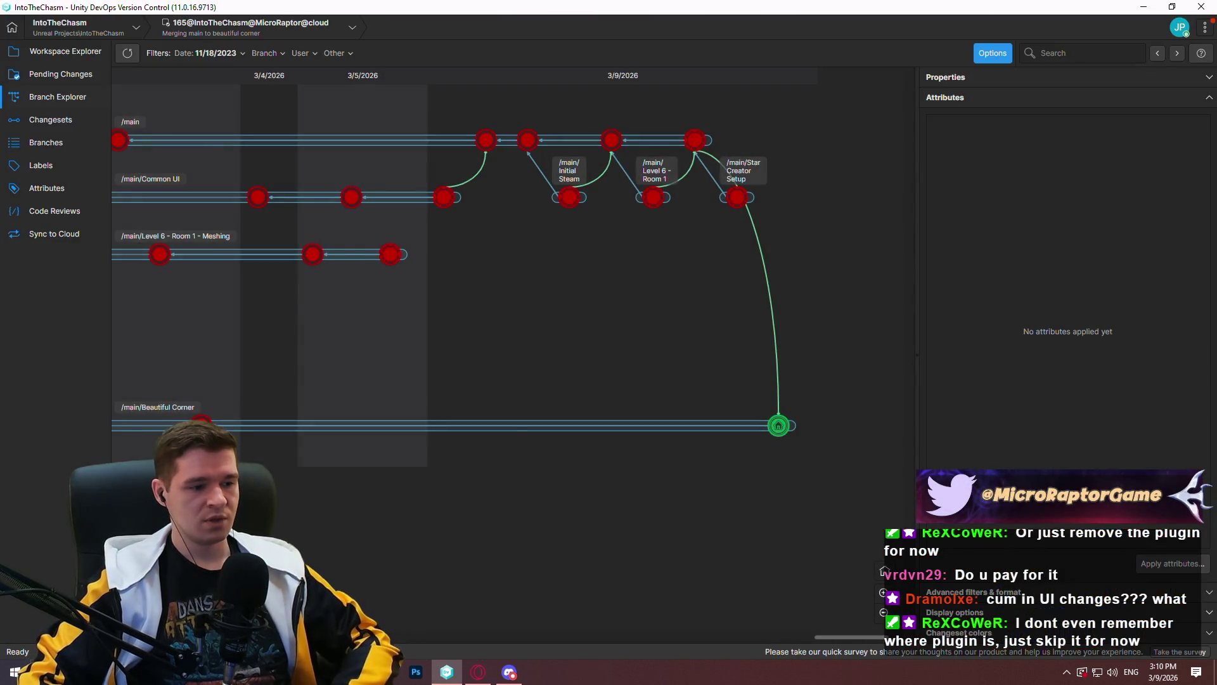
In a new File Explorer window, browse to D:\Program Files\Epic Games\UE_5.7\Engine\Plugins
{"action": "key", "text": "super+e"}
{"action": "left_click", "coordinate": [254, 462]}
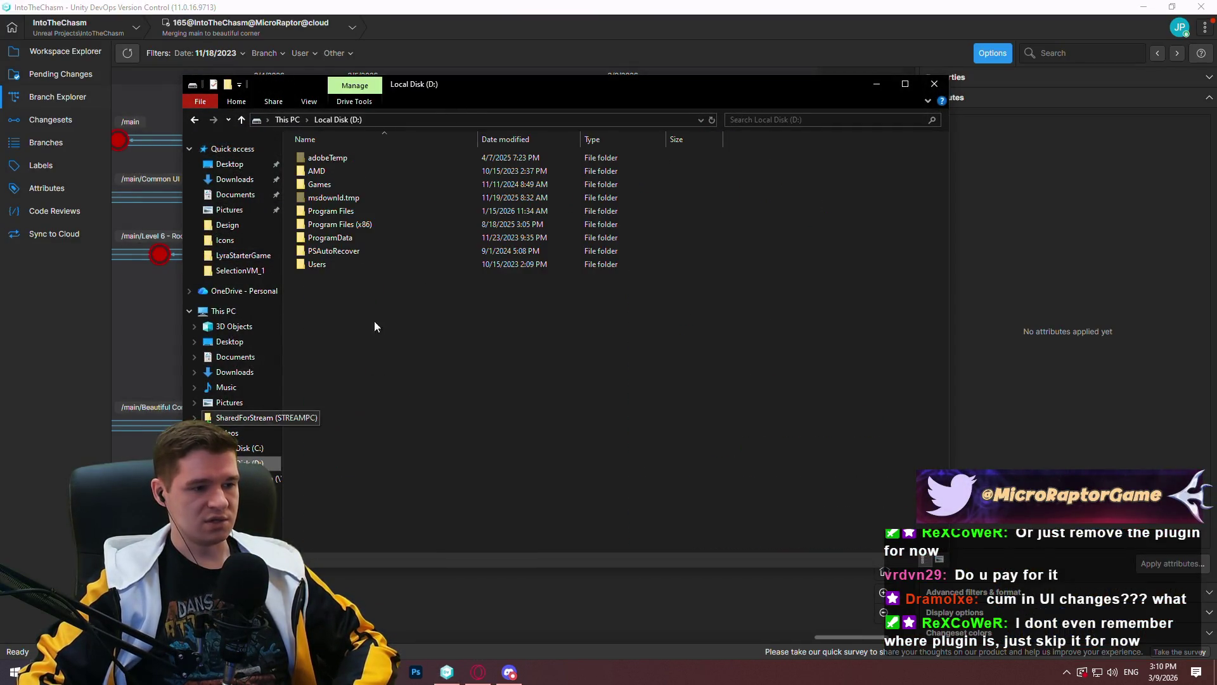
{"action": "double_click", "coordinate": [379, 223]}
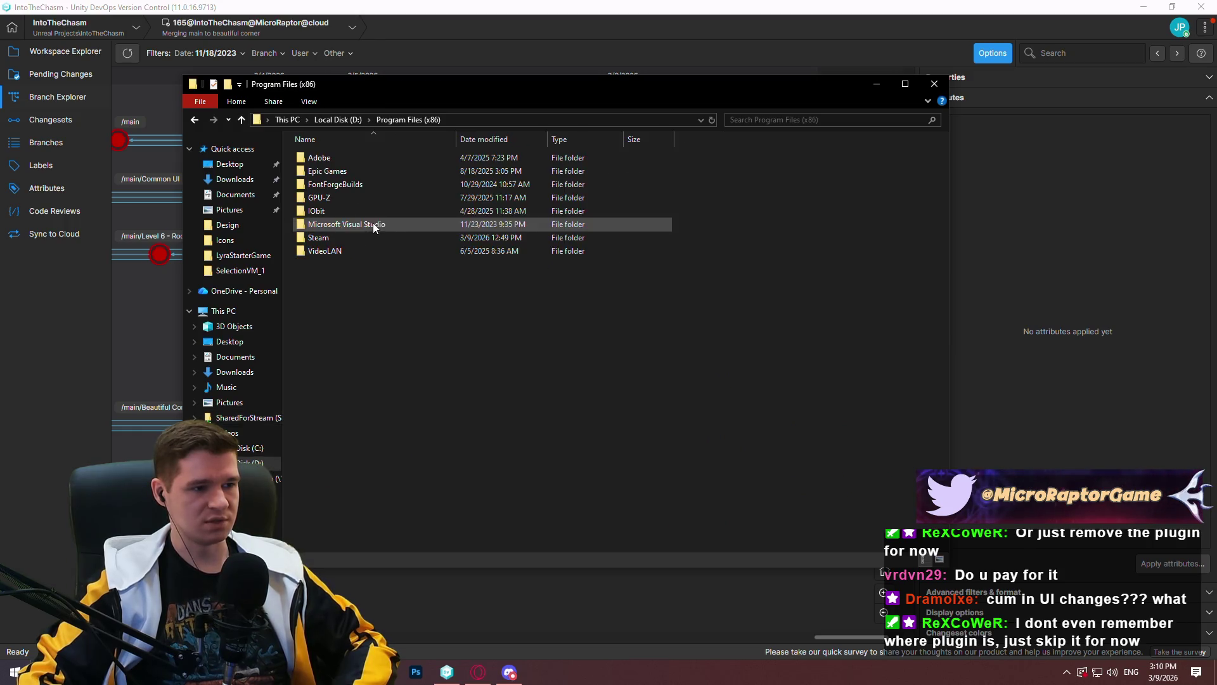
{"action": "double_click", "coordinate": [328, 173]}
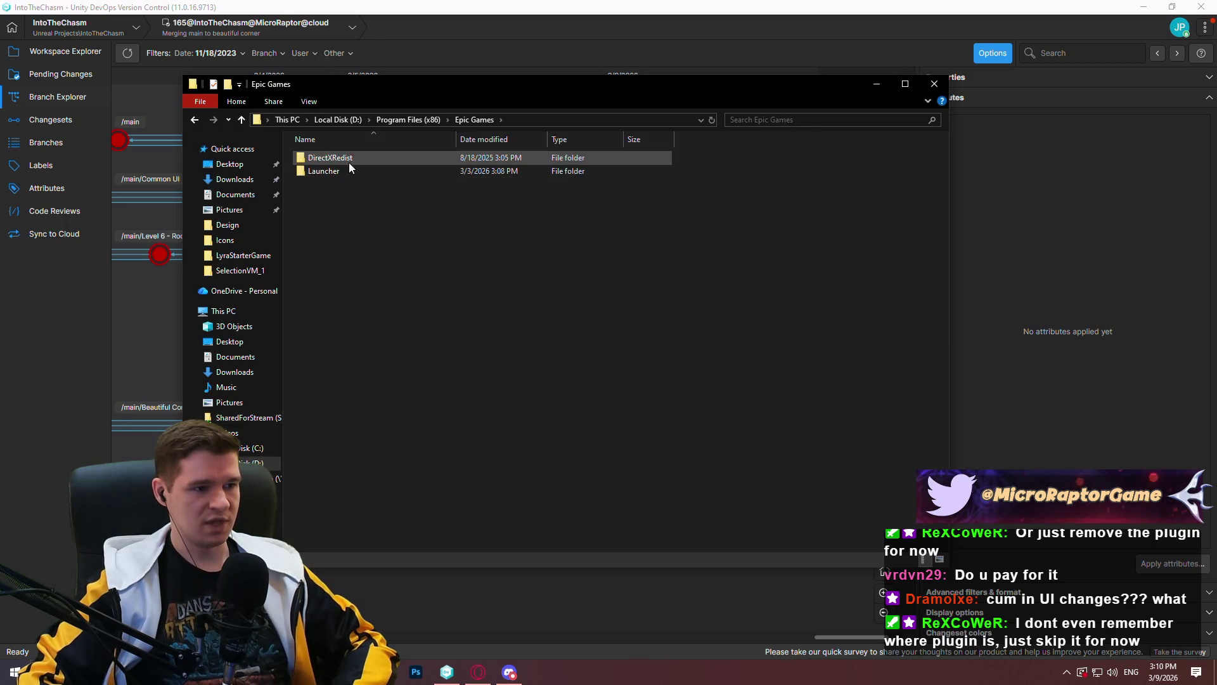
{"action": "left_click", "coordinate": [338, 120]}
{"action": "double_click", "coordinate": [354, 211]}
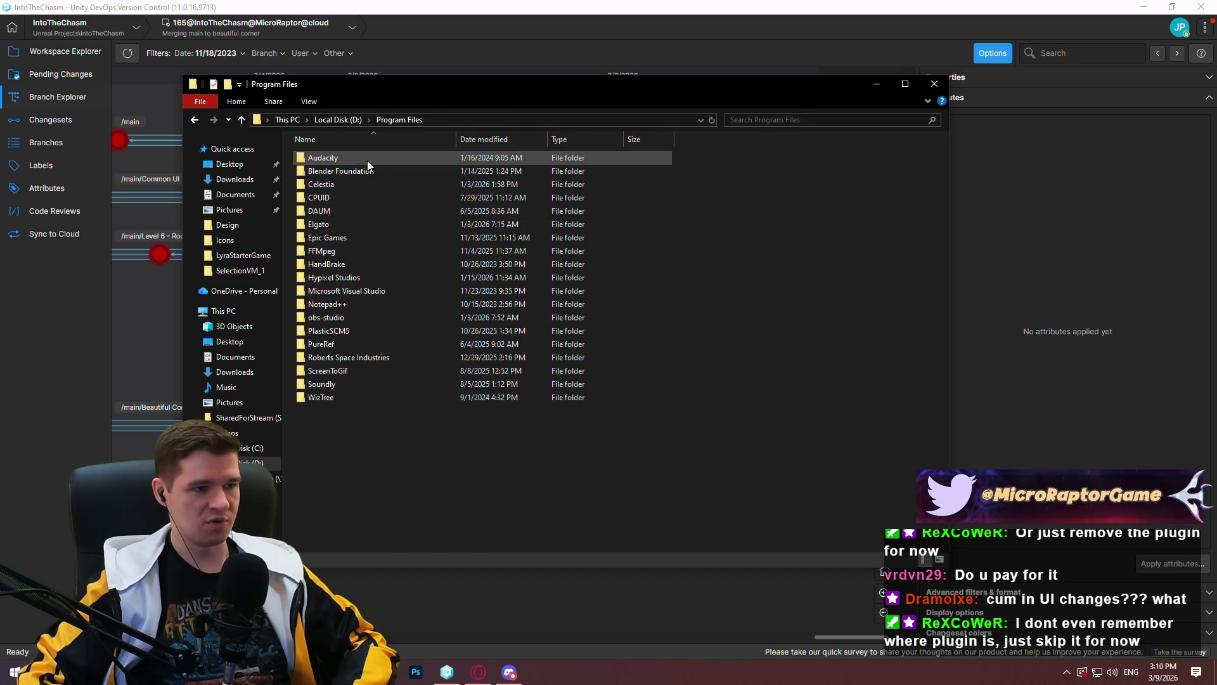
{"action": "double_click", "coordinate": [340, 235]}
{"action": "double_click", "coordinate": [338, 200]}
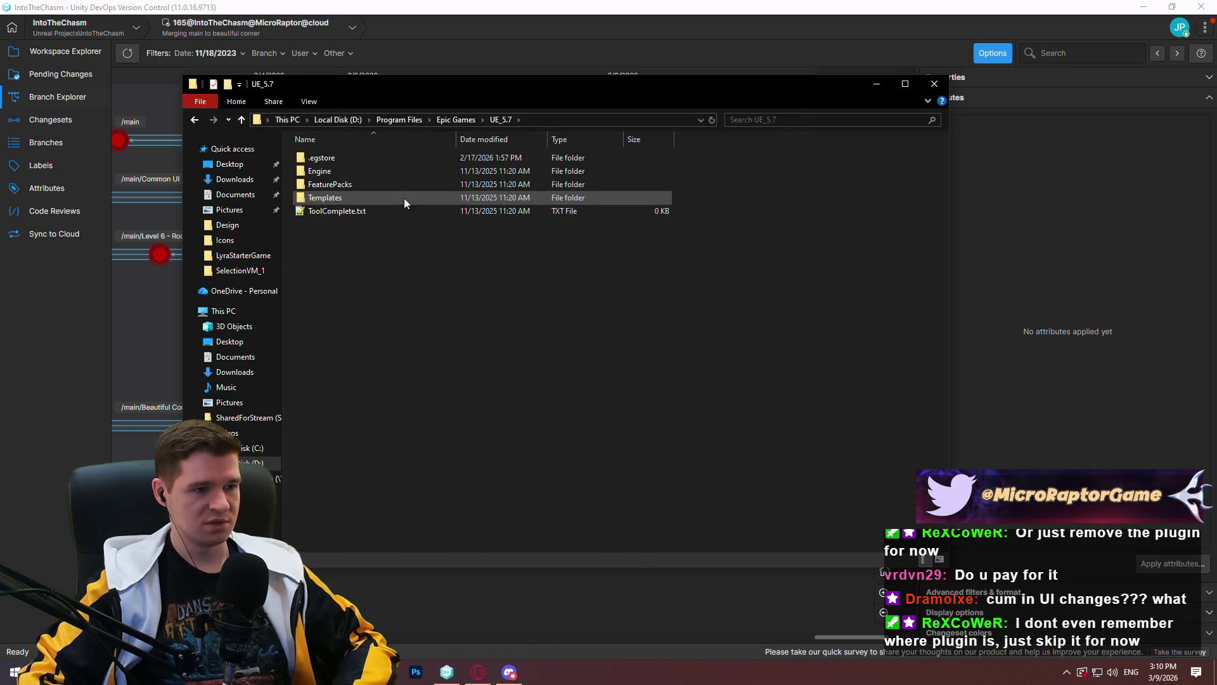
{"action": "double_click", "coordinate": [348, 171]}
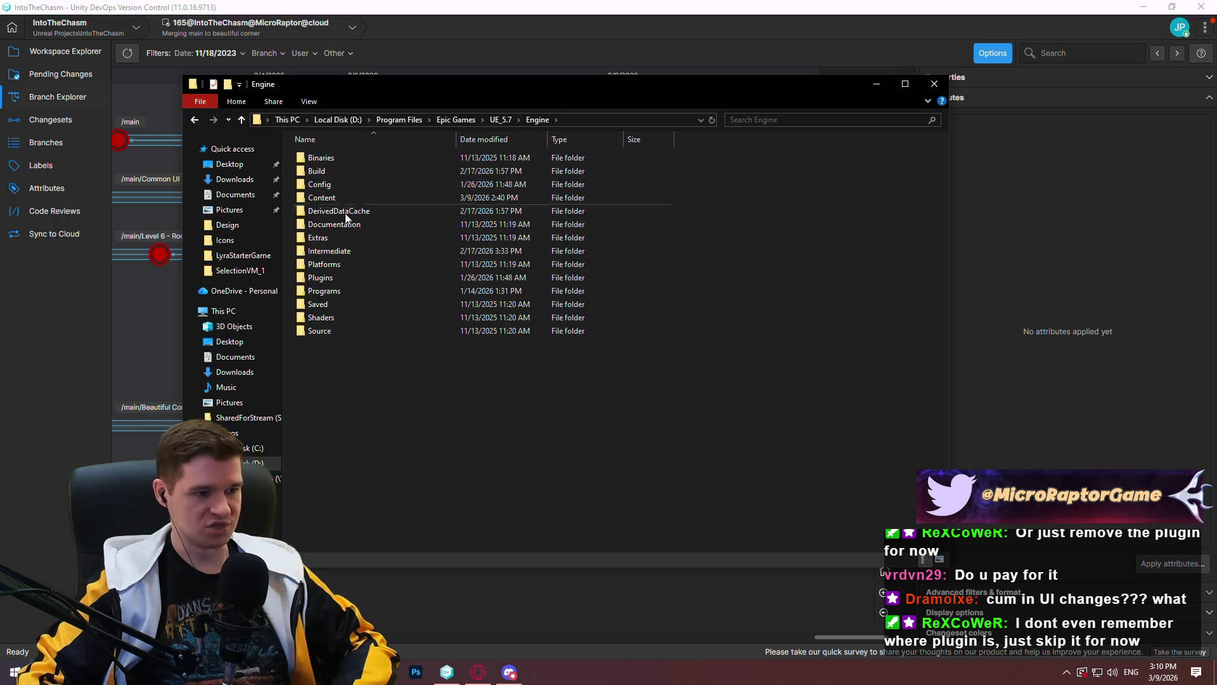
{"action": "double_click", "coordinate": [360, 278]}
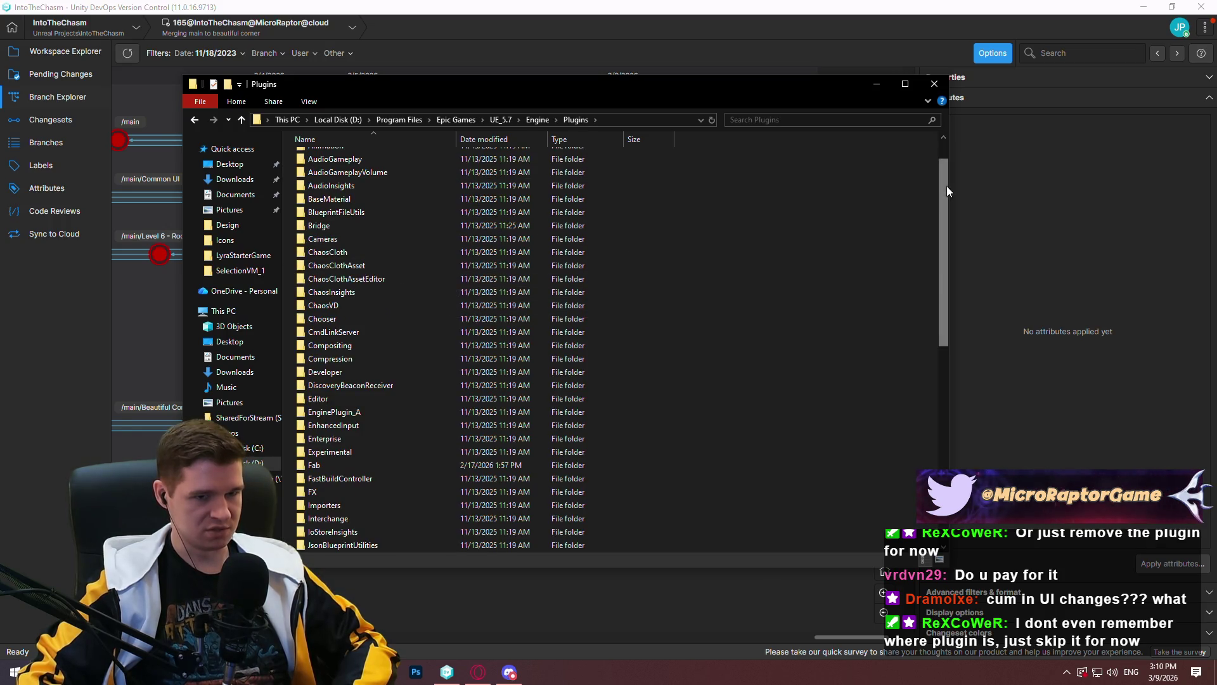
{"action": "left_click_drag", "start_coordinate": [945, 185], "coordinate": [945, 345]}
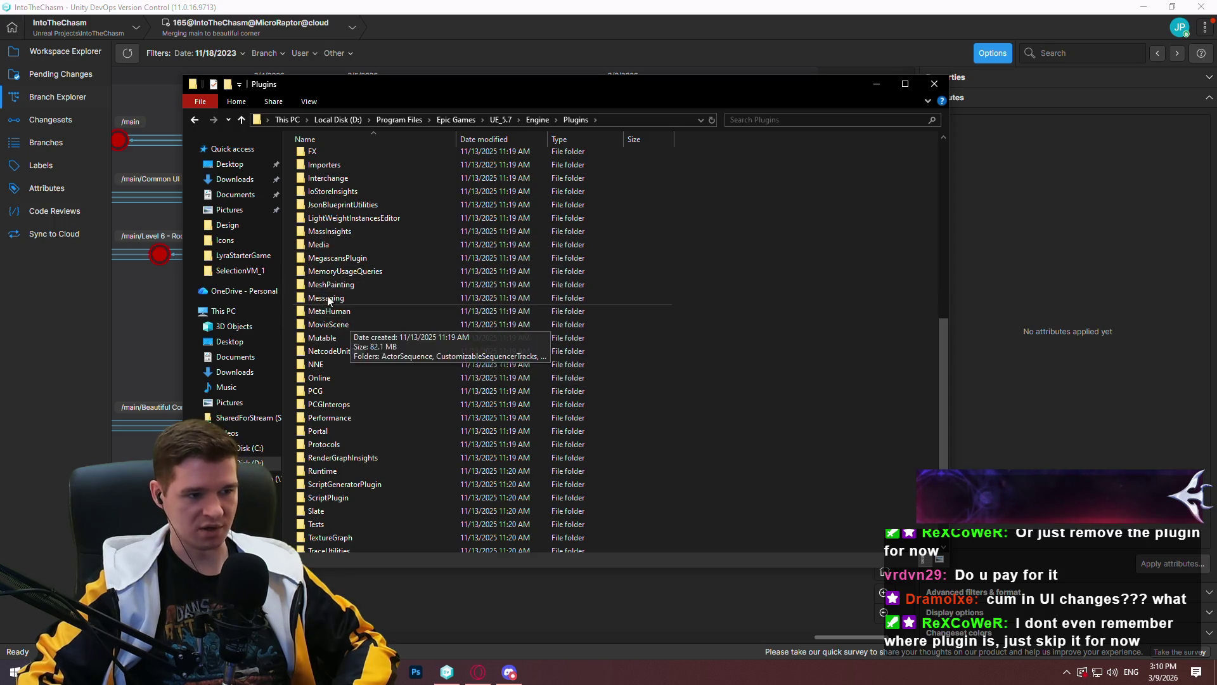
Move over to UE_5.6\Engine\Plugins\Marketplace and look over its three plugin folders
{"action": "left_click", "coordinate": [529, 121]}
{"action": "left_click", "coordinate": [500, 119]}
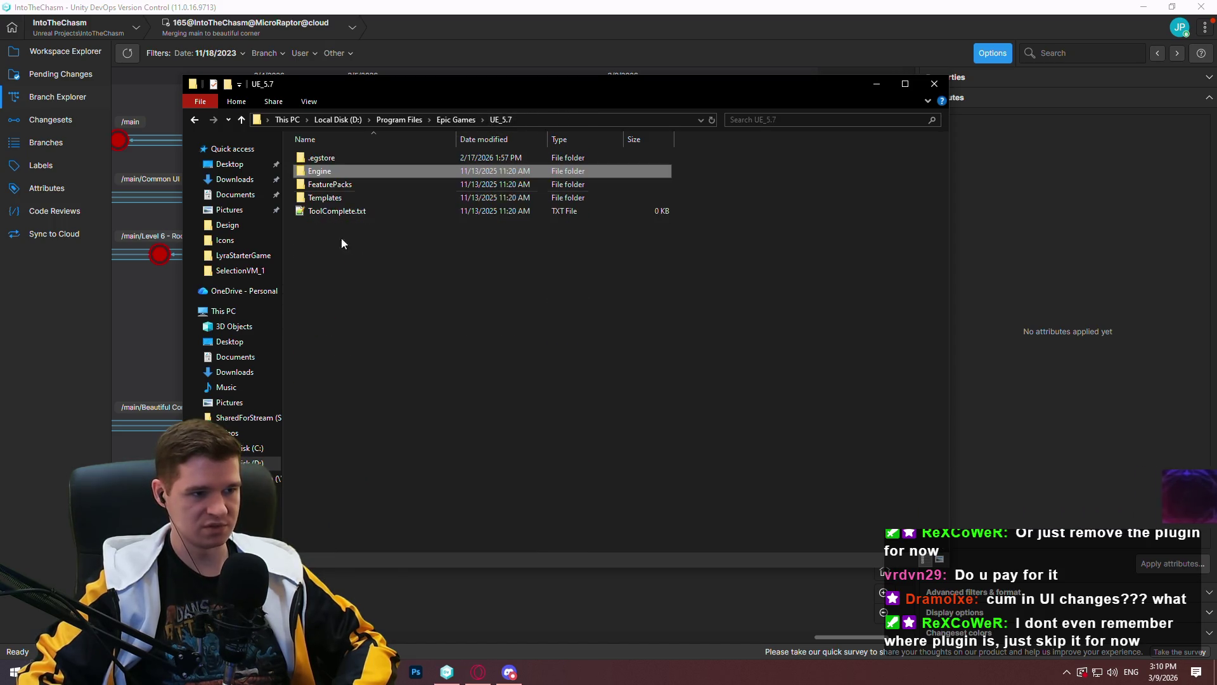
{"action": "left_click", "coordinate": [459, 121]}
{"action": "double_click", "coordinate": [336, 185]}
{"action": "double_click", "coordinate": [331, 175]}
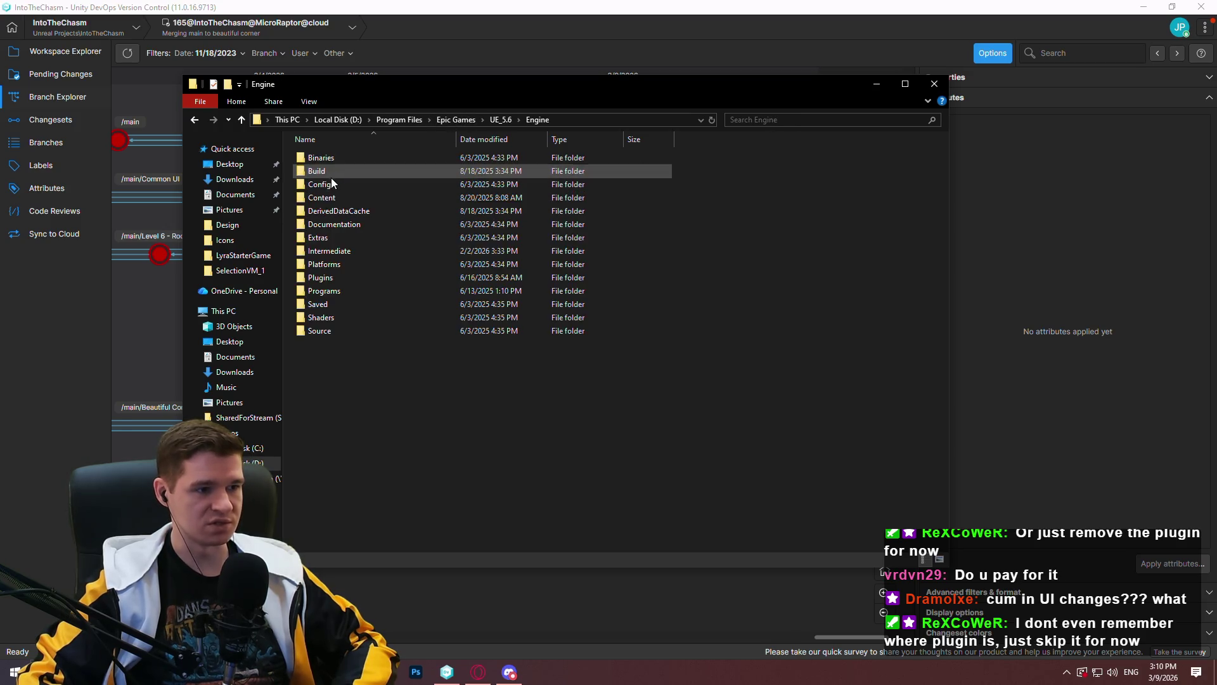
{"action": "double_click", "coordinate": [332, 278]}
{"action": "scroll", "coordinate": [382, 364], "scroll_direction": "down", "scroll_amount": 6}
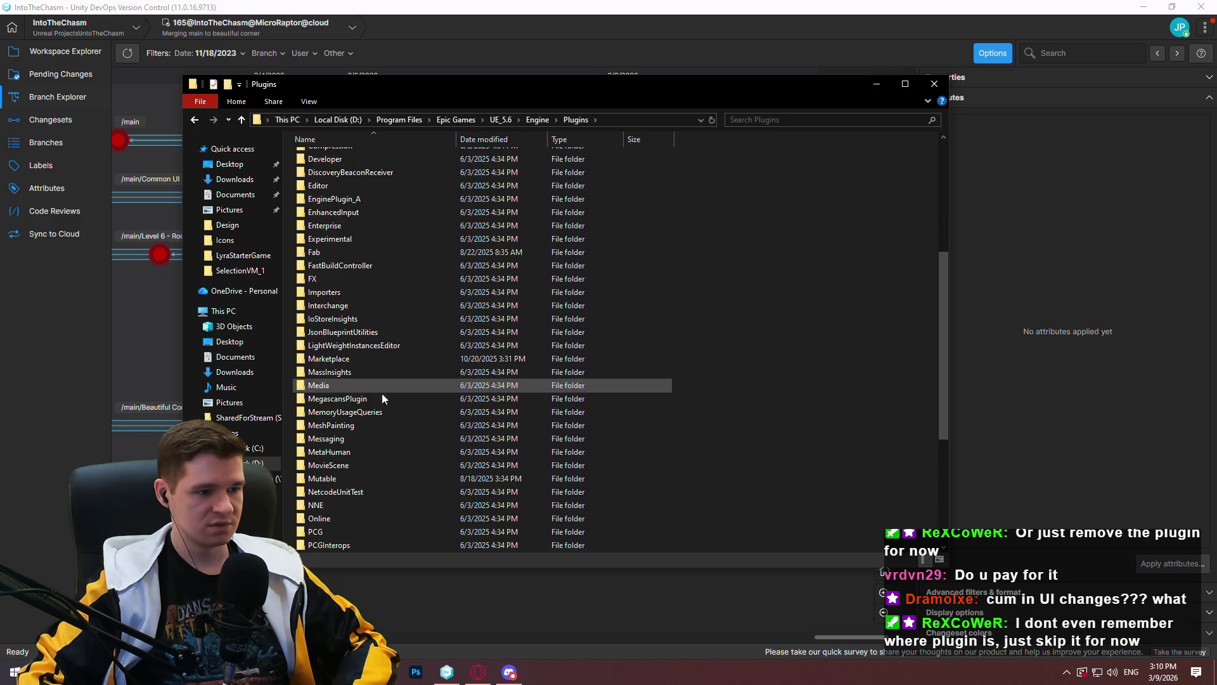
{"action": "double_click", "coordinate": [342, 364]}
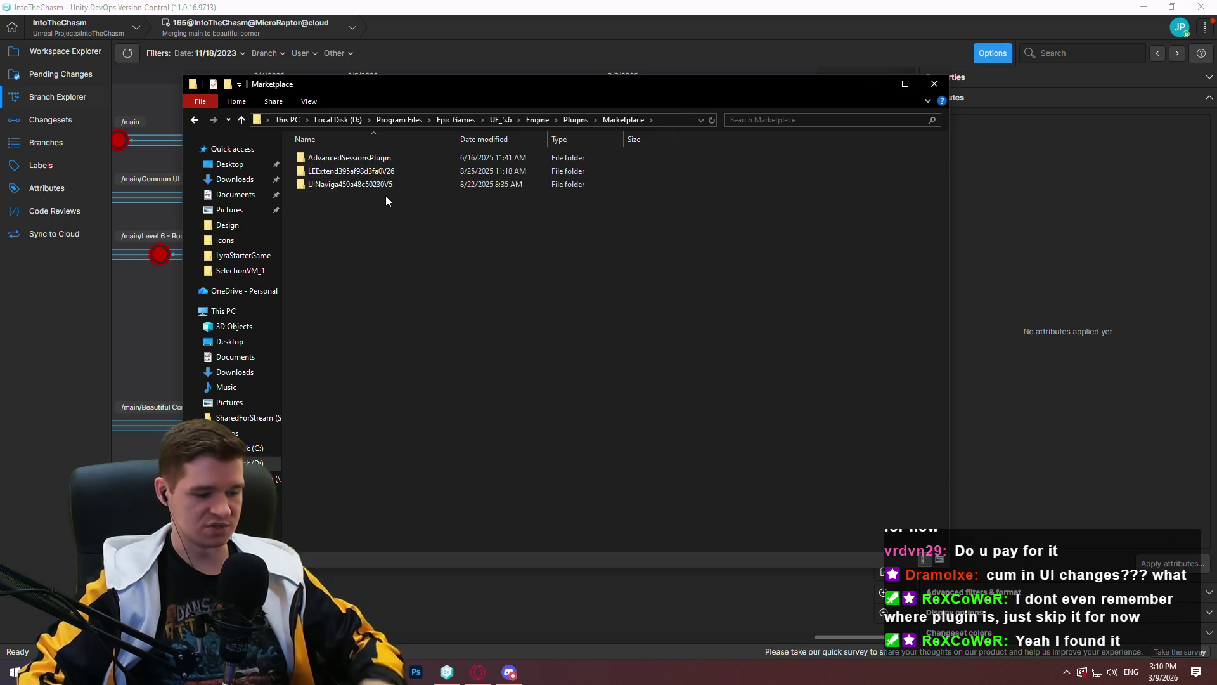
{"action": "left_click", "coordinate": [370, 185]}
{"action": "left_click", "coordinate": [397, 326]}
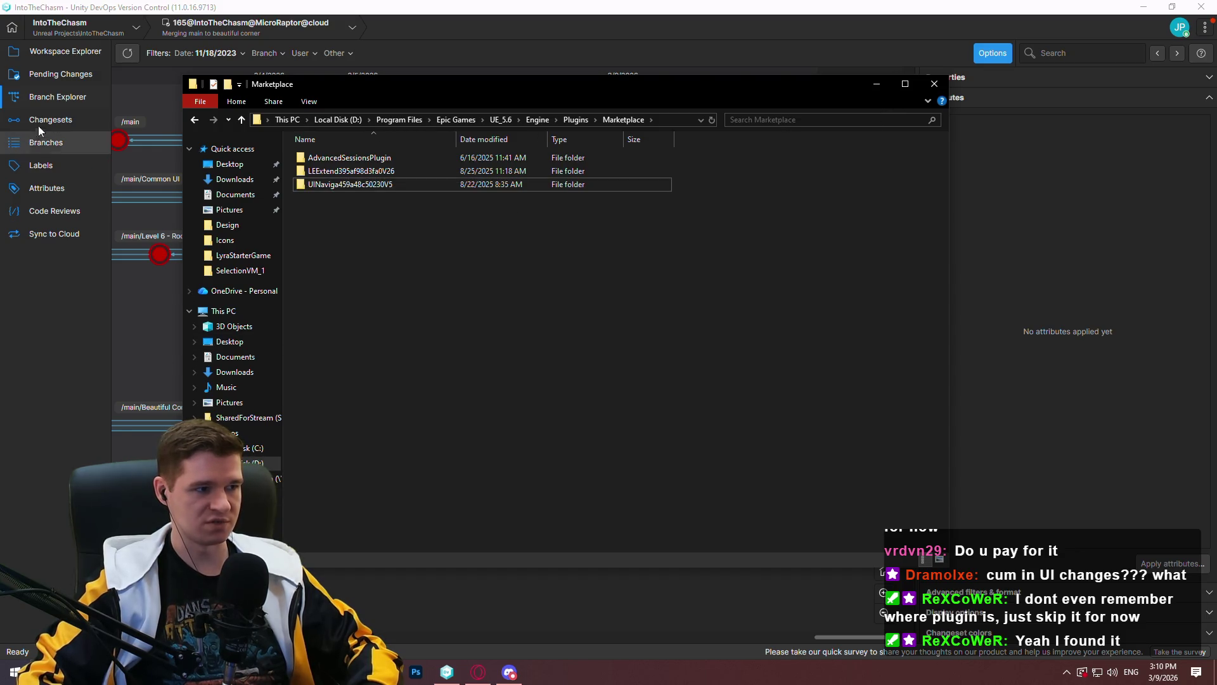
From the Workspace Explorer, open the project's Plugins folder in Explorer, review its contents, then close it
{"action": "left_click", "coordinate": [60, 57]}
{"action": "left_click", "coordinate": [60, 56]}
{"action": "right_click", "coordinate": [185, 283]}
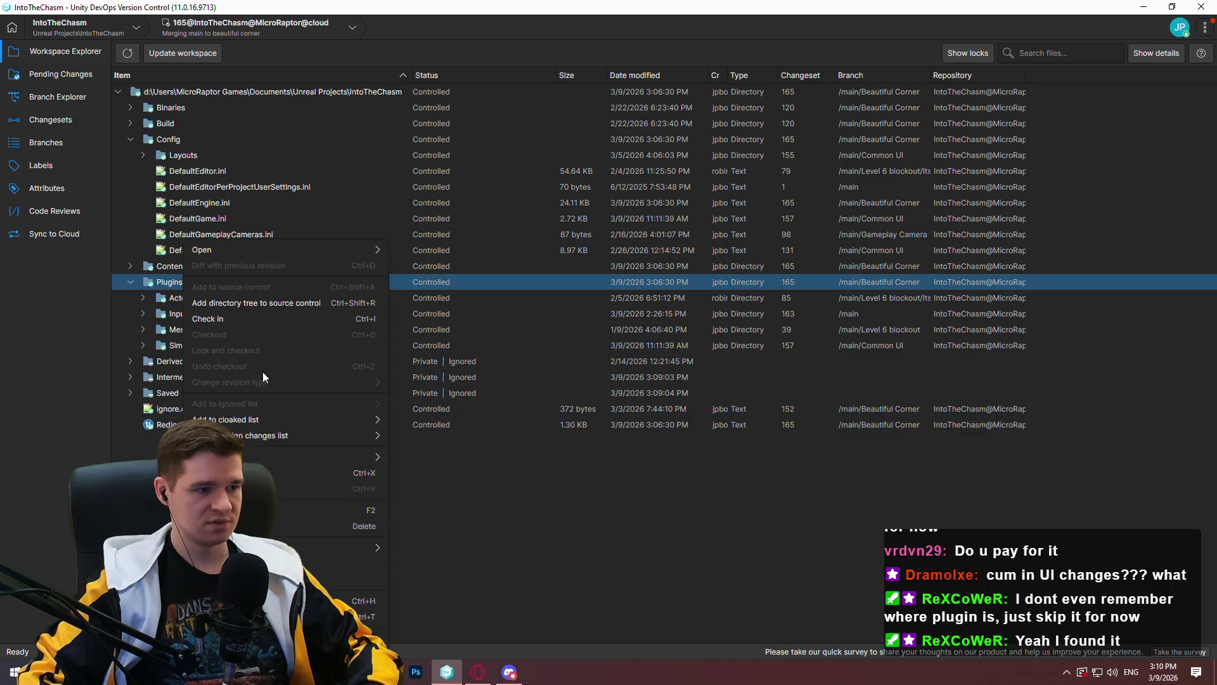
{"action": "mouse_move", "coordinate": [288, 251]}
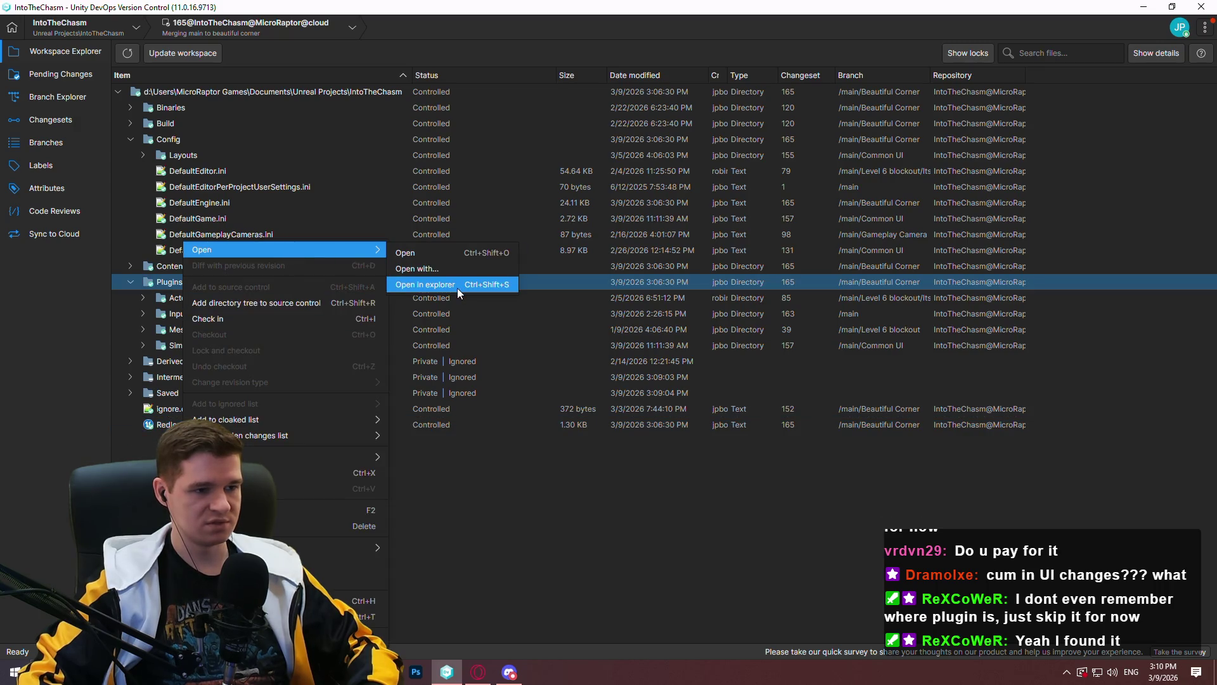
{"action": "left_click", "coordinate": [458, 288]}
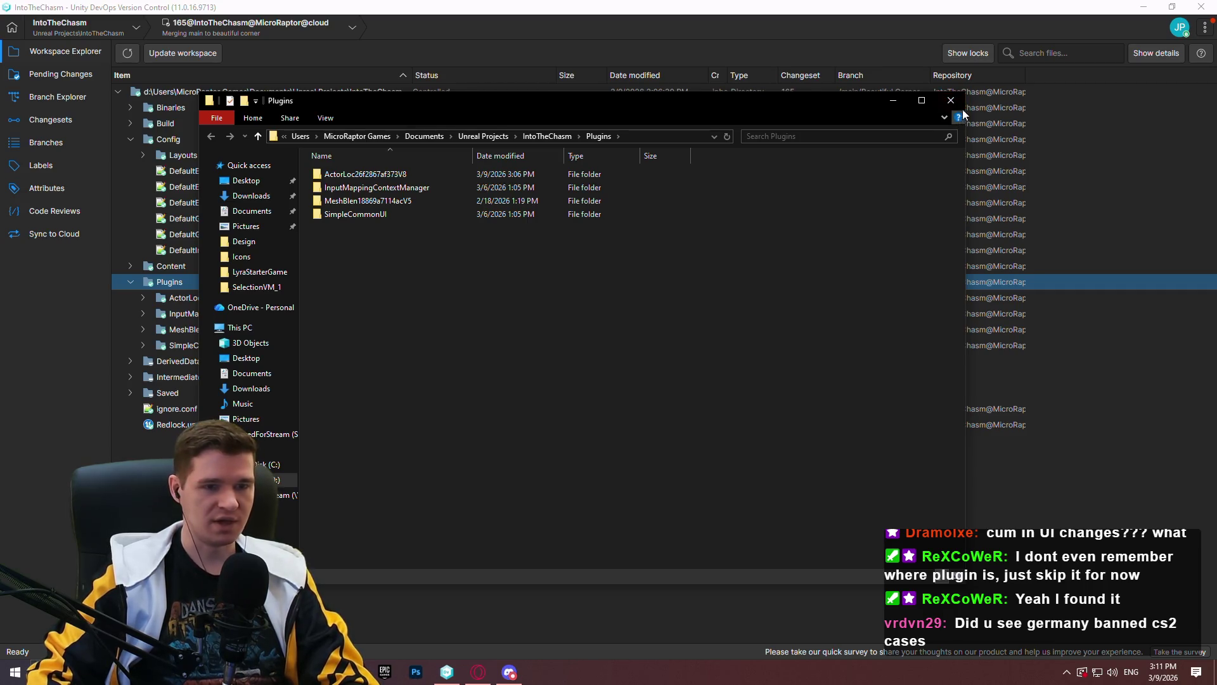
{"action": "left_click", "coordinate": [951, 101]}
{"action": "key", "text": "alt+Tab"}
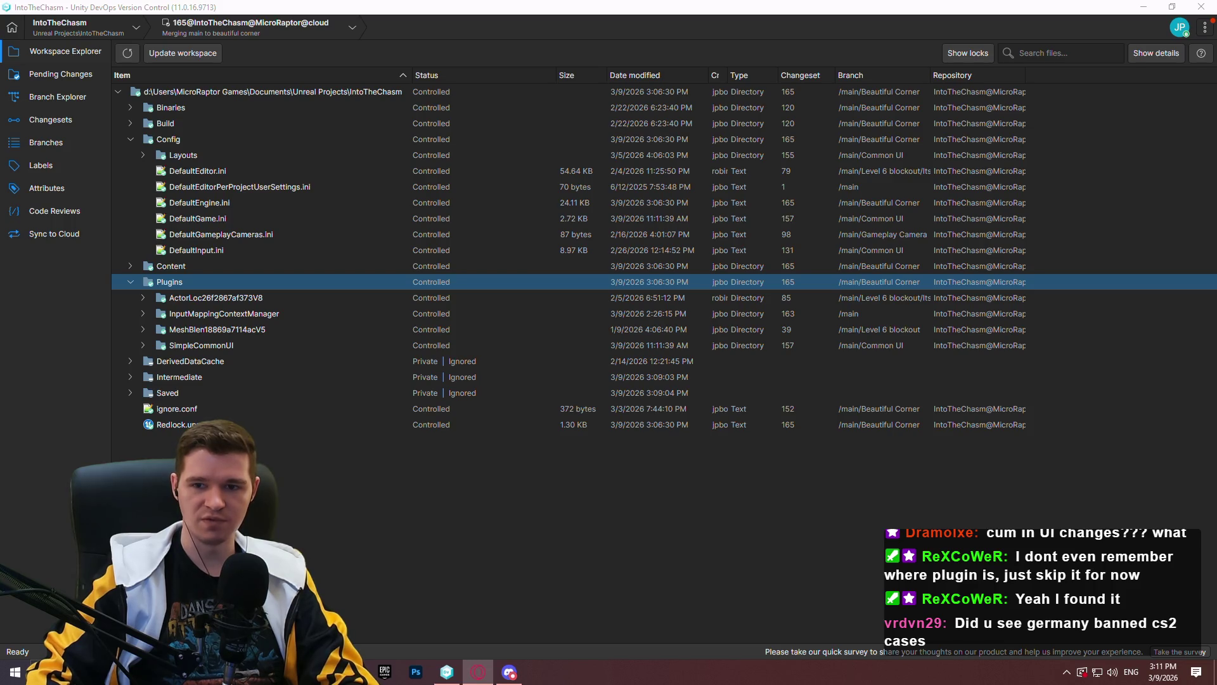
Dock the 'germany banned cs2 cases' search tab back and maximize the Opera window
{"action": "mouse_move", "coordinate": [1216, 264]}
{"action": "left_mouse_down"}
{"action": "mouse_move", "coordinate": [1014, 263]}
{"action": "mouse_move", "coordinate": [405, 182]}
{"action": "mouse_move", "coordinate": [467, 166]}
{"action": "left_mouse_up"}
{"action": "mouse_move", "coordinate": [478, 19]}
{"action": "left_mouse_down"}
{"action": "mouse_move", "coordinate": [478, 68]}
{"action": "mouse_move", "coordinate": [478, 1]}
{"action": "left_mouse_up"}
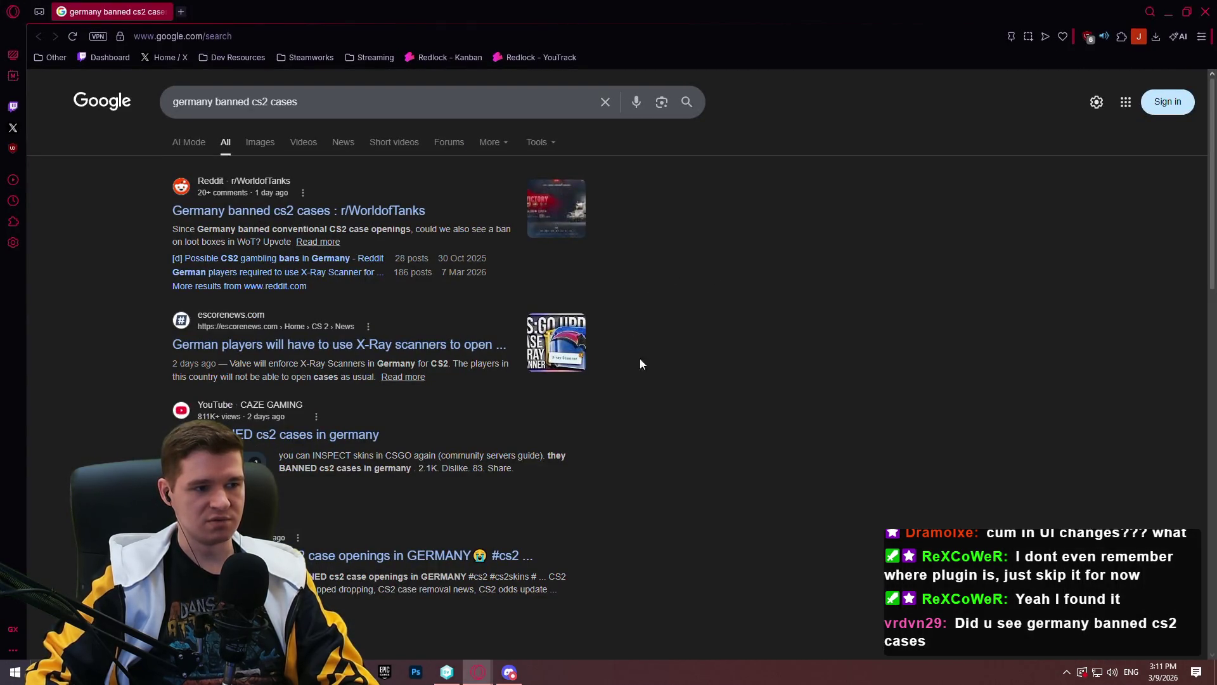
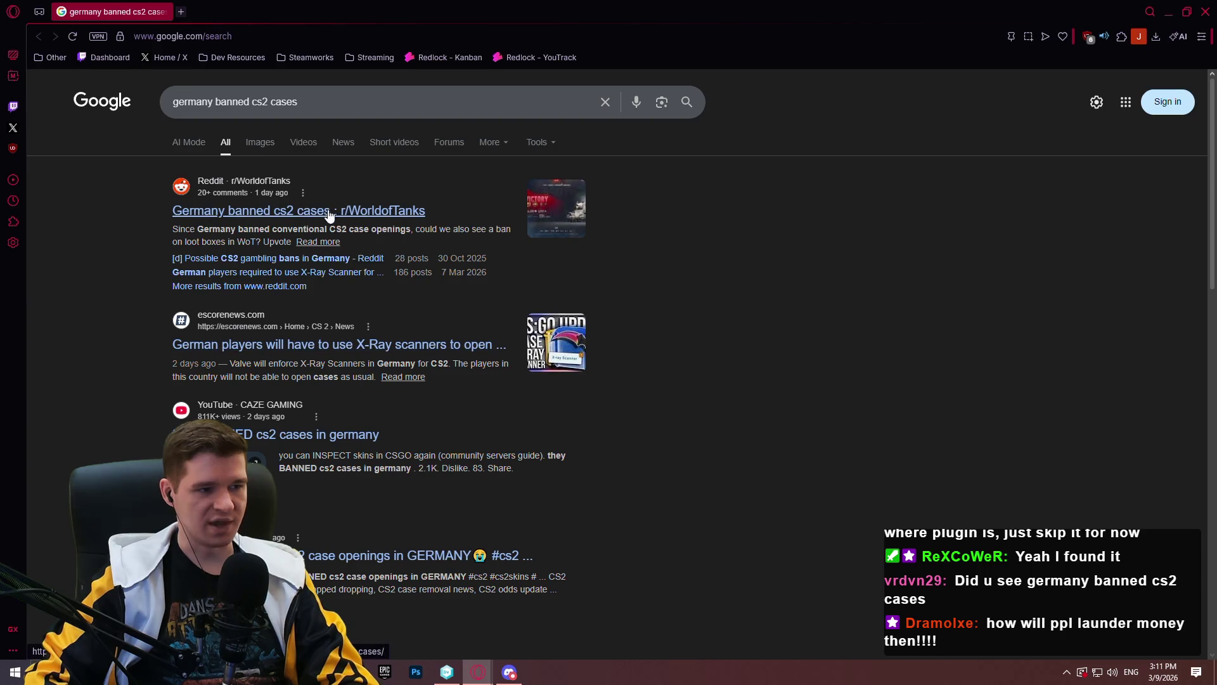
Open the escorenews.com result about German players needing X-Ray scanners to open CS2 cases
{"action": "left_click", "coordinate": [329, 344]}
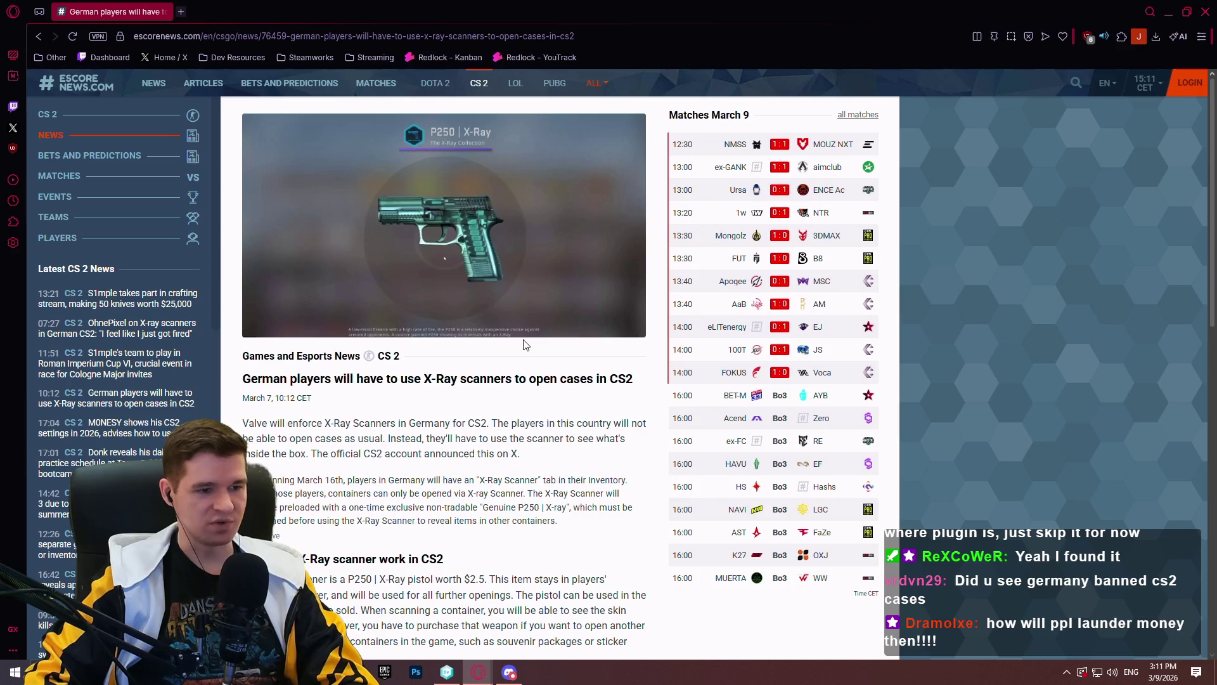
{"action": "scroll", "coordinate": [523, 344], "scroll_direction": "down", "scroll_amount": 2}
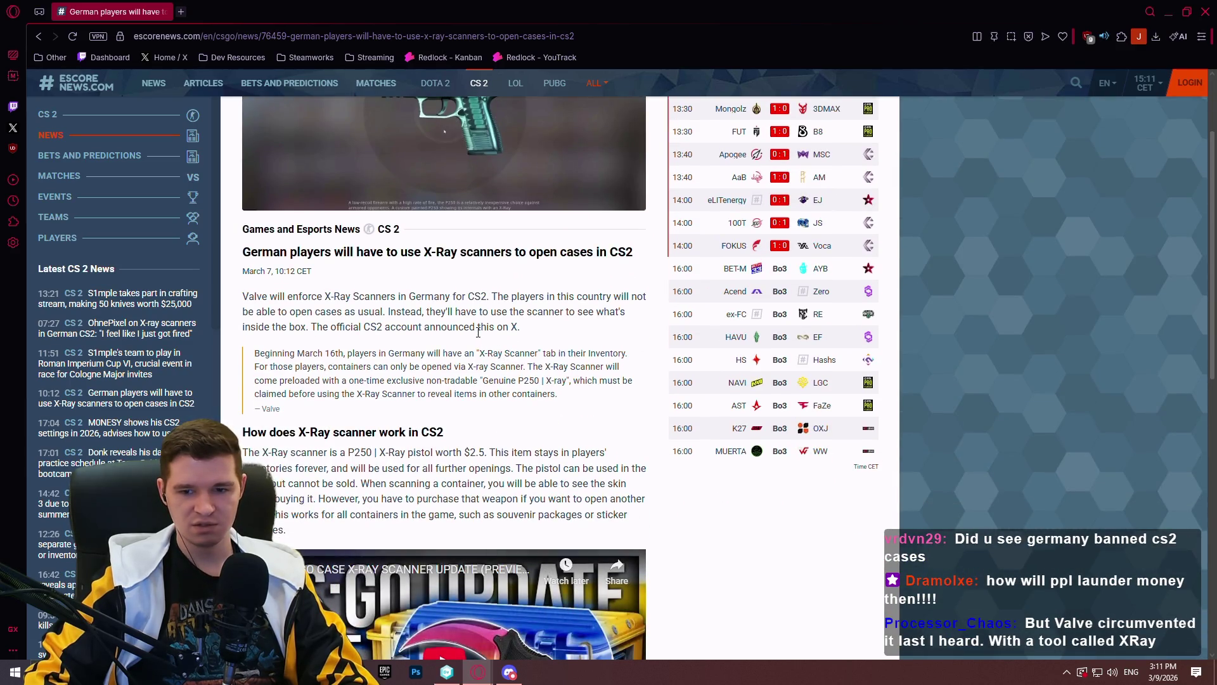
{"action": "scroll", "coordinate": [476, 329], "scroll_direction": "down", "scroll_amount": 3}
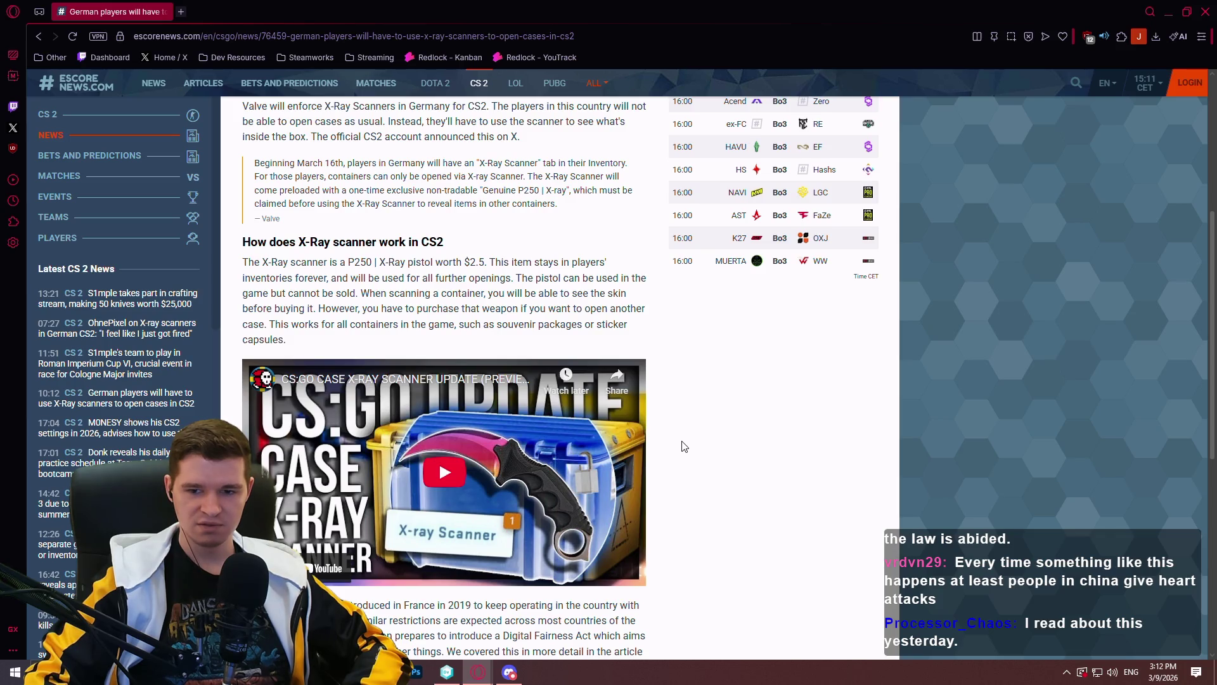
{"action": "scroll", "coordinate": [685, 444], "scroll_direction": "down", "scroll_amount": 4}
{"action": "scroll", "coordinate": [685, 435], "scroll_direction": "down", "scroll_amount": 1}
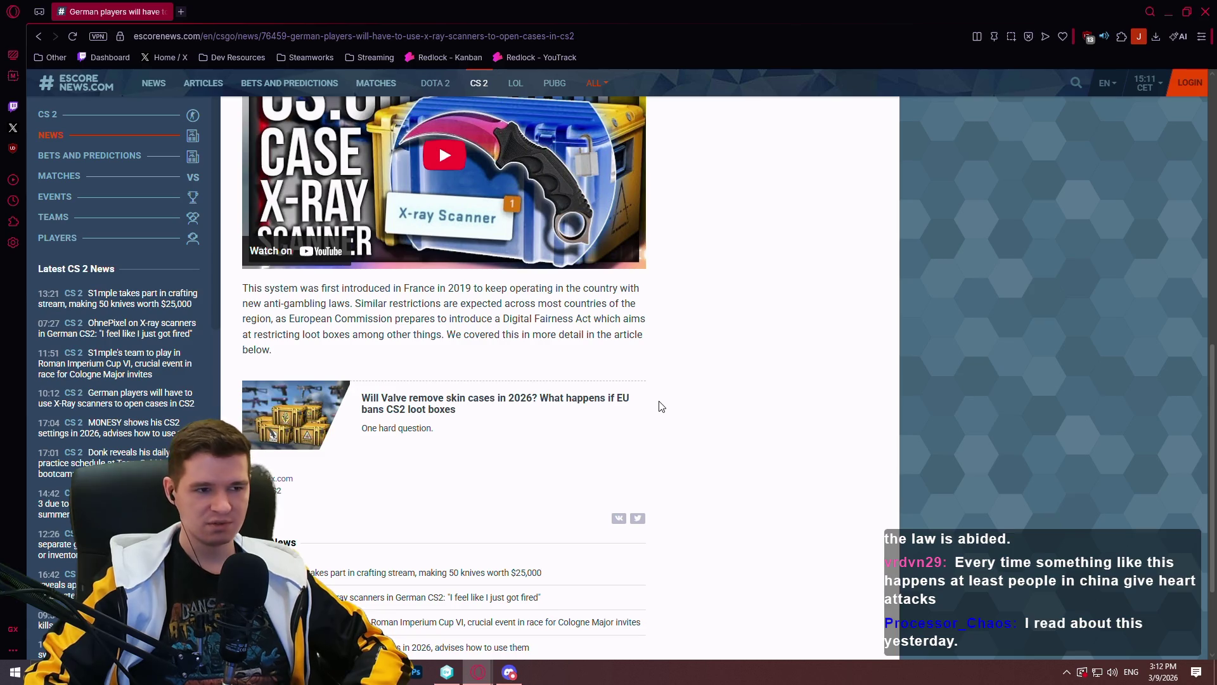
{"action": "scroll", "coordinate": [659, 406], "scroll_direction": "up", "scroll_amount": 8}
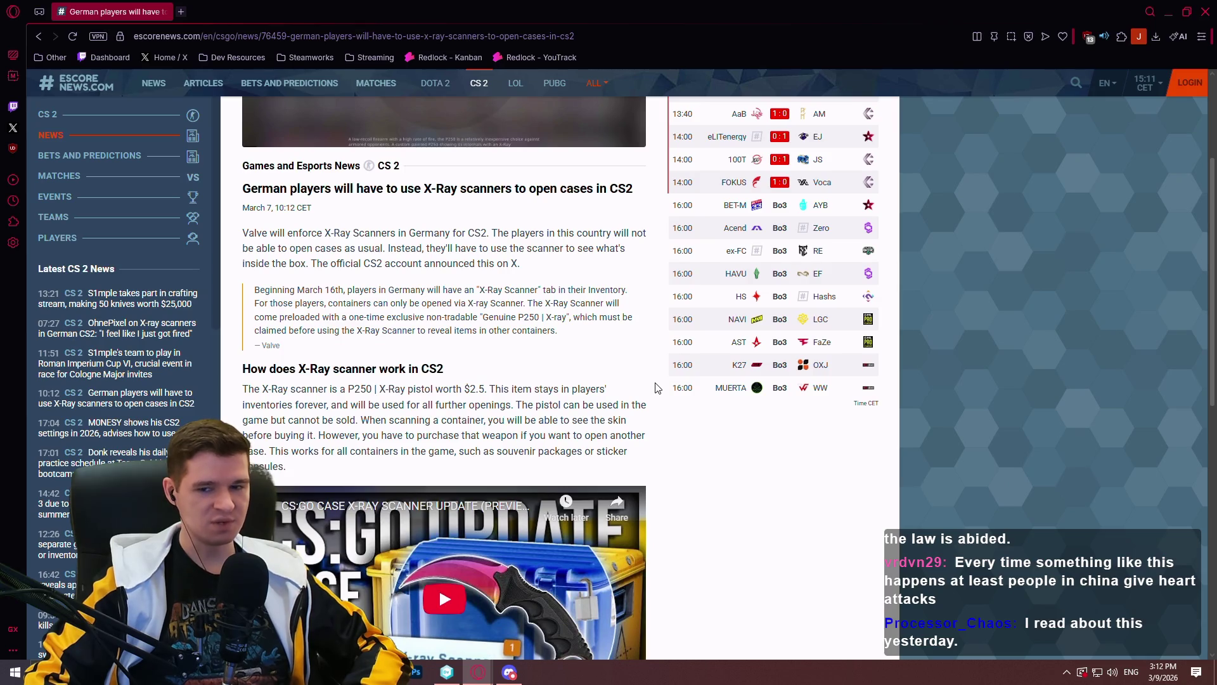
{"action": "scroll", "coordinate": [656, 391], "scroll_direction": "down", "scroll_amount": 3}
{"action": "scroll", "coordinate": [659, 395], "scroll_direction": "down", "scroll_amount": 1}
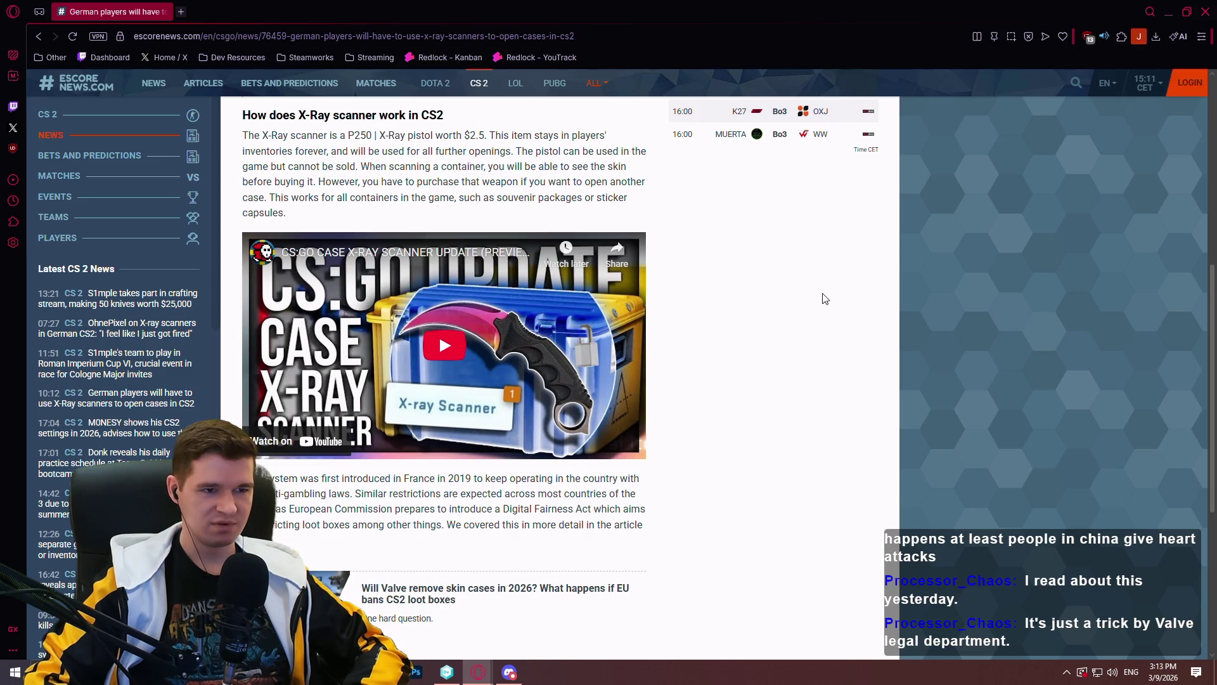
{"action": "mouse_move", "coordinate": [446, 183]}
{"action": "left_mouse_down"}
{"action": "mouse_move", "coordinate": [490, 197]}
{"action": "mouse_move", "coordinate": [443, 157]}
{"action": "left_mouse_up"}
{"action": "left_click", "coordinate": [717, 228]}
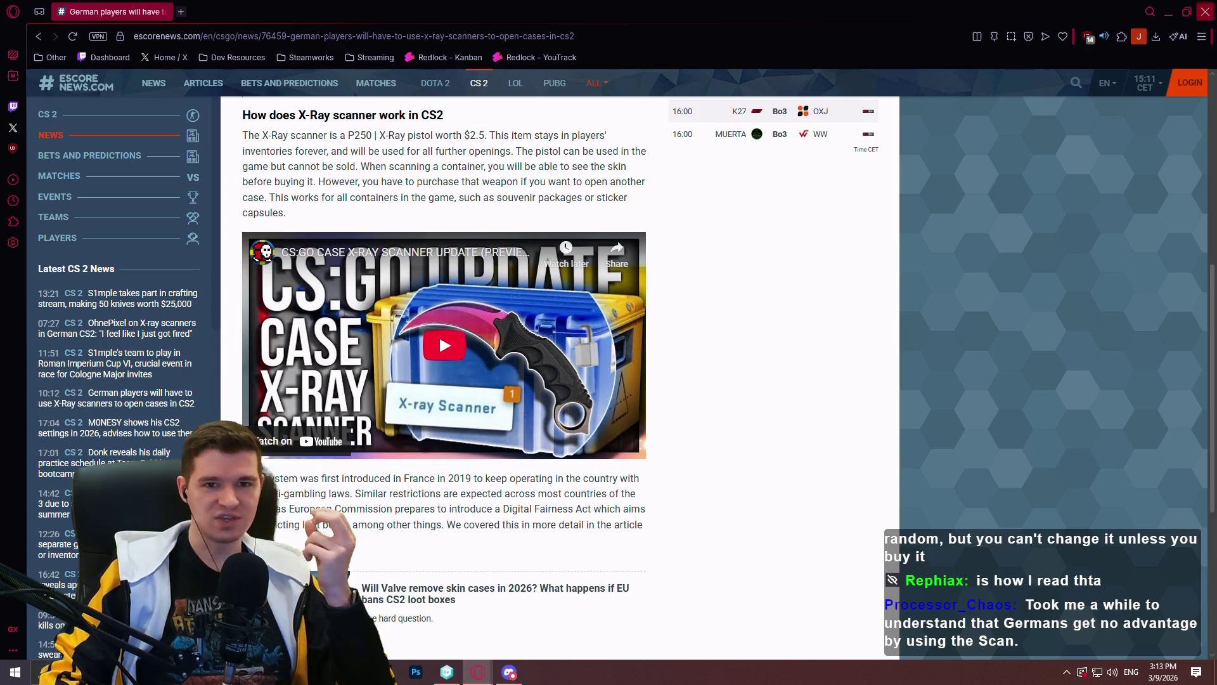
{"action": "key", "text": "alt+Tab"}
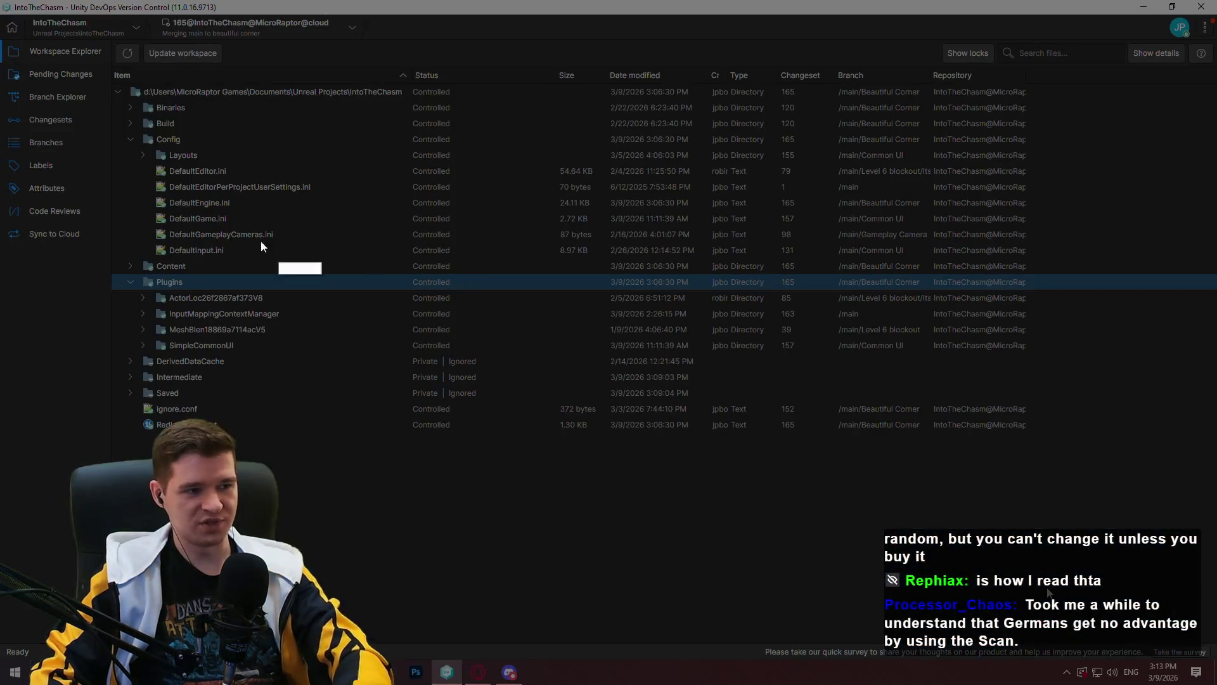
Capture the file list with Lightshot, mark the Config files and Size, Date and Branch columns in red, then discard it
{"action": "key", "text": "Print"}
{"action": "left_click_drag", "start_coordinate": [165, 81], "coordinate": [1121, 608]}
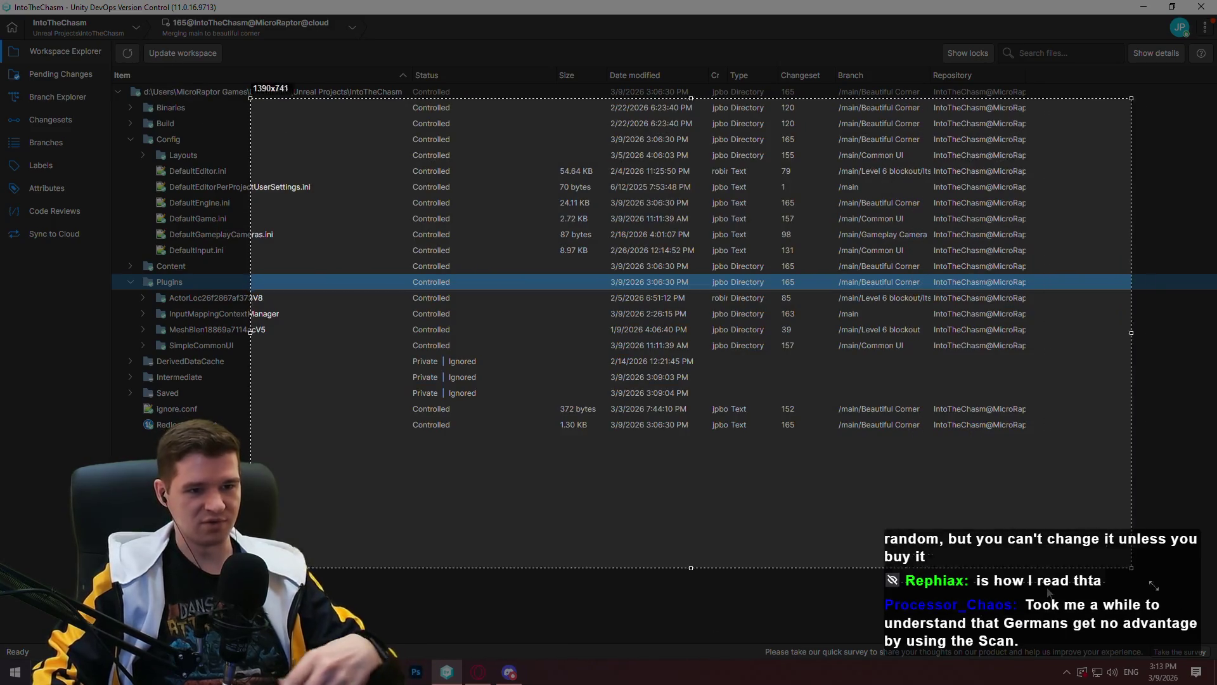
{"action": "left_click", "coordinate": [1133, 490]}
{"action": "mouse_move", "coordinate": [241, 126]}
{"action": "left_mouse_down"}
{"action": "mouse_move", "coordinate": [250, 190]}
{"action": "mouse_move", "coordinate": [394, 145]}
{"action": "mouse_move", "coordinate": [213, 135]}
{"action": "left_mouse_up"}
{"action": "mouse_move", "coordinate": [491, 131]}
{"action": "left_mouse_down"}
{"action": "mouse_move", "coordinate": [603, 274]}
{"action": "mouse_move", "coordinate": [486, 133]}
{"action": "left_mouse_up"}
{"action": "mouse_move", "coordinate": [827, 132]}
{"action": "left_mouse_down"}
{"action": "mouse_move", "coordinate": [847, 260]}
{"action": "mouse_move", "coordinate": [810, 120]}
{"action": "left_mouse_up"}
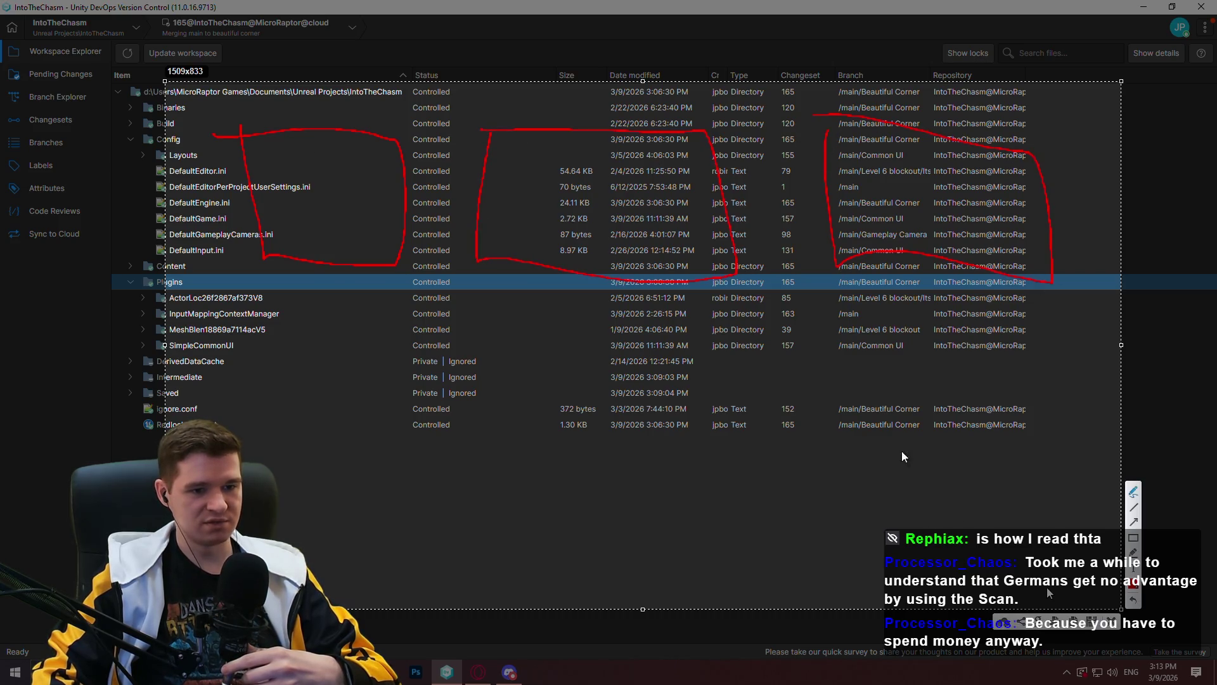
{"action": "mouse_move", "coordinate": [823, 450]}
{"action": "left_mouse_down"}
{"action": "mouse_move", "coordinate": [827, 545]}
{"action": "mouse_move", "coordinate": [859, 411]}
{"action": "mouse_move", "coordinate": [718, 406]}
{"action": "mouse_move", "coordinate": [792, 452]}
{"action": "mouse_move", "coordinate": [826, 454]}
{"action": "left_mouse_up"}
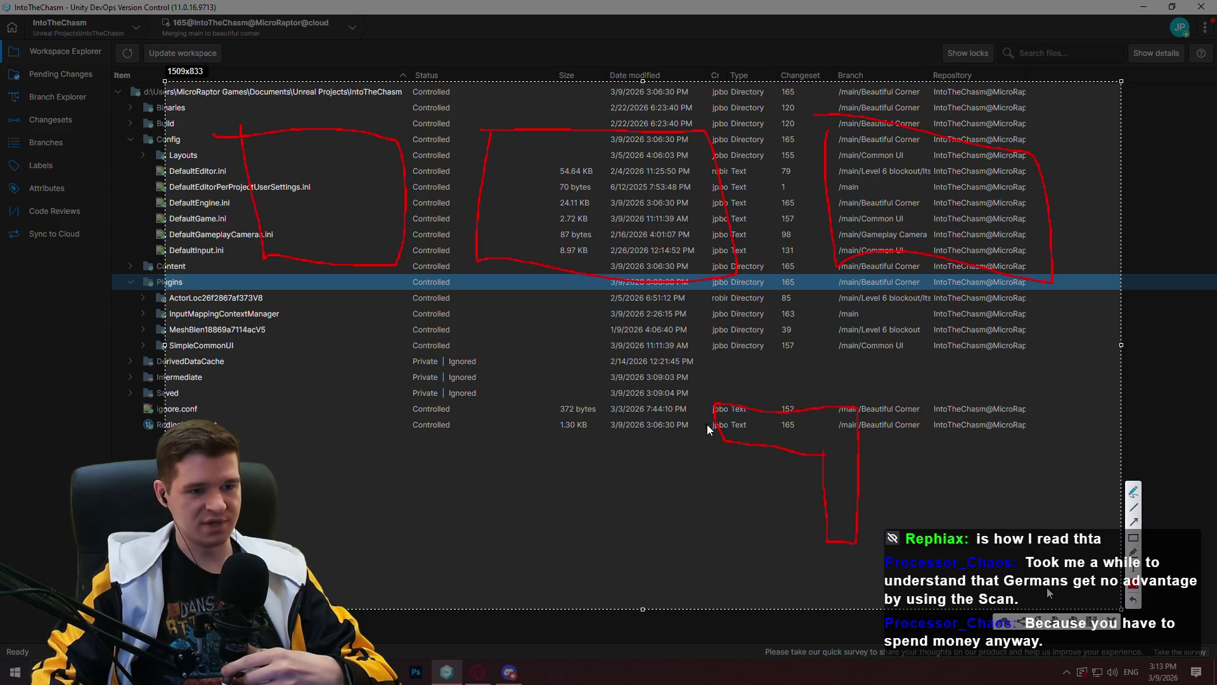
{"action": "mouse_move", "coordinate": [600, 299]}
{"action": "left_mouse_down"}
{"action": "mouse_move", "coordinate": [652, 321]}
{"action": "mouse_move", "coordinate": [719, 433]}
{"action": "left_mouse_up"}
{"action": "mouse_move", "coordinate": [699, 107]}
{"action": "left_mouse_down"}
{"action": "mouse_move", "coordinate": [552, 102]}
{"action": "mouse_move", "coordinate": [455, 203]}
{"action": "mouse_move", "coordinate": [740, 169]}
{"action": "mouse_move", "coordinate": [656, 92]}
{"action": "left_mouse_up"}
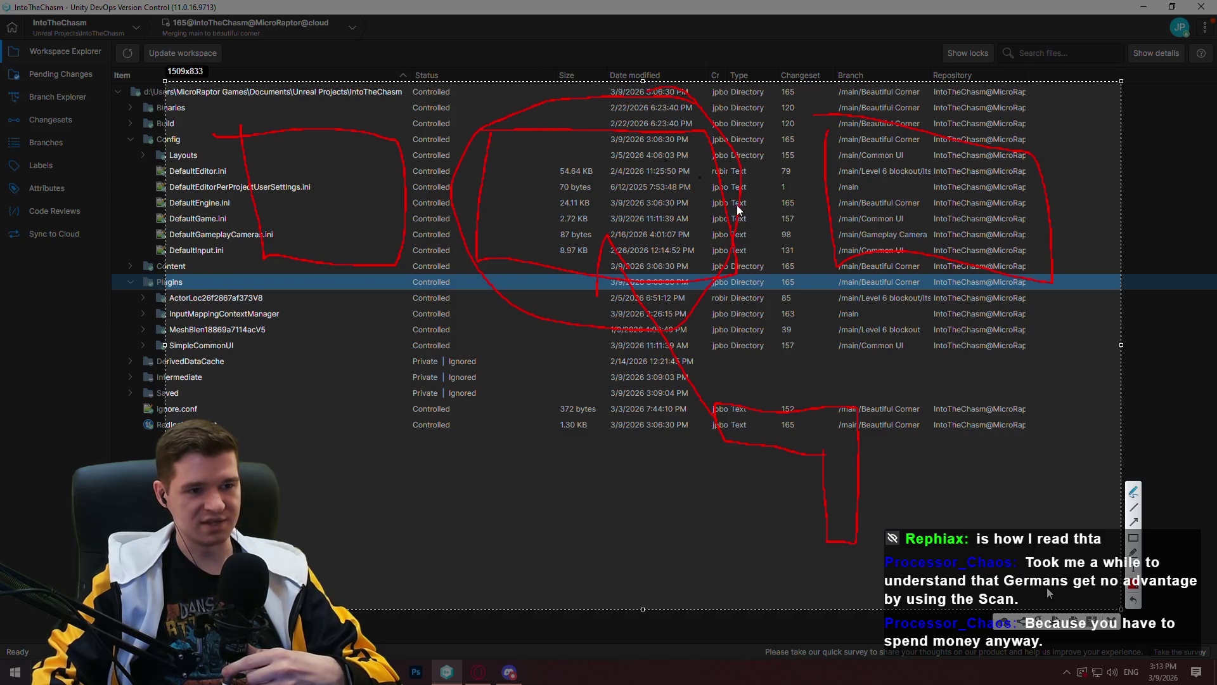
{"action": "key", "text": "Escape"}
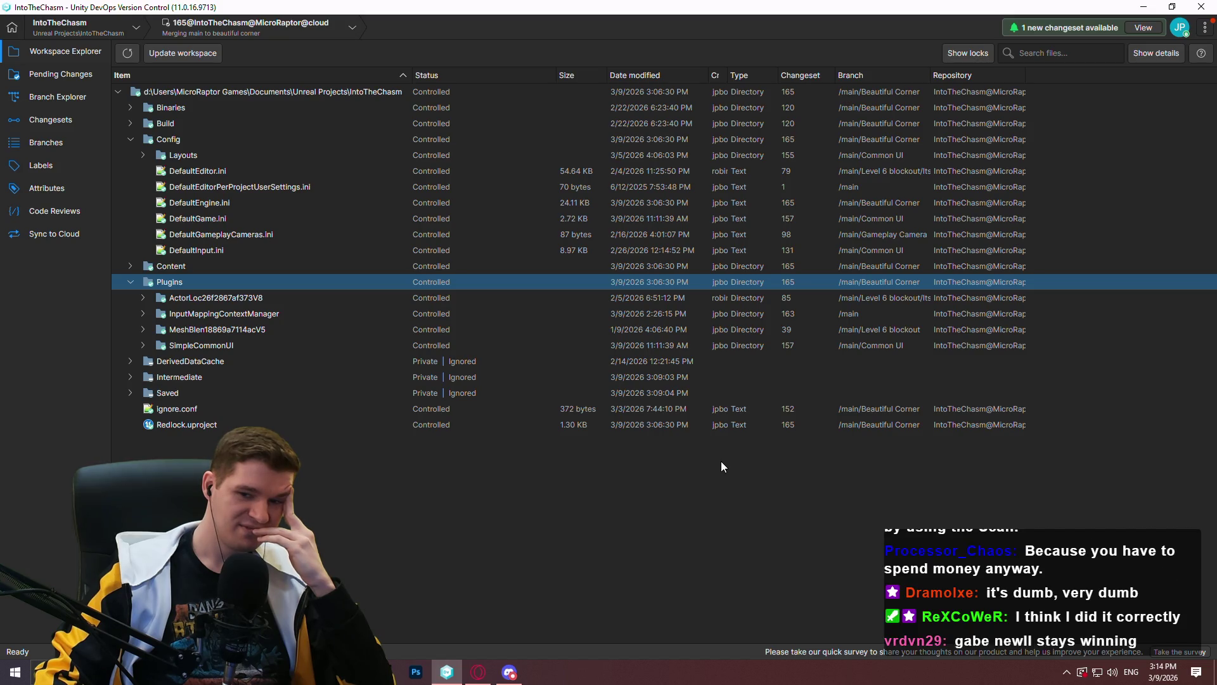
Review changeset 167 in Branch Explorer, then update the workspace to it and return to the file list
{"action": "left_click", "coordinate": [60, 96]}
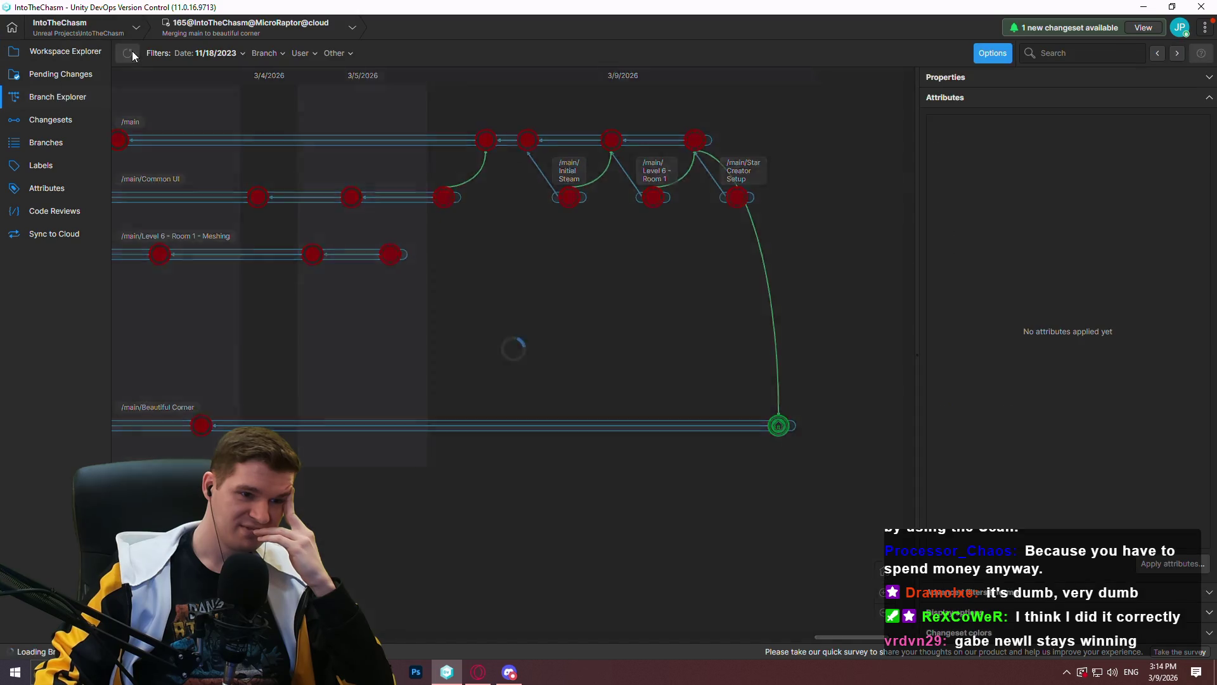
{"action": "double_click", "coordinate": [865, 425]}
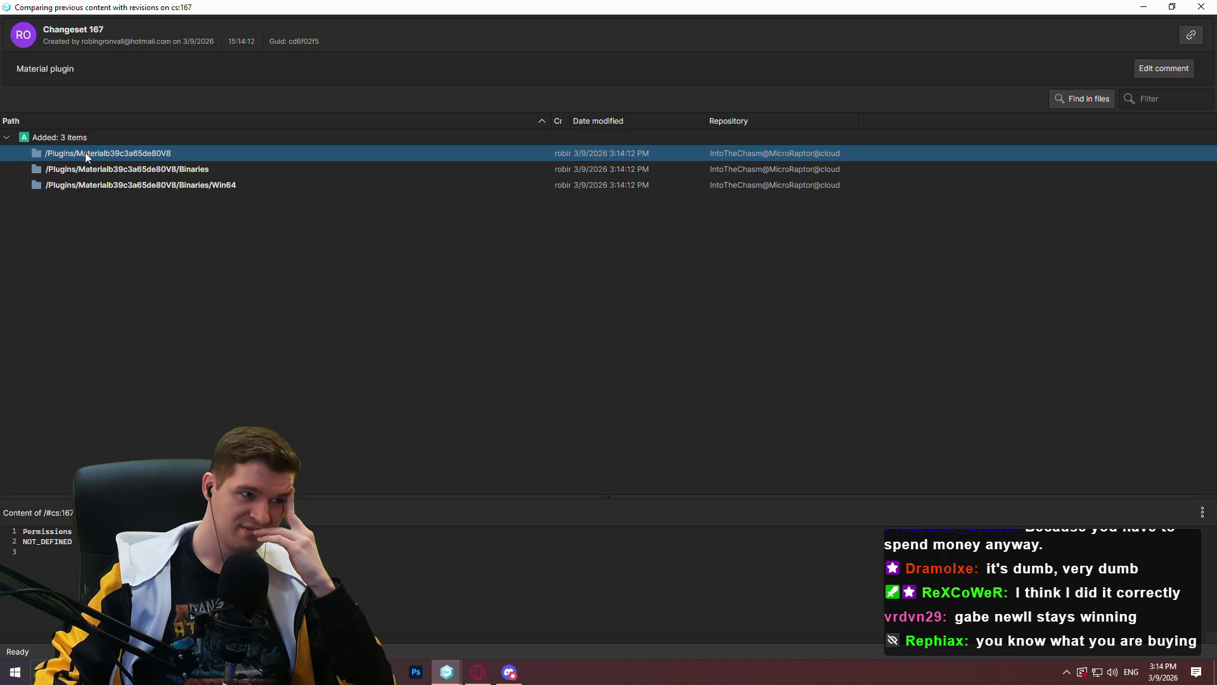
{"action": "key", "text": "Escape"}
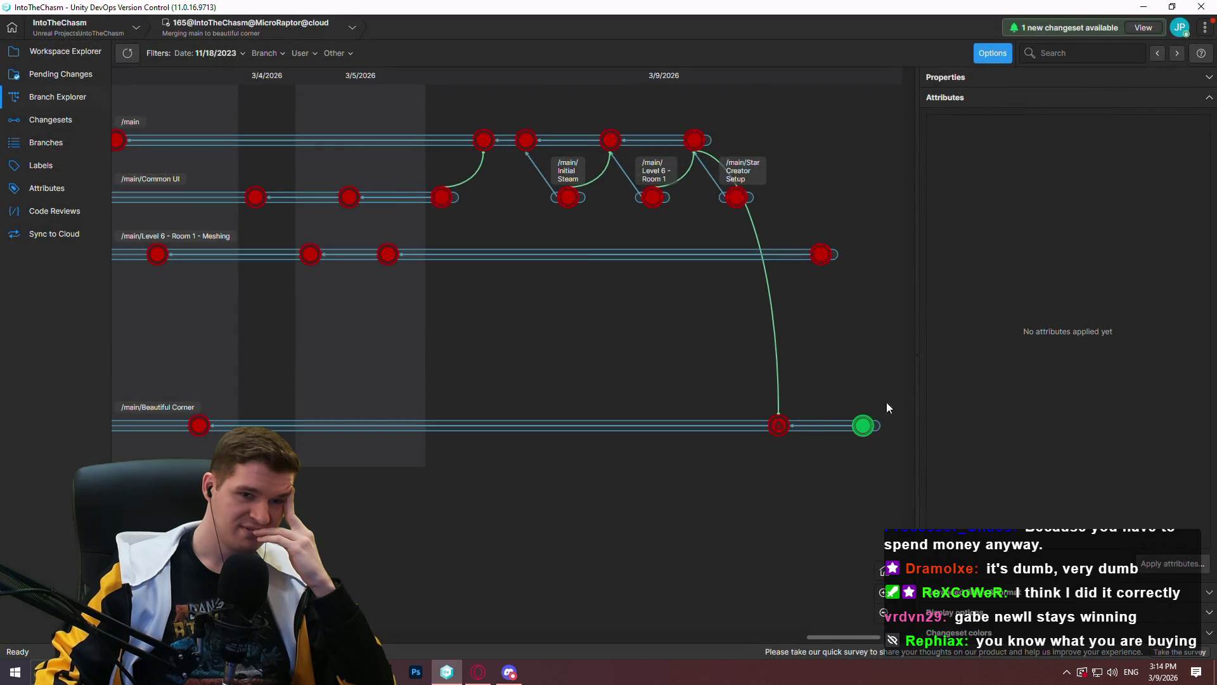
{"action": "left_click", "coordinate": [1144, 28]}
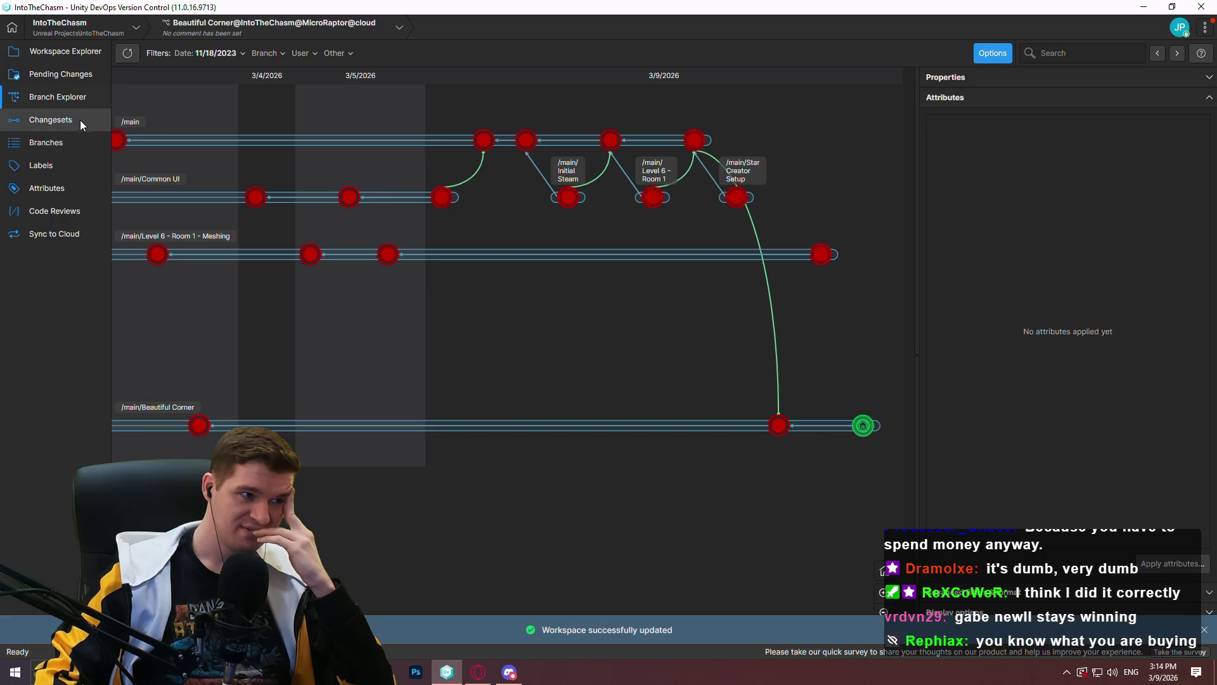
{"action": "left_click", "coordinate": [76, 53]}
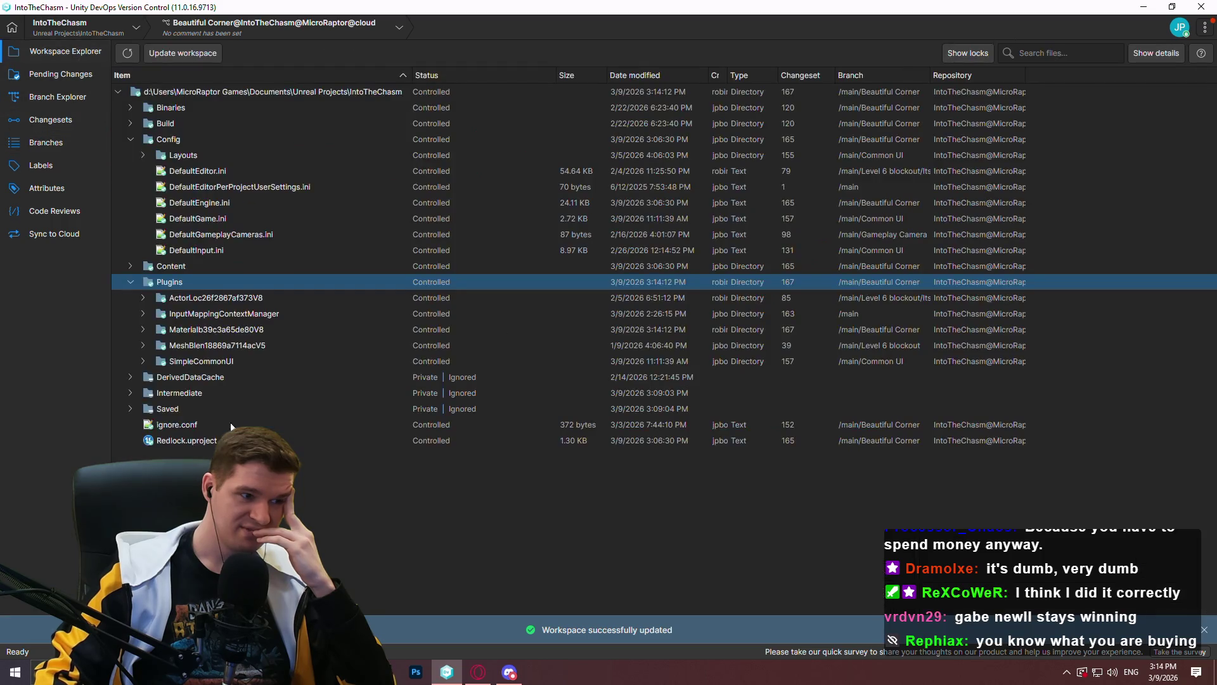
Open Redlock.uproject, keep the MaterialAssignment plugin enabled, and expand Materialb39c3a65de80V8 > Binaries > Win64
{"action": "double_click", "coordinate": [191, 440]}
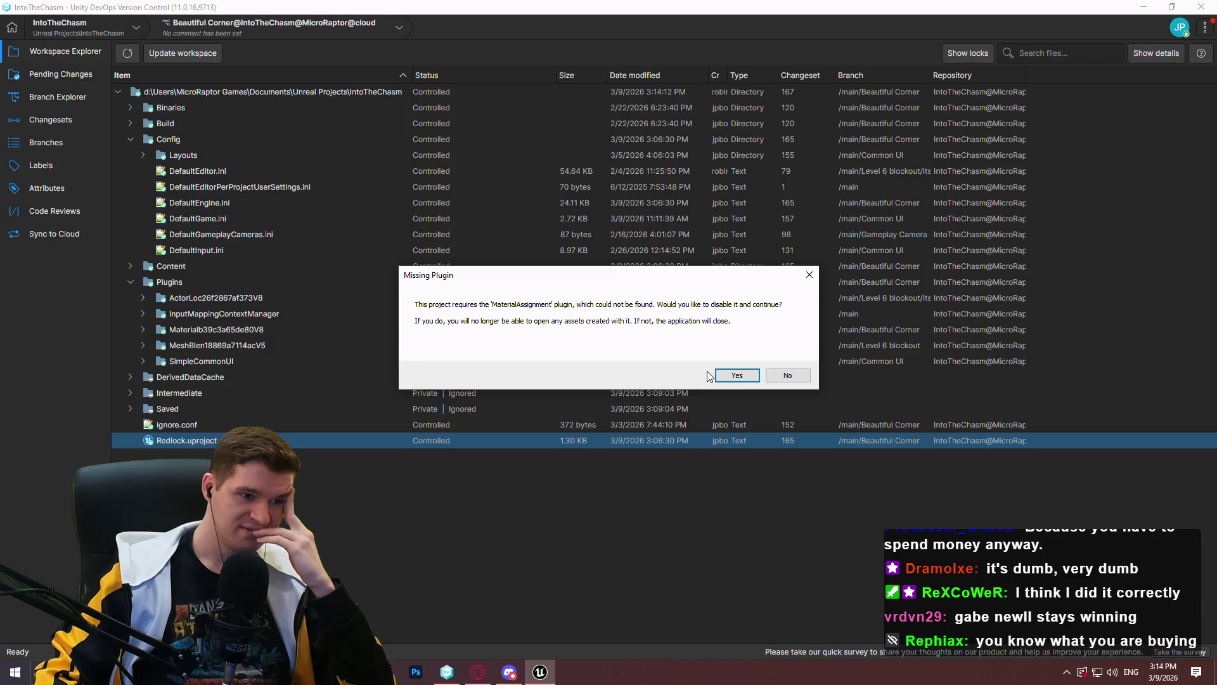
{"action": "left_click", "coordinate": [777, 377]}
{"action": "left_click", "coordinate": [144, 328]}
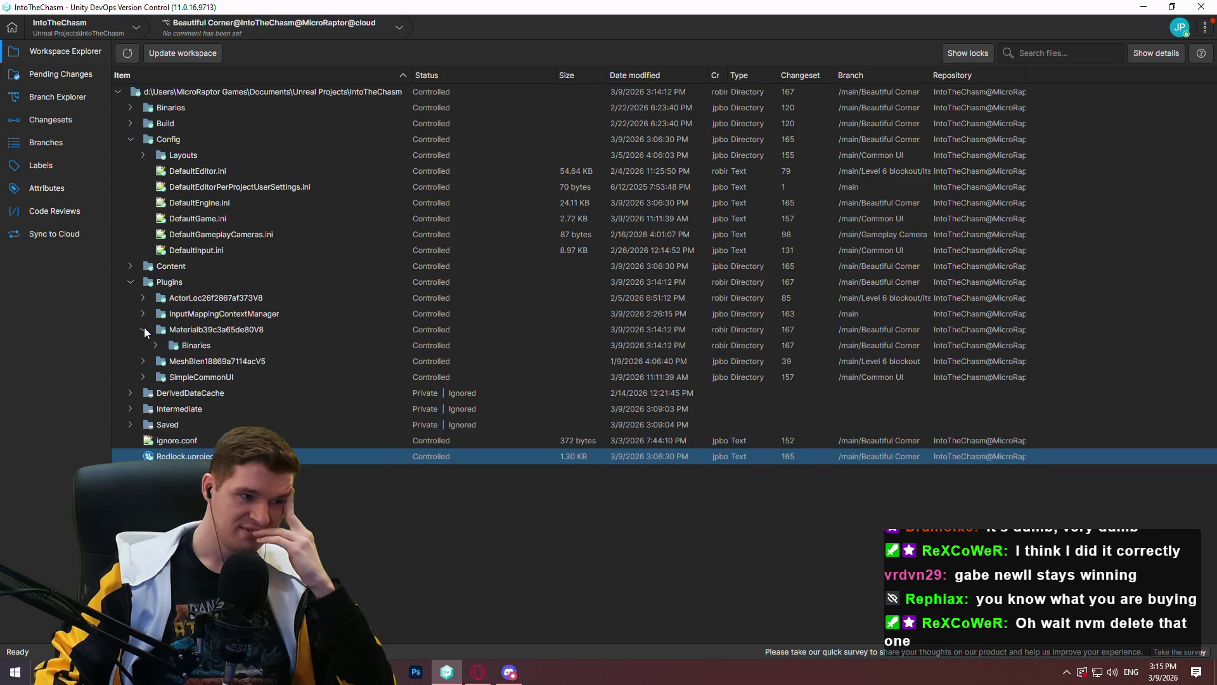
{"action": "left_click", "coordinate": [156, 344]}
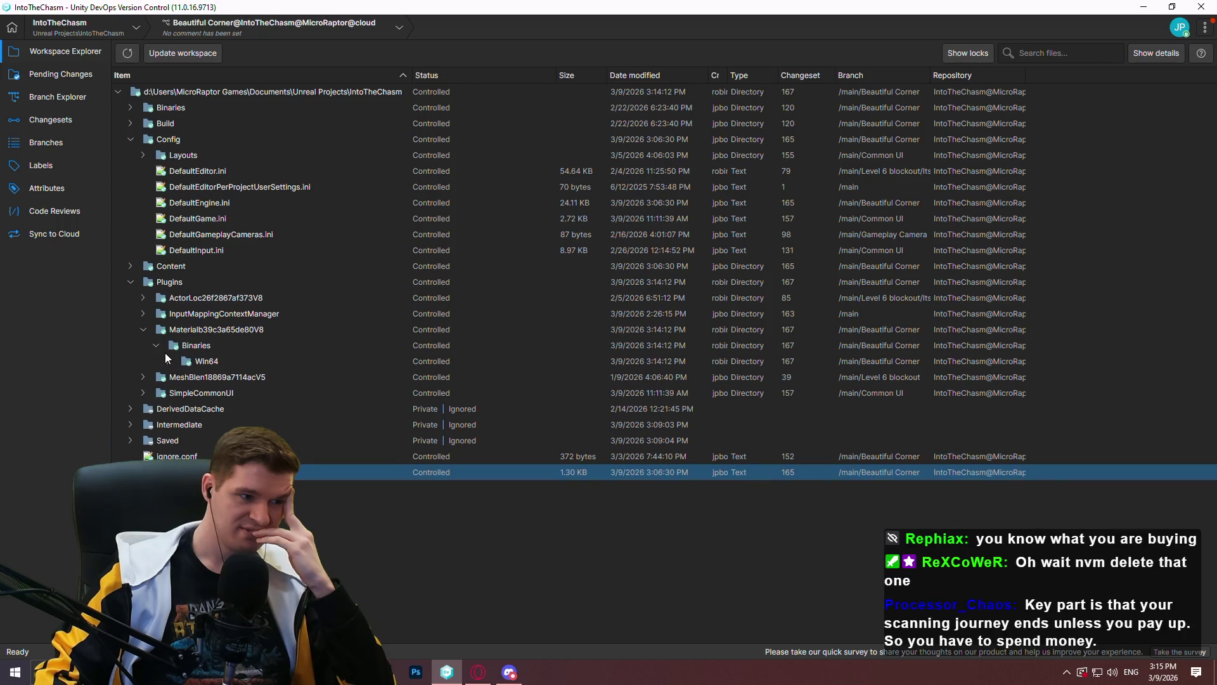
{"action": "left_click", "coordinate": [166, 350]}
{"action": "left_click", "coordinate": [203, 362]}
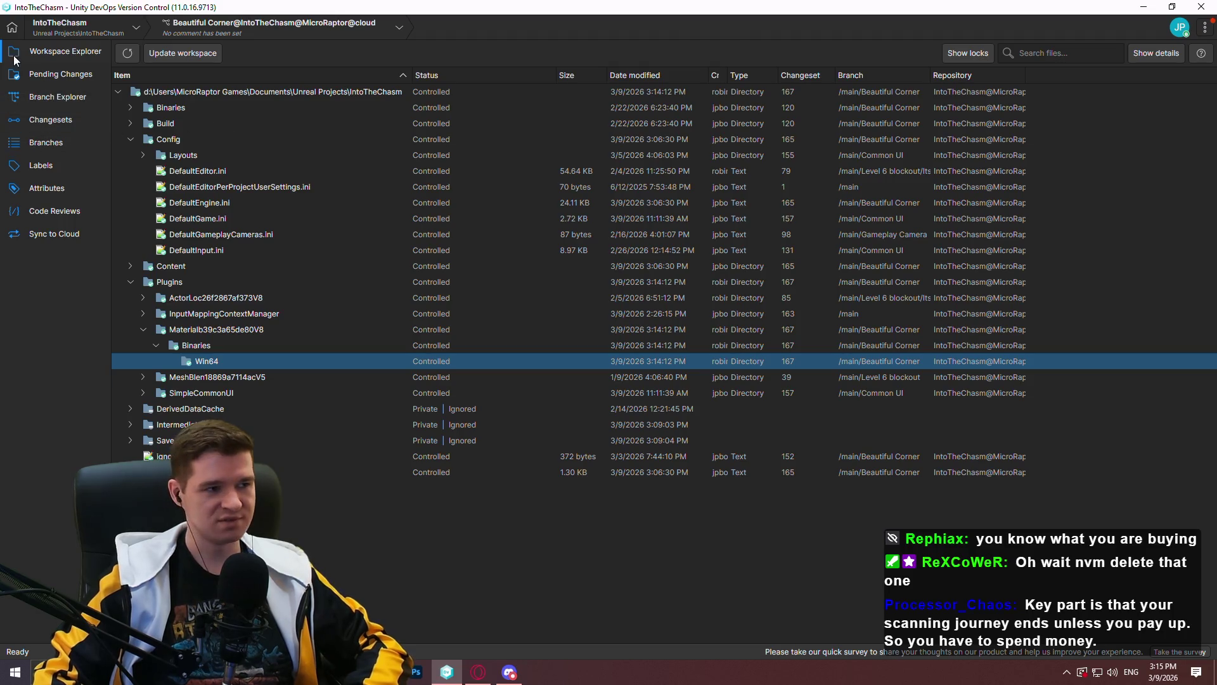
Select the /main/Beautiful Corner branch in Branch Explorer
{"action": "left_click", "coordinate": [53, 104]}
{"action": "left_click_drag", "start_coordinate": [492, 412], "coordinate": [408, 415]}
{"action": "left_click", "coordinate": [589, 426]}
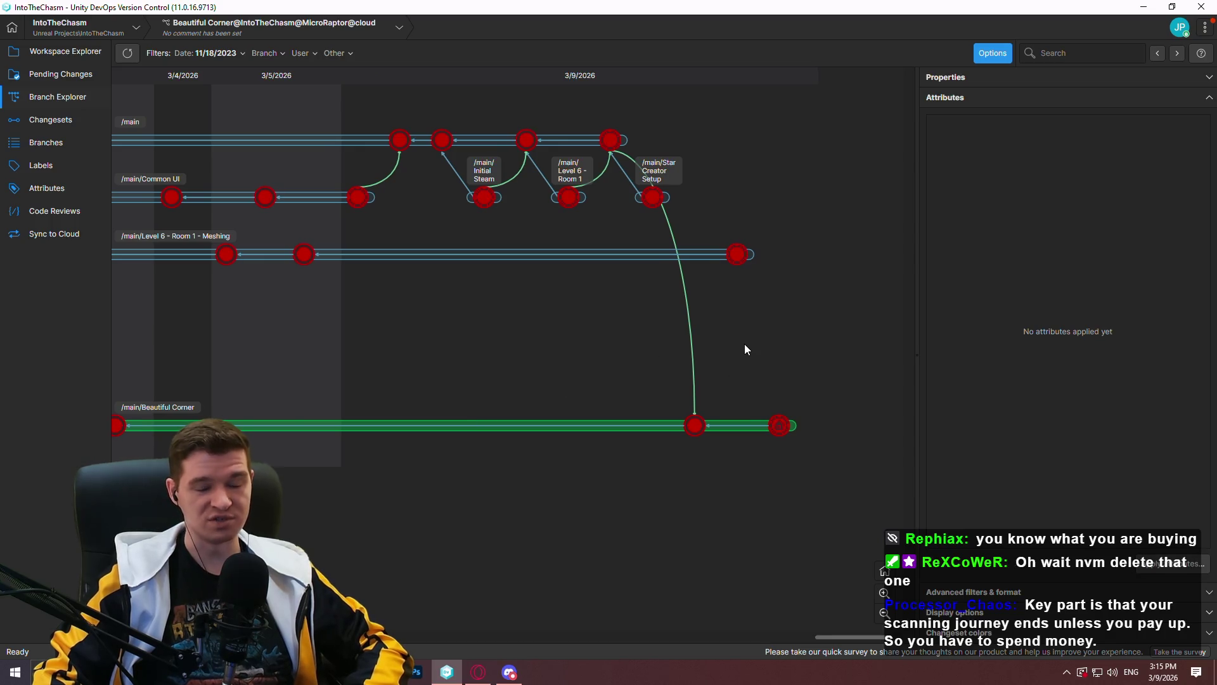